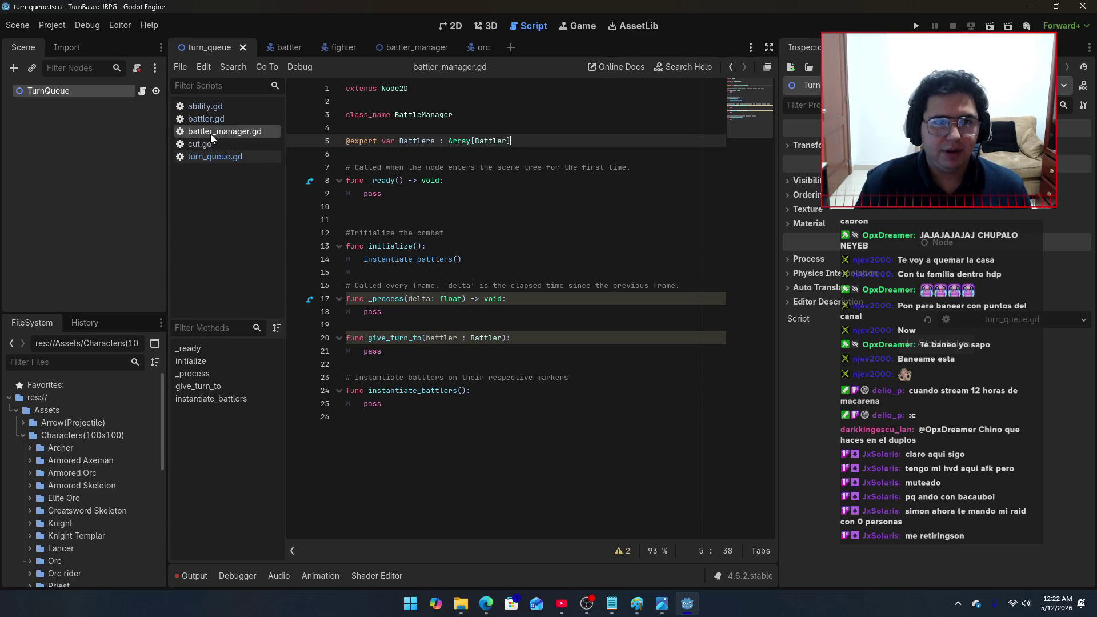
Switch to the battler_manager scene and add two empty elements to the Battlers array
left_click(412, 47)
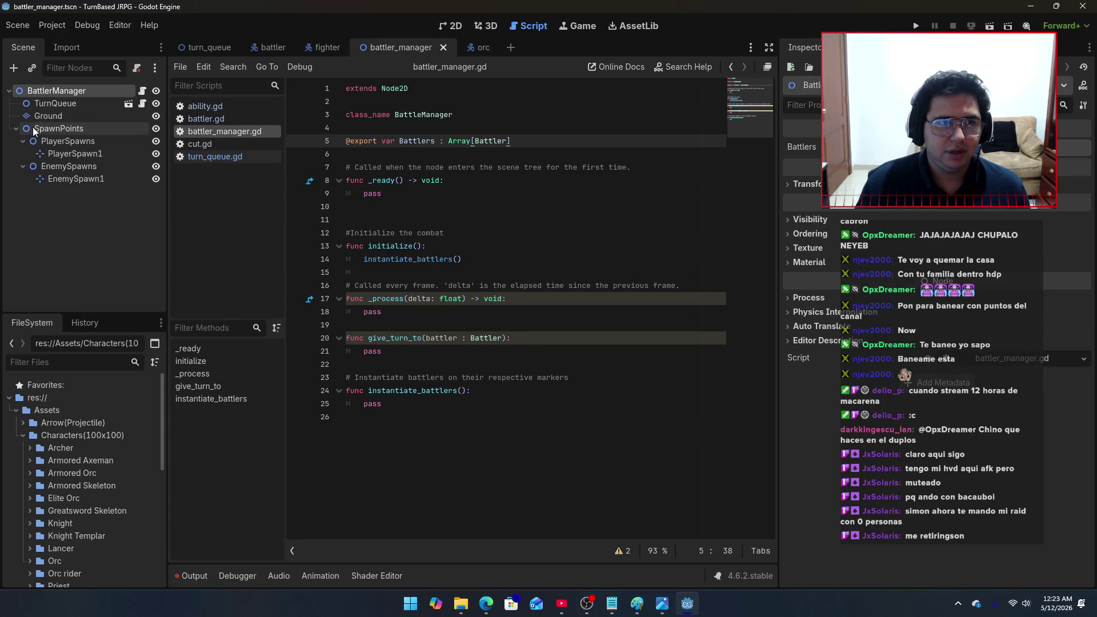
left_click(801, 147)
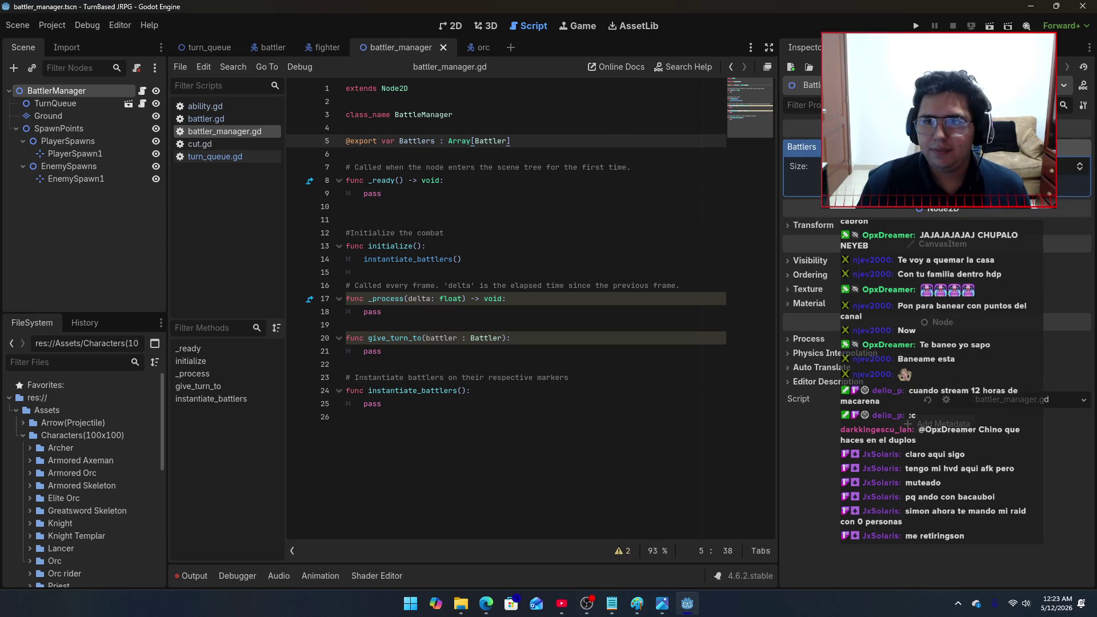
left_click(922, 186)
left_click(934, 209)
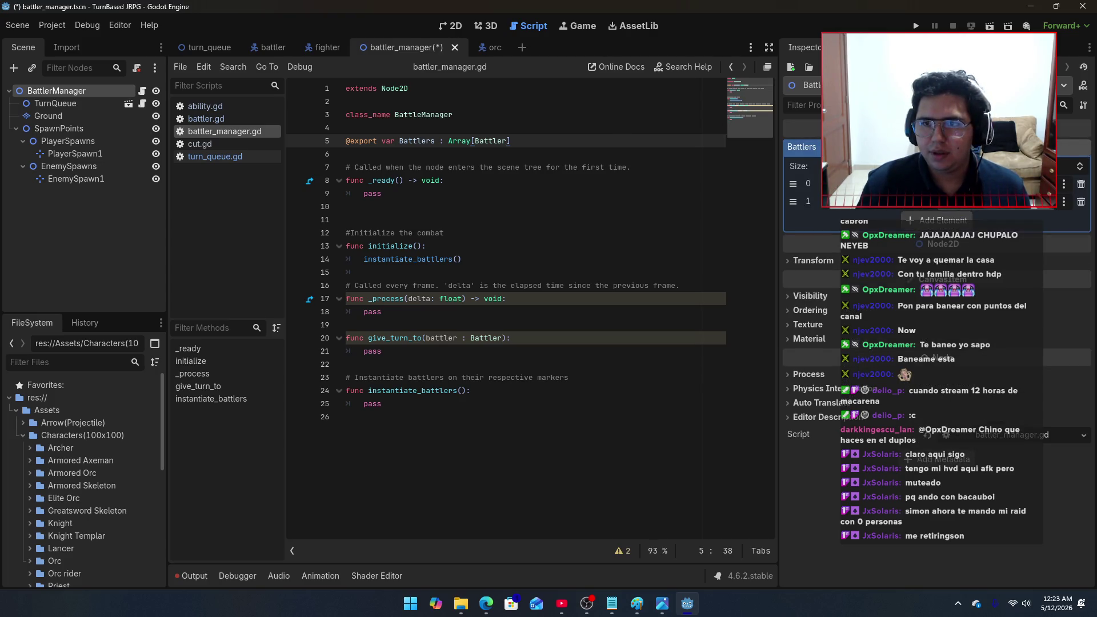
Browse the Select a Node picker for a Battlers element, toggling Show All, and cancel without choosing
left_click(937, 201)
left_click(771, 200)
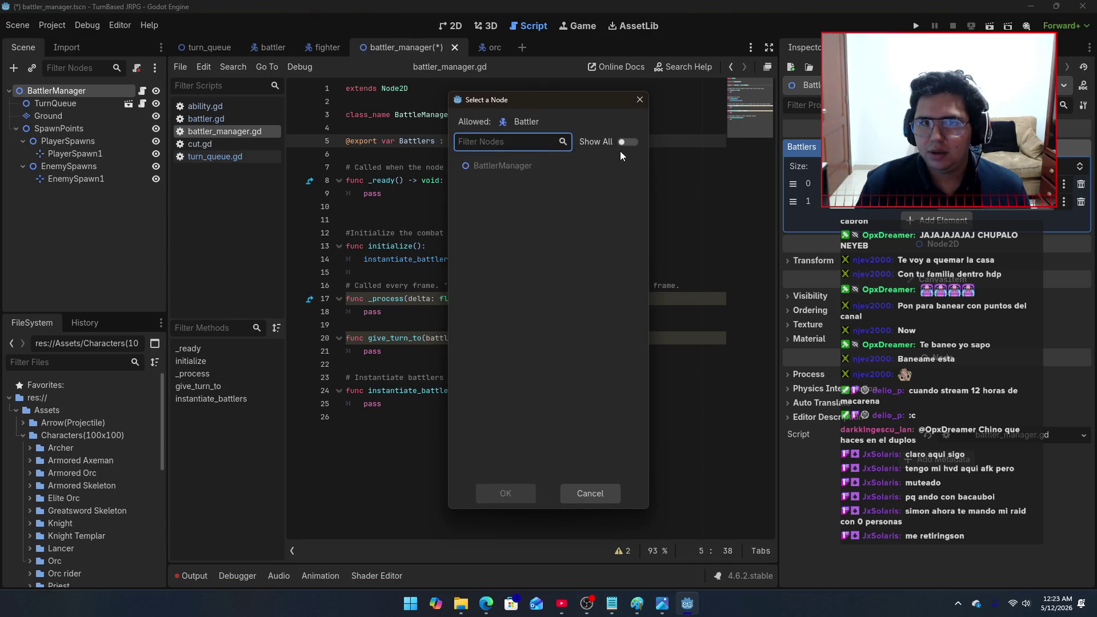
left_click(626, 144)
left_click(625, 142)
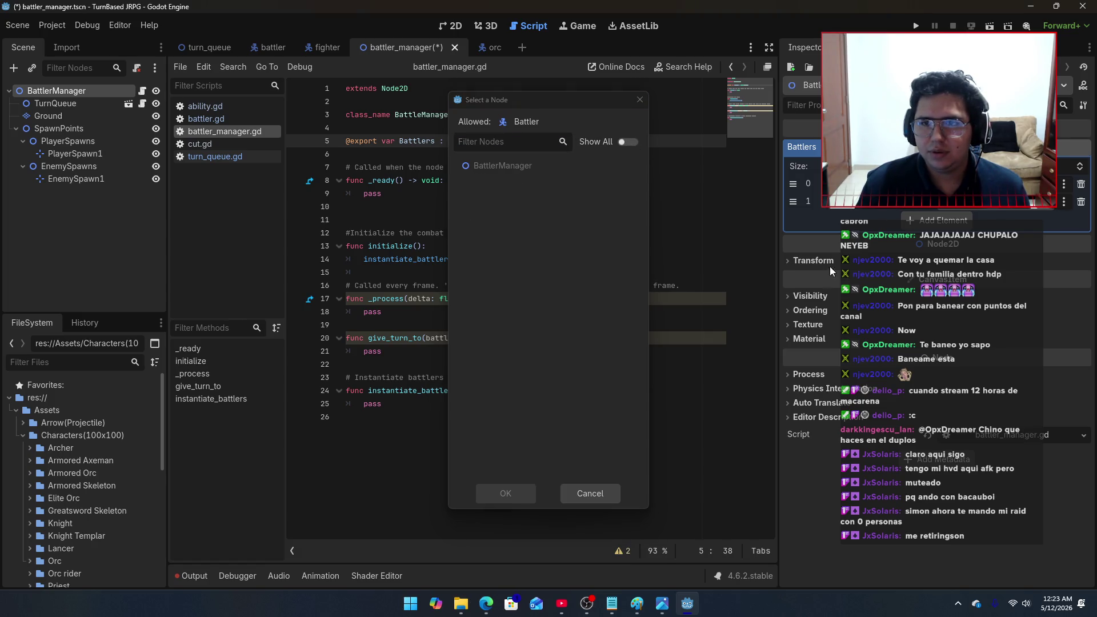
left_click(604, 493)
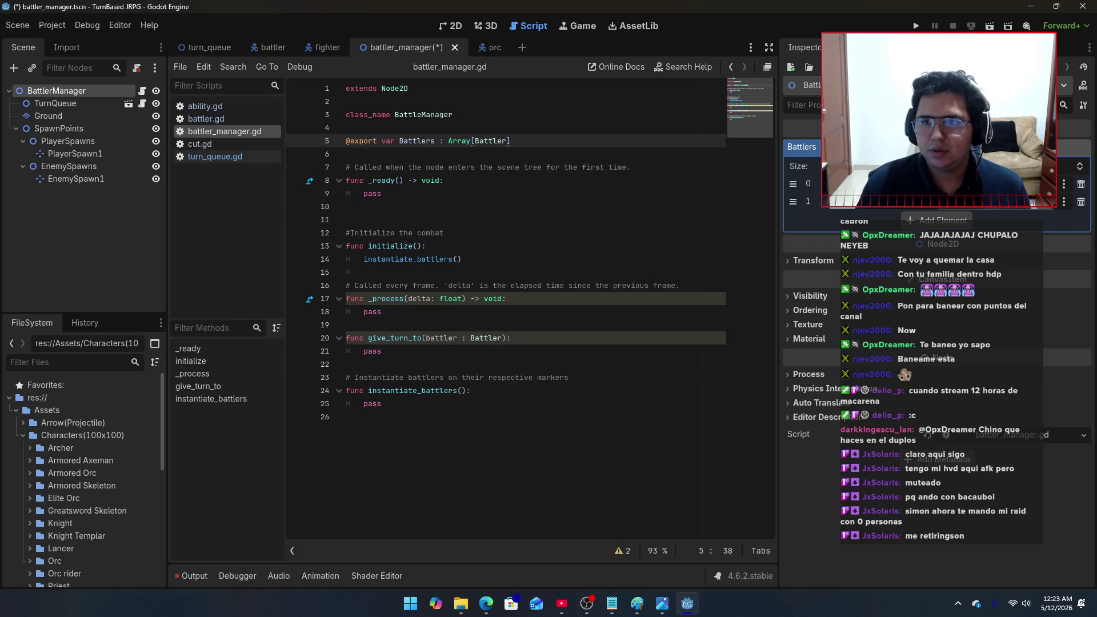
left_click(1063, 187)
left_click(1029, 217)
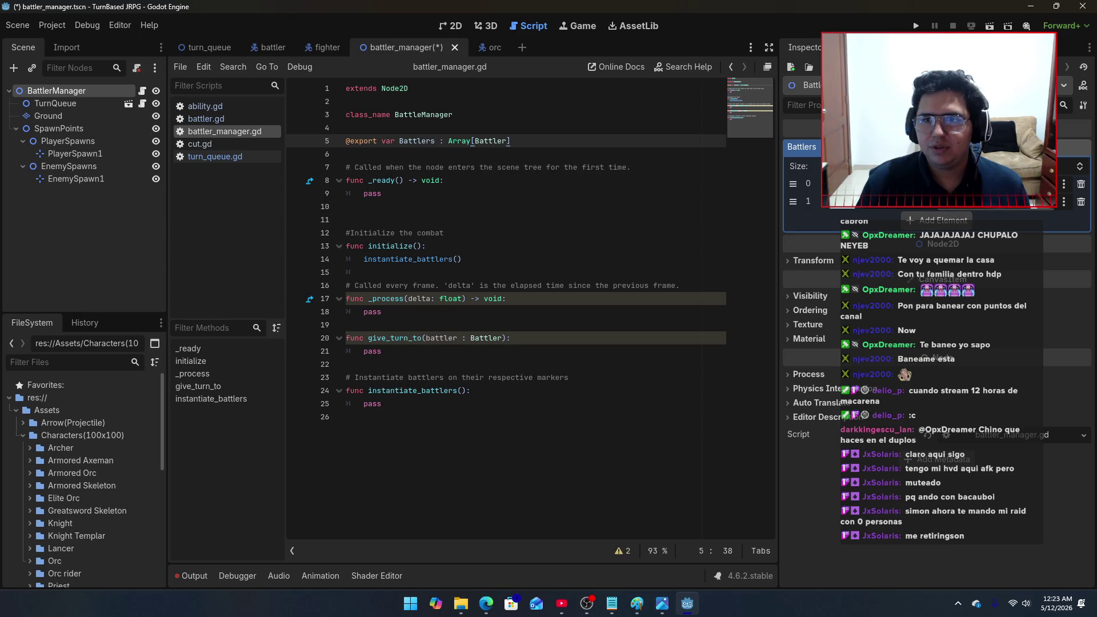
left_click(937, 201)
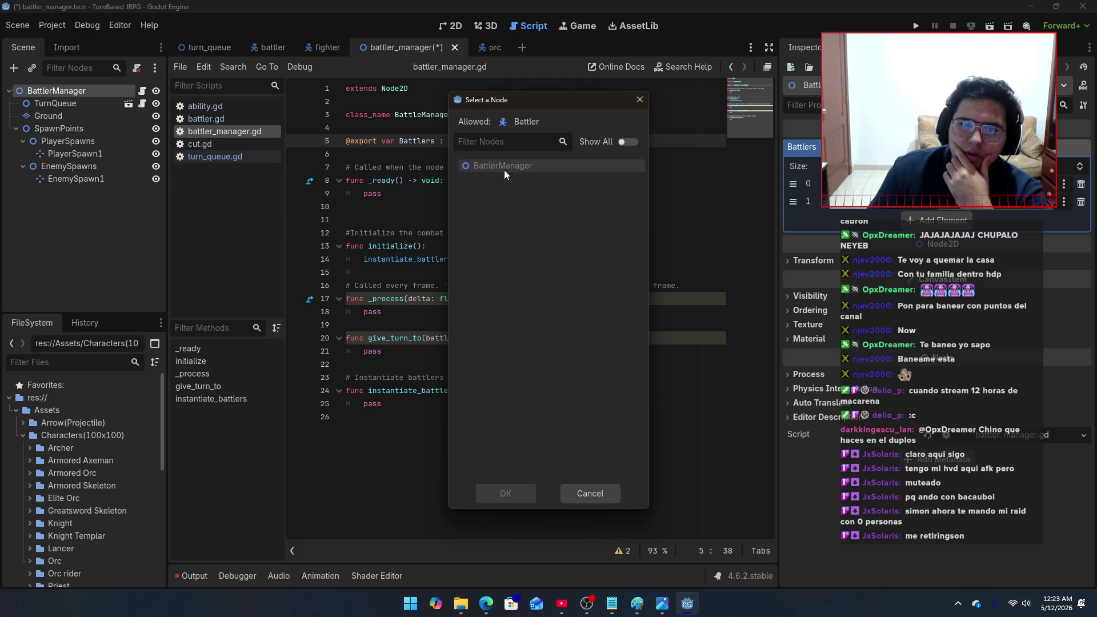
left_click(595, 490)
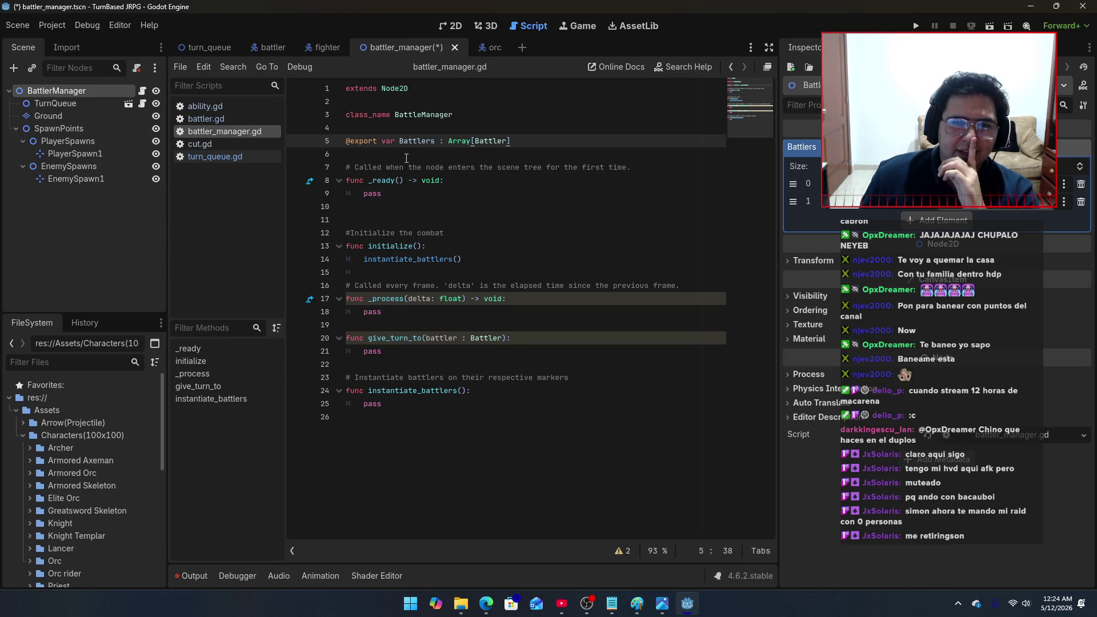
left_click_drag(511, 141, 231, 137)
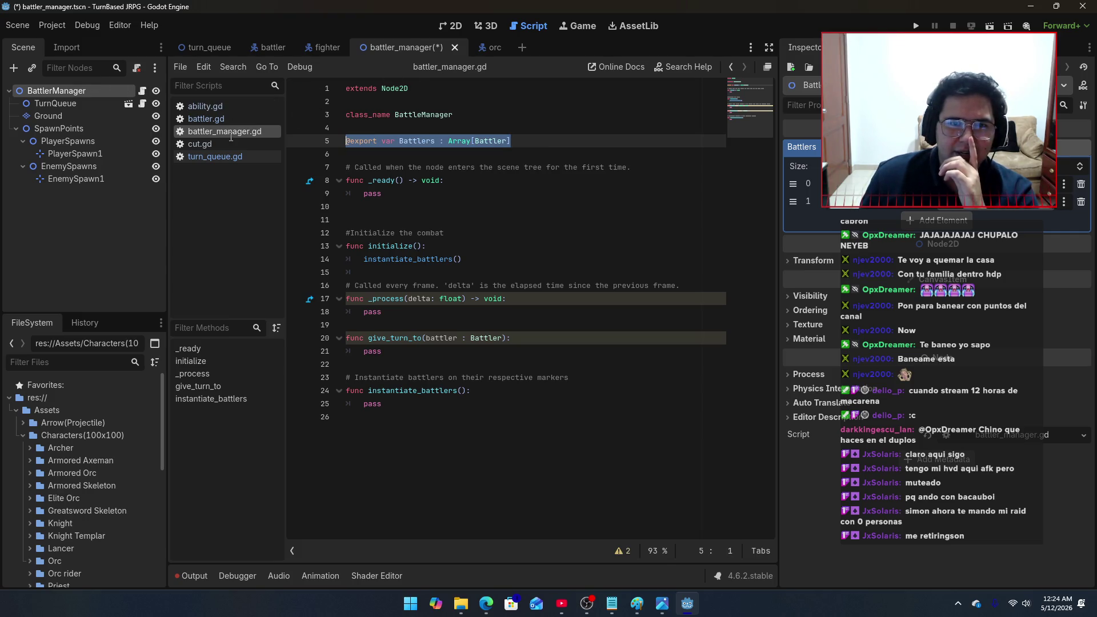
Delete the Battlers export, instantiate_battlers and initialize from battler_manager.gd and save
key("BackSpace")
key("BackSpace")
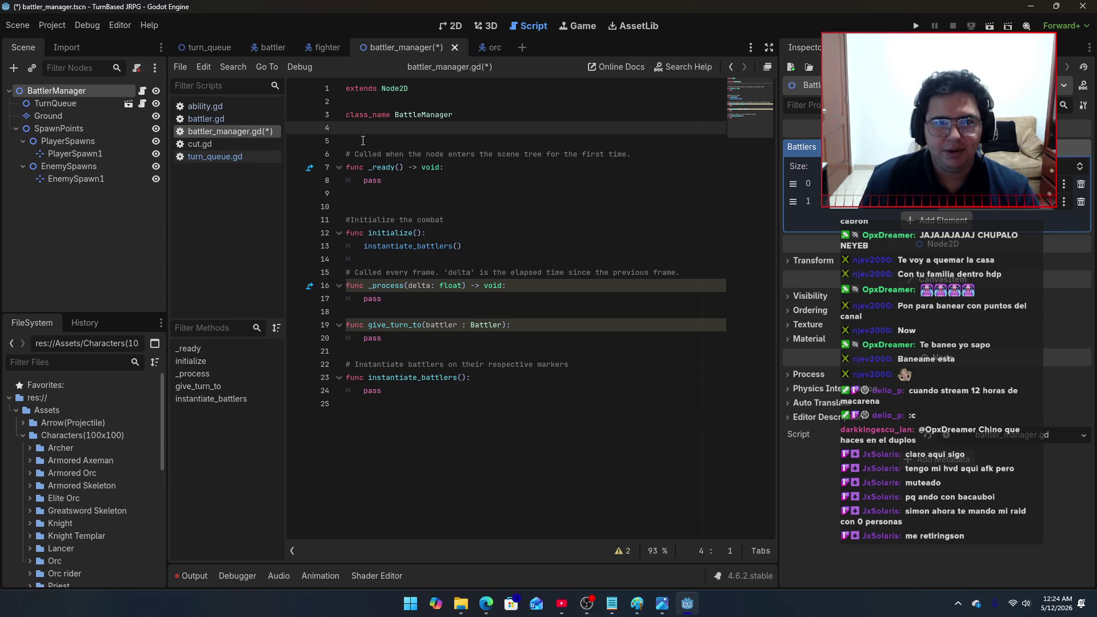
key("BackSpace")
left_click_drag(413, 379, 300, 351)
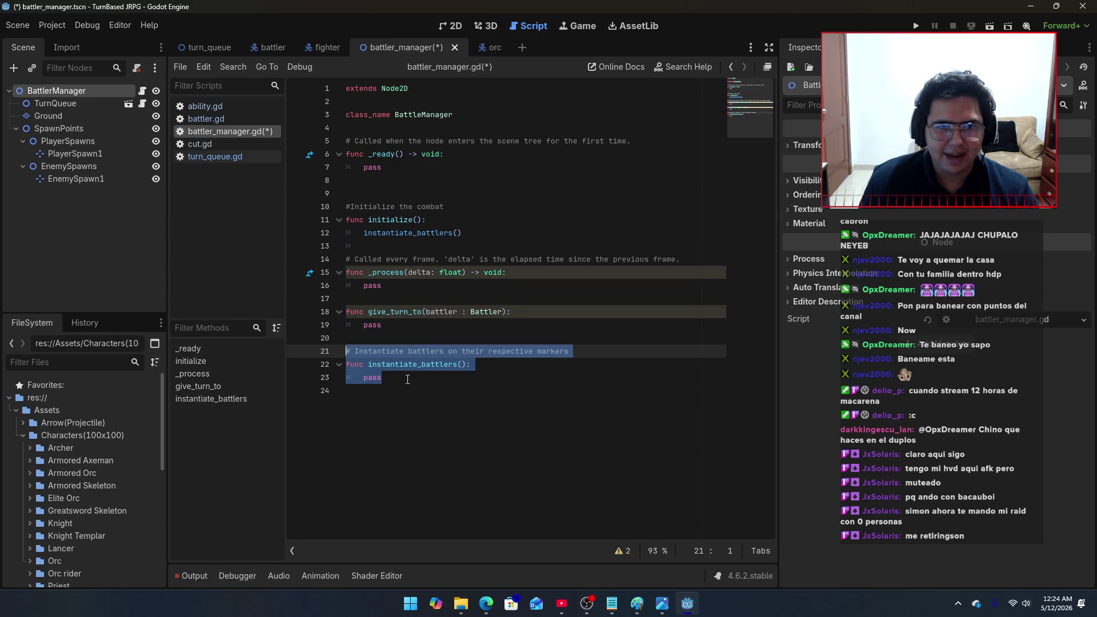
key("BackSpace")
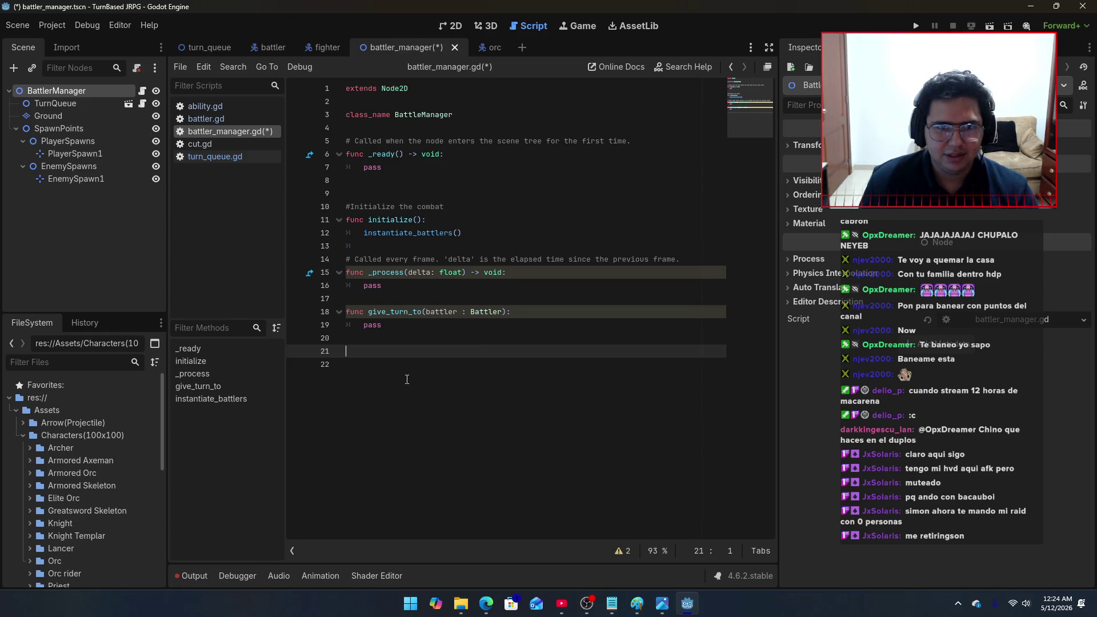
left_click_drag(463, 233, 364, 241)
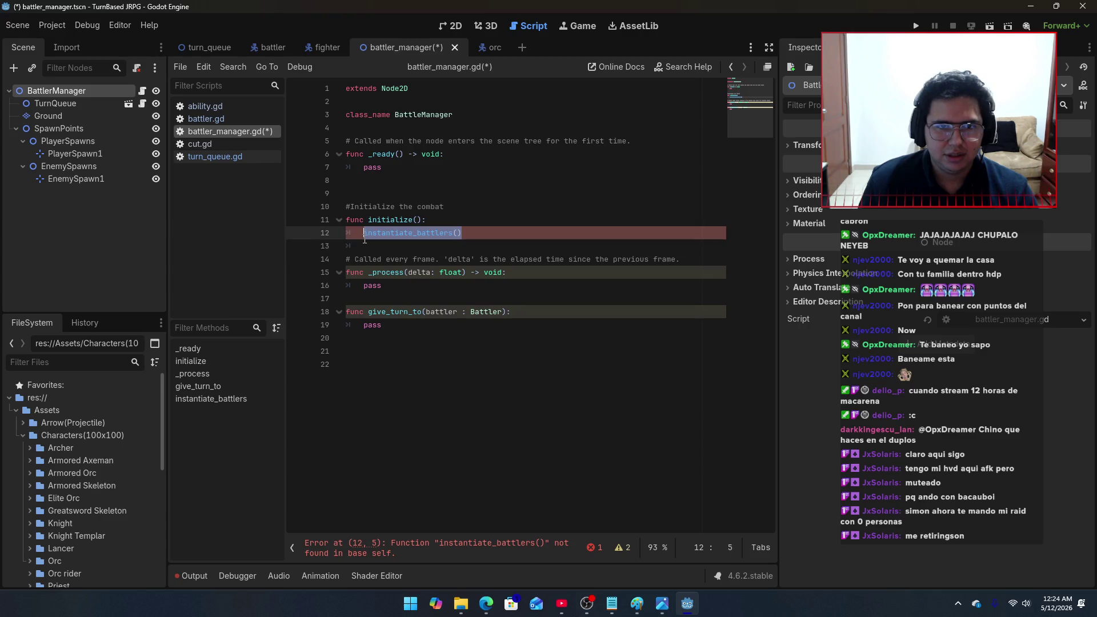
key("BackSpace")
key("BackSpace")
key("BackSpace")
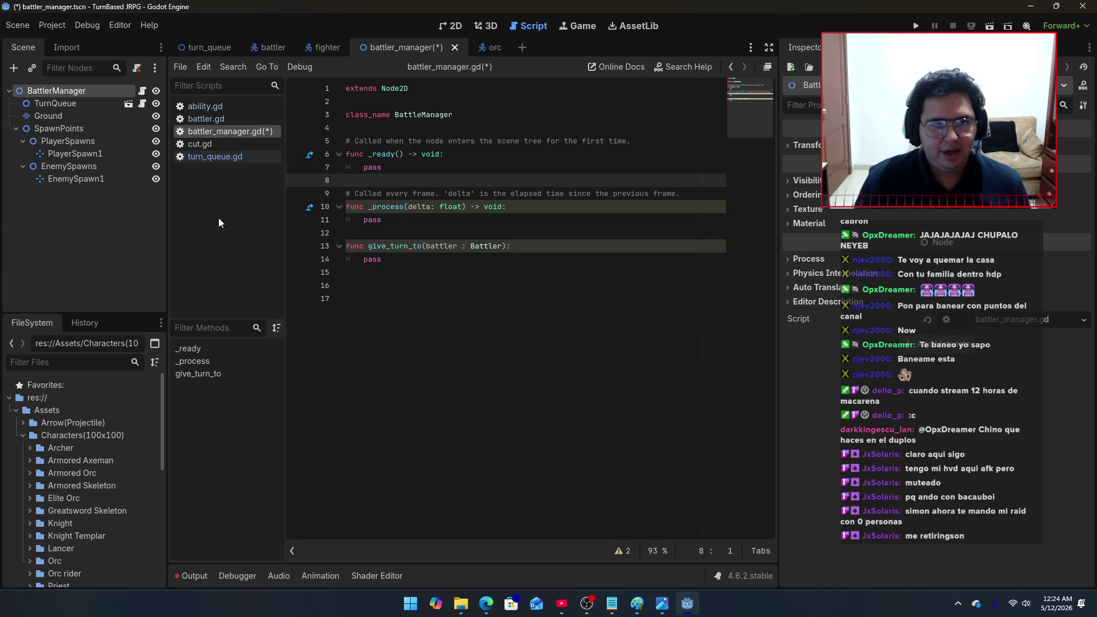
key("ctrl+s")
Delete the SpawnPoints node and its child spawns from the scene
left_click(63, 140)
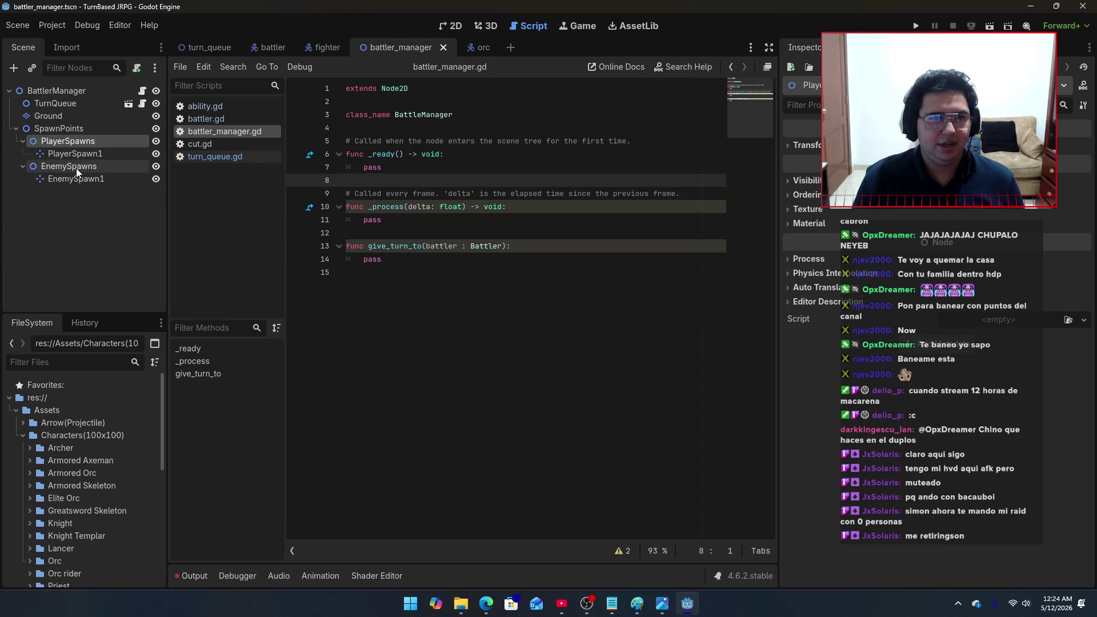
left_click(63, 131)
key("Delete")
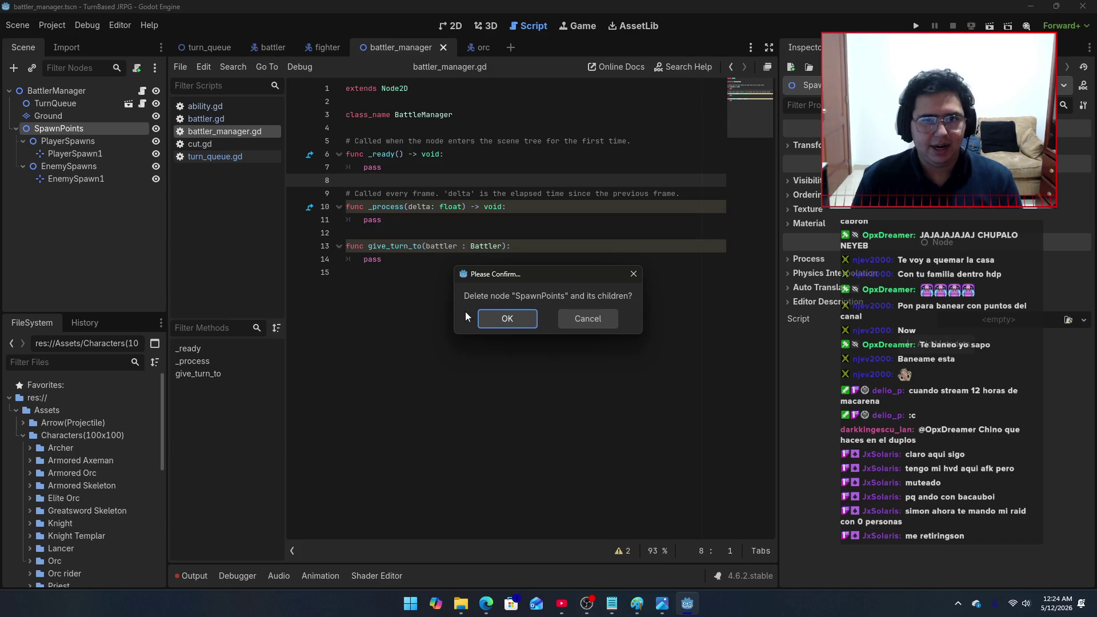
left_click(515, 320)
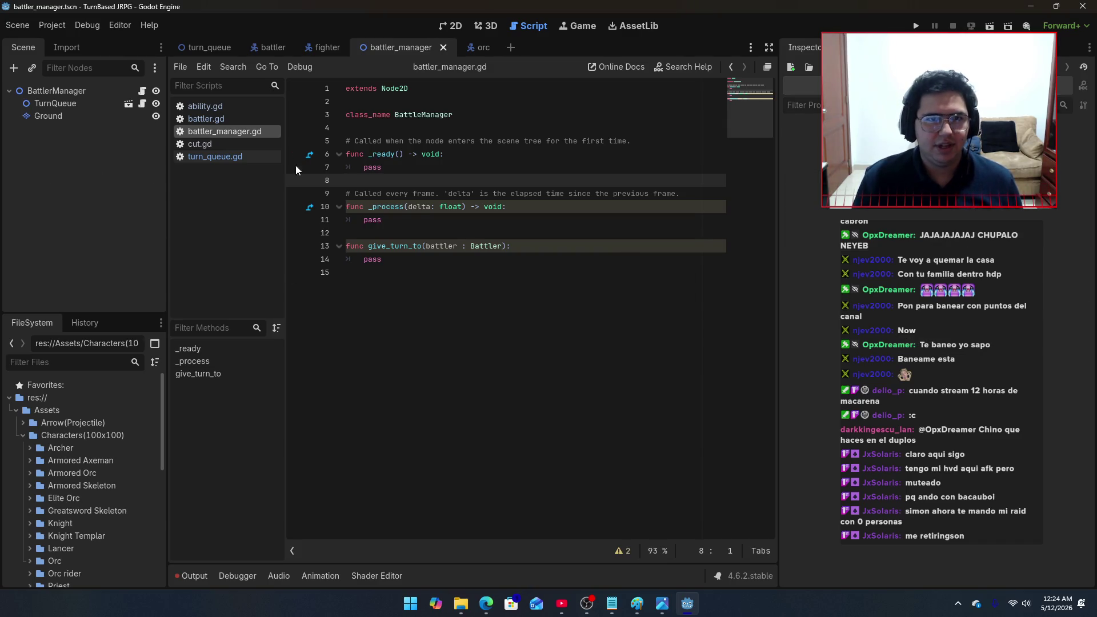
Add Fighter and Orc scene instances under the TurnQueue node and save
left_click(66, 115)
left_click(67, 104)
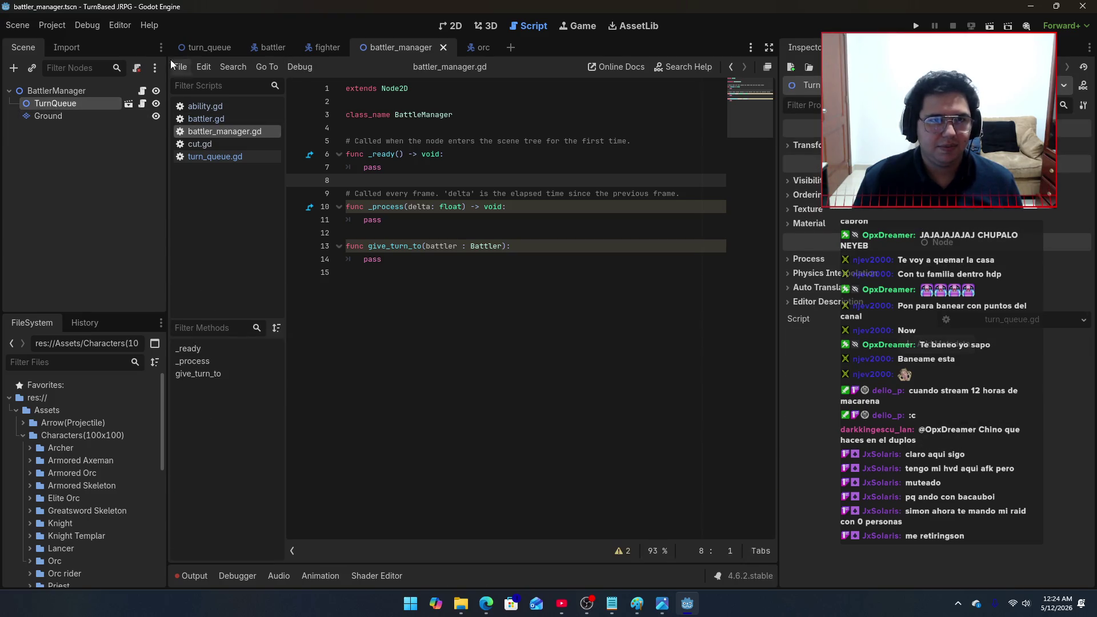
left_click(16, 410)
left_click(17, 448)
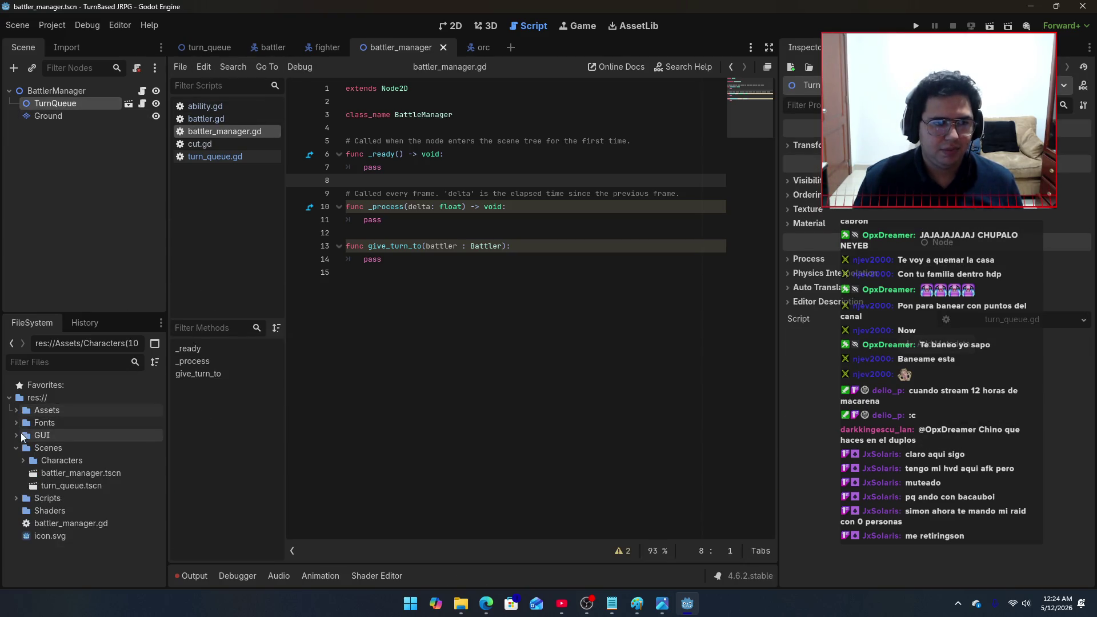
left_click(23, 460)
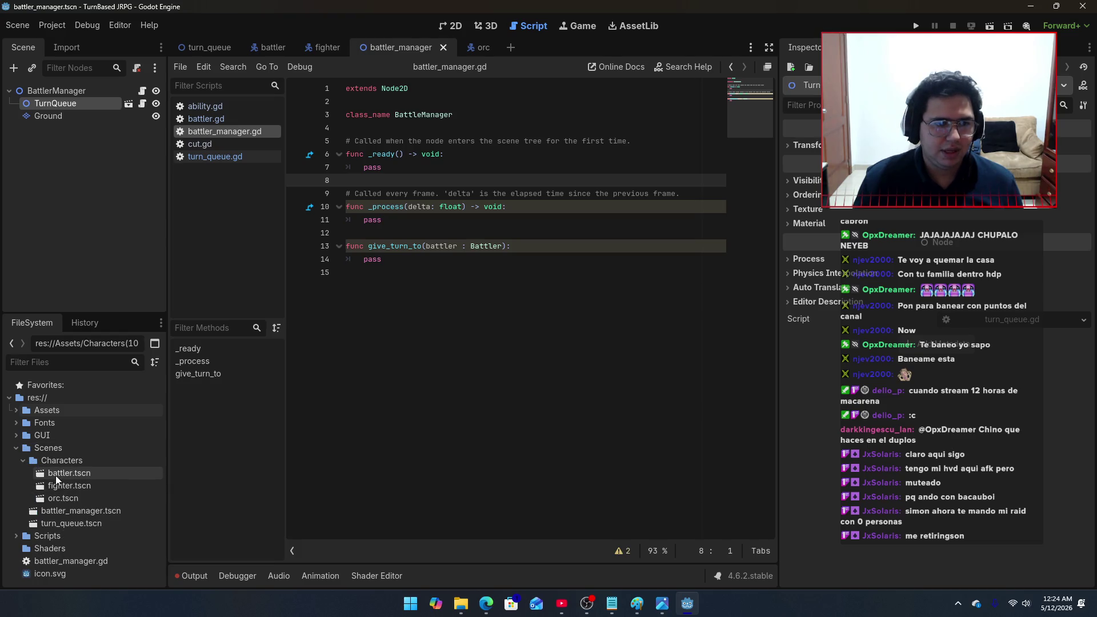
mouse_move(63, 488)
left_mouse_down()
mouse_move(86, 244)
mouse_move(54, 103)
mouse_move(64, 498)
mouse_move(112, 303)
mouse_move(59, 110)
left_mouse_up()
key("ctrl+s")
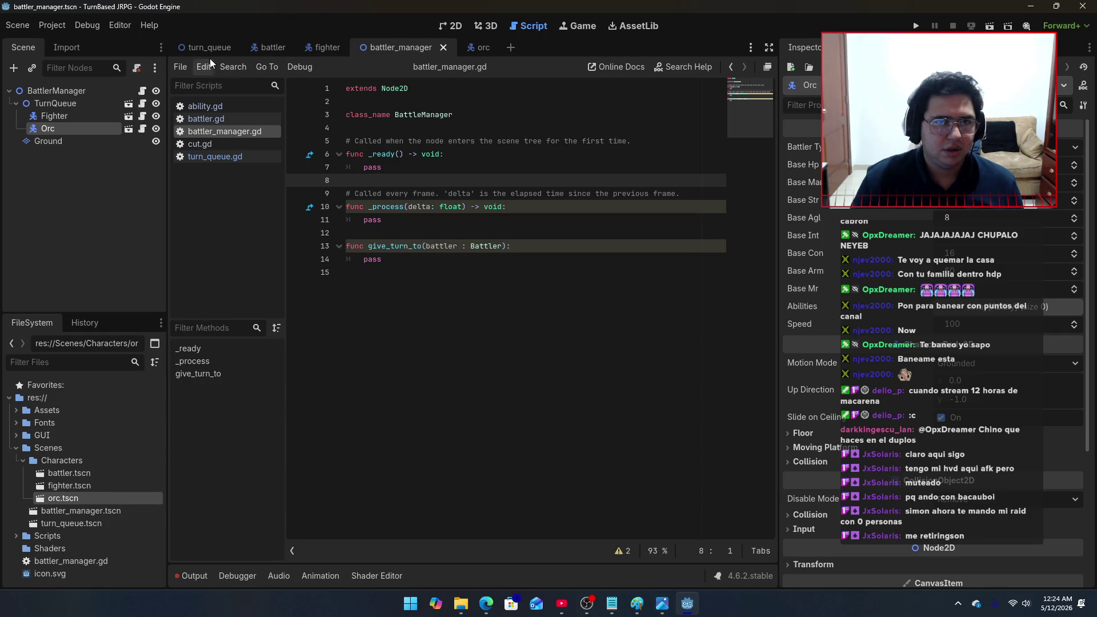
Move the Ground node above TurnQueue in the scene tree and save
left_click(445, 27)
scroll(303, 151, "up", 2)
scroll(229, 152, "down", 2)
left_click_drag(43, 139, 46, 97)
key("ctrl+s")
Place the Fighter on the left and the Orc on the right of the grass, and save
left_click(57, 128)
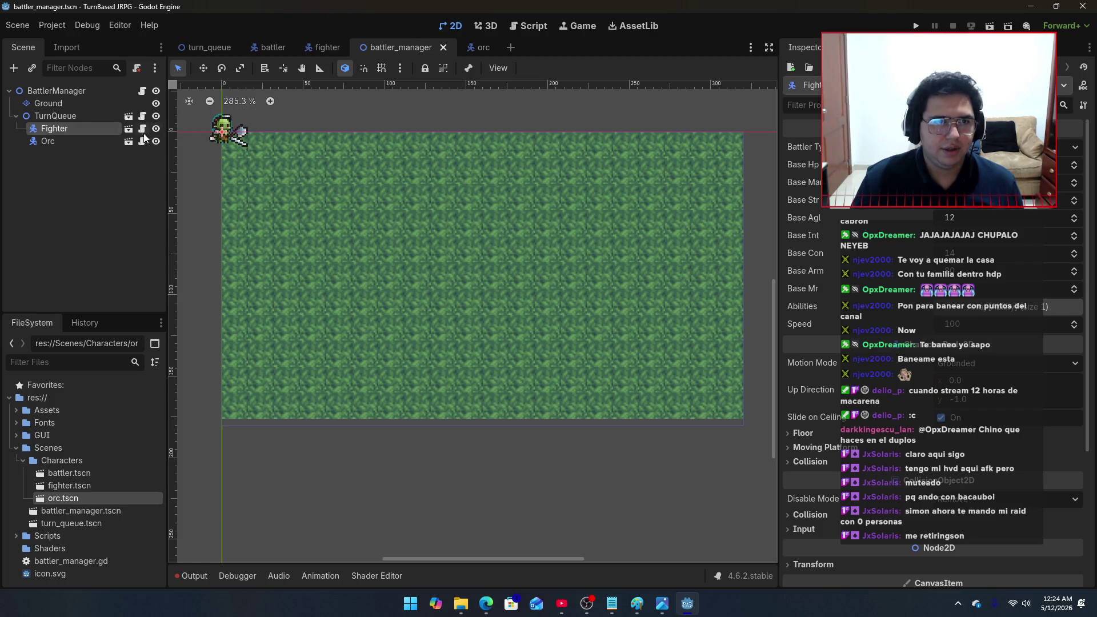
left_click_drag(218, 124, 356, 199)
left_click(95, 143)
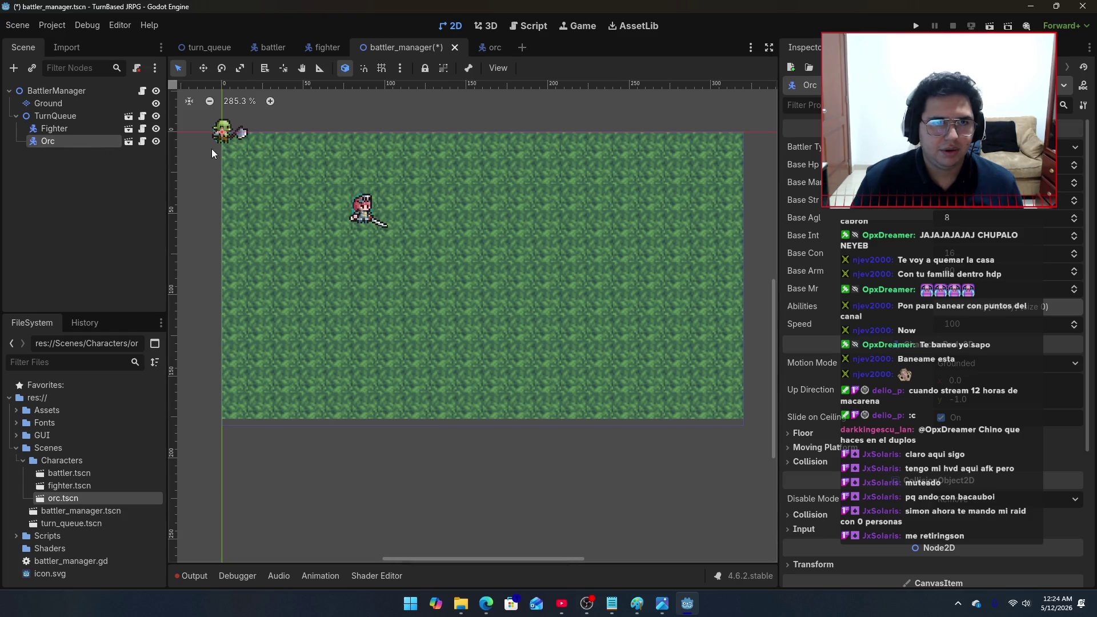
mouse_move(277, 143)
left_mouse_down()
mouse_move(504, 210)
mouse_move(598, 216)
left_mouse_up()
key("ctrl+s")
Select the Orc and review its properties in the Inspector
left_click(91, 170)
left_click(79, 141)
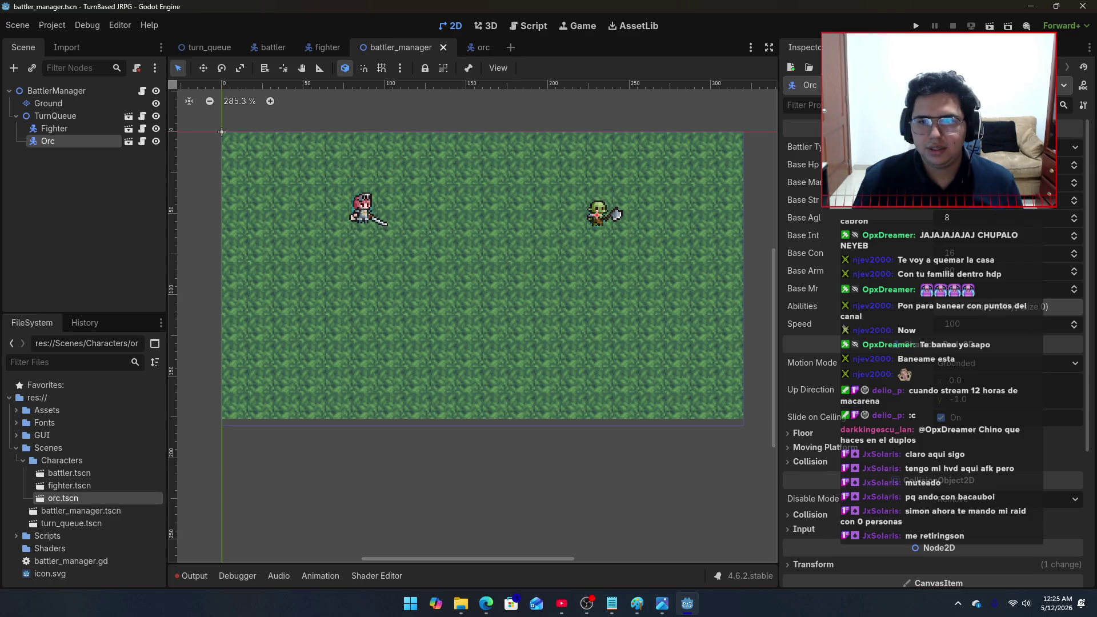
scroll(832, 371, "down", 2)
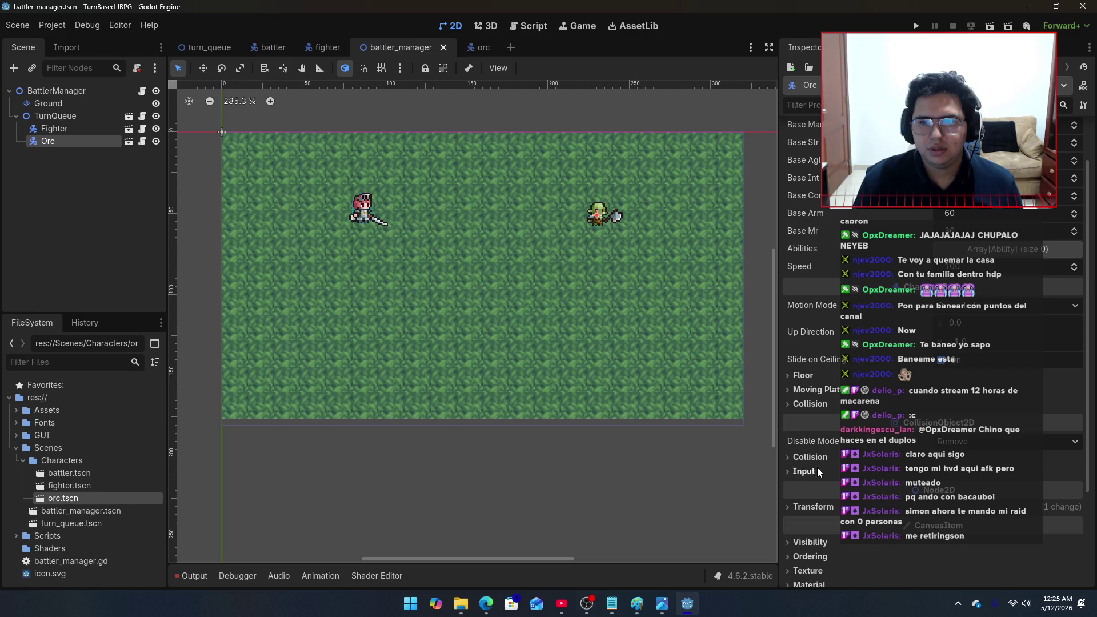
scroll(814, 503, "down", 2)
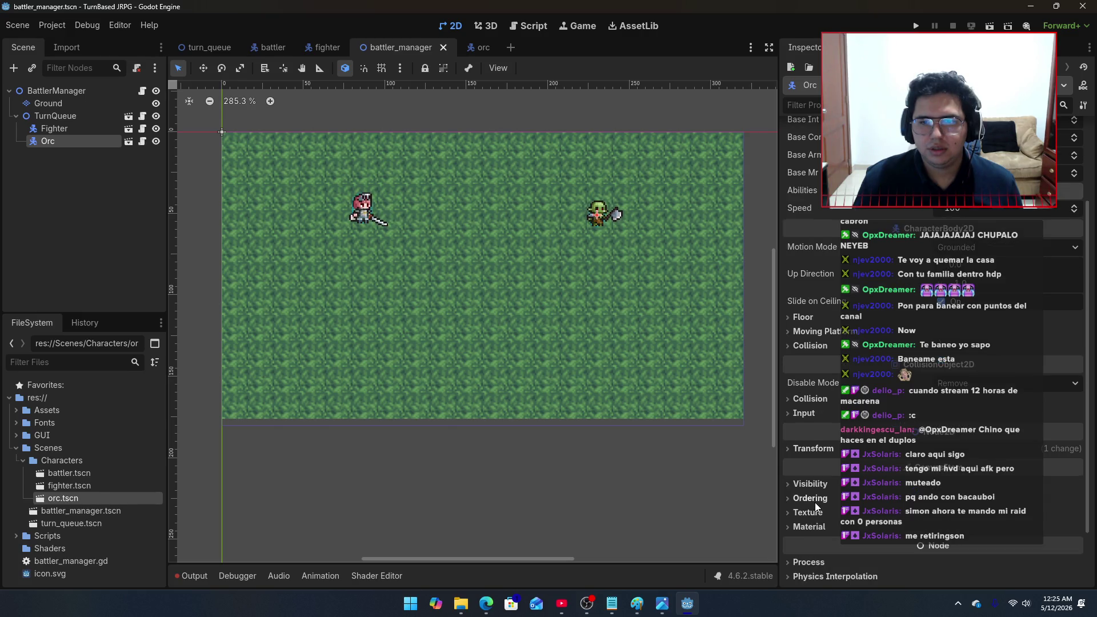
scroll(815, 503, "down", 2)
scroll(815, 502, "up", 5)
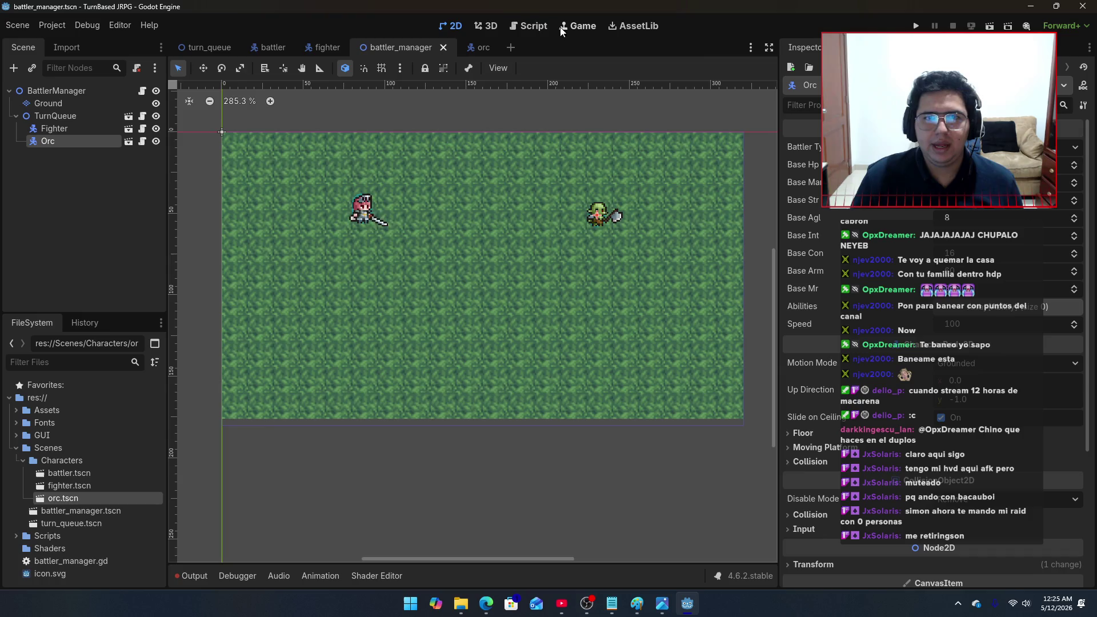
Open battler.gd and examine the Vector2(-20, 0) offset in move_towards
left_click(534, 27)
left_click(213, 120)
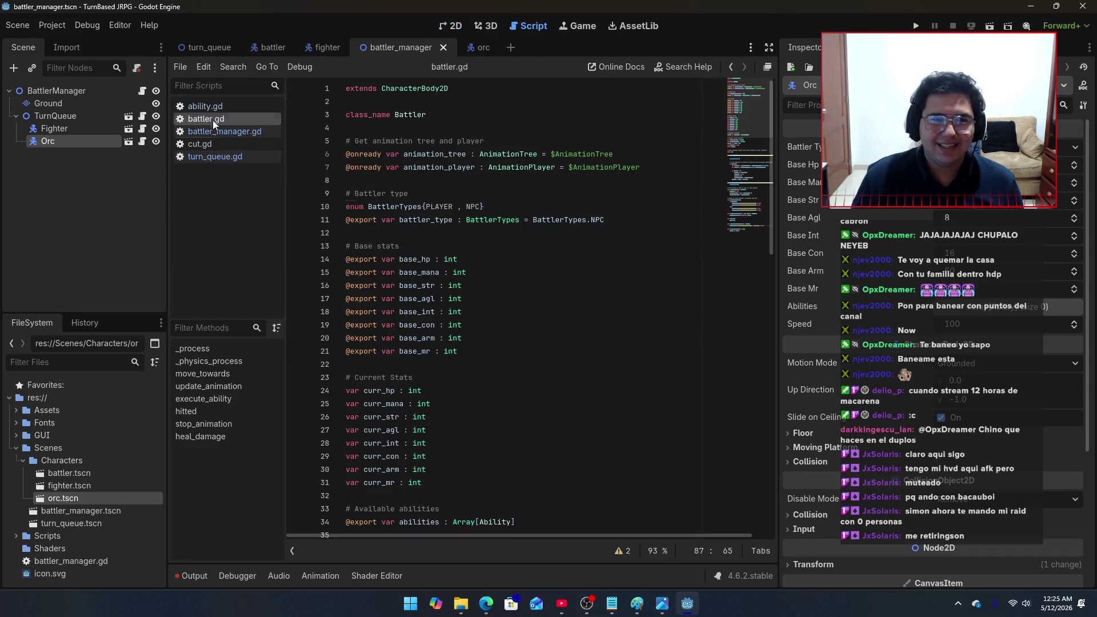
left_click(208, 109)
left_click(211, 119)
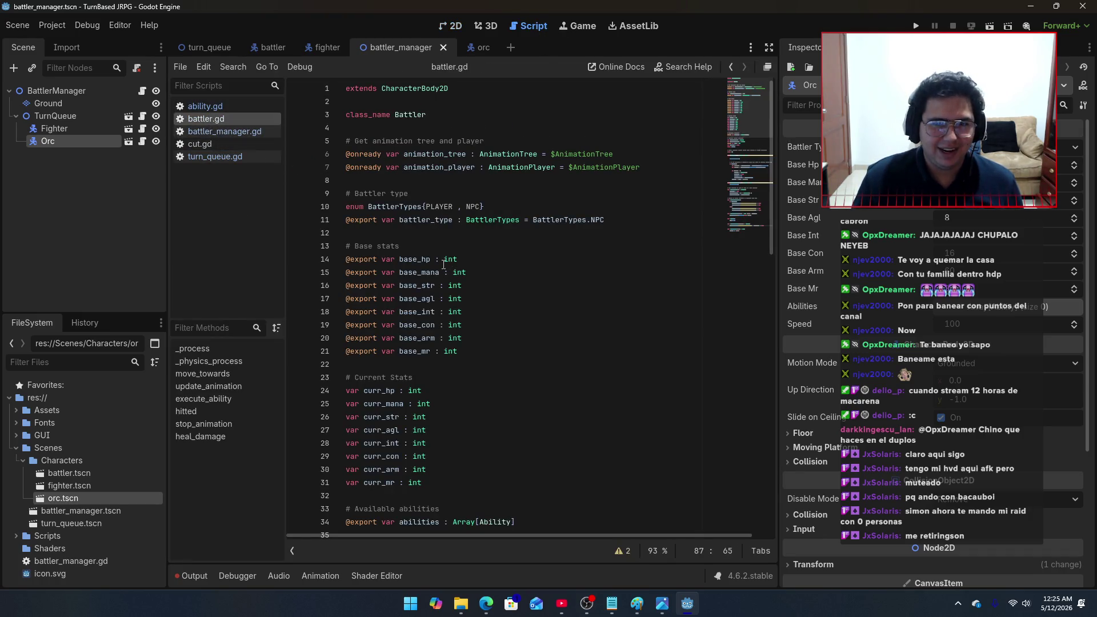
scroll(420, 259, "down", 6)
scroll(420, 260, "down", 5)
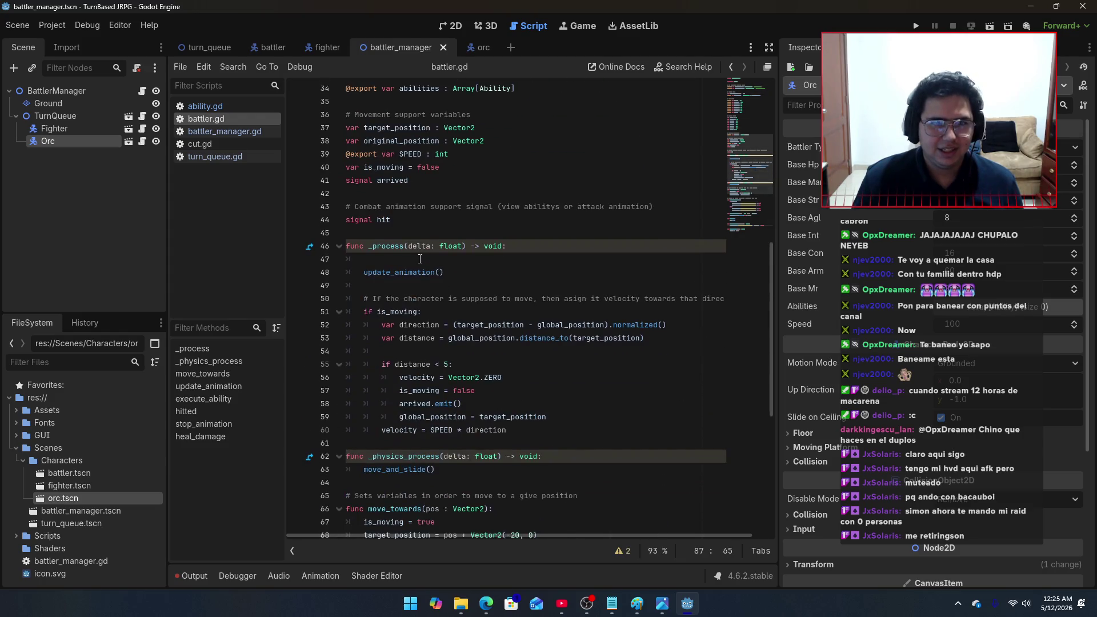
scroll(464, 298, "down", 4)
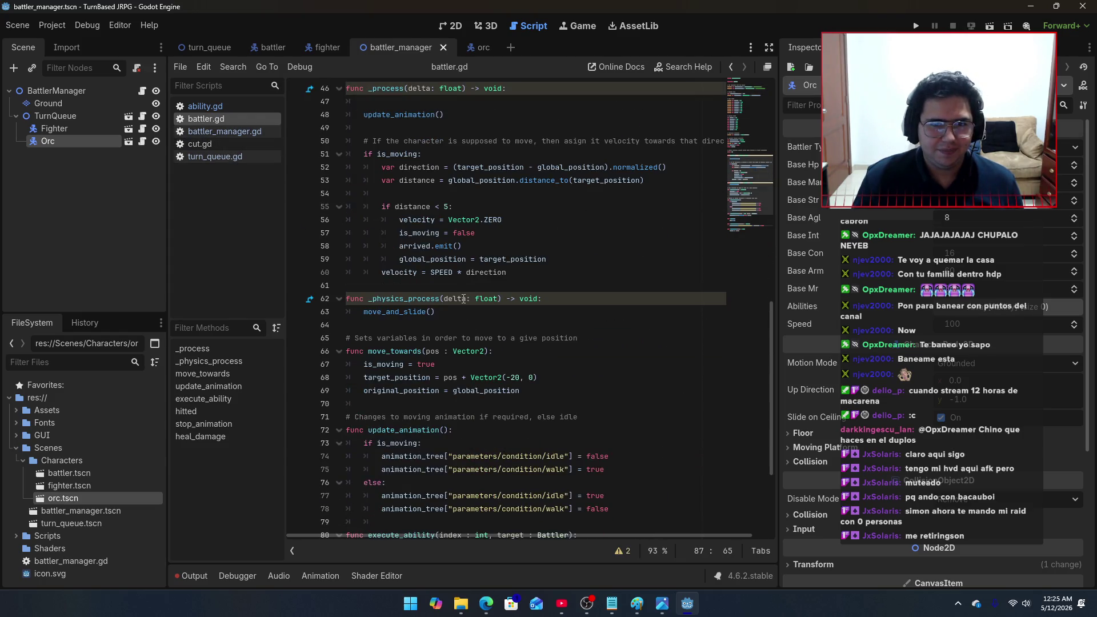
scroll(461, 324, "down", 3)
mouse_move(470, 259)
left_mouse_down()
mouse_move(541, 260)
mouse_move(473, 259)
left_mouse_up()
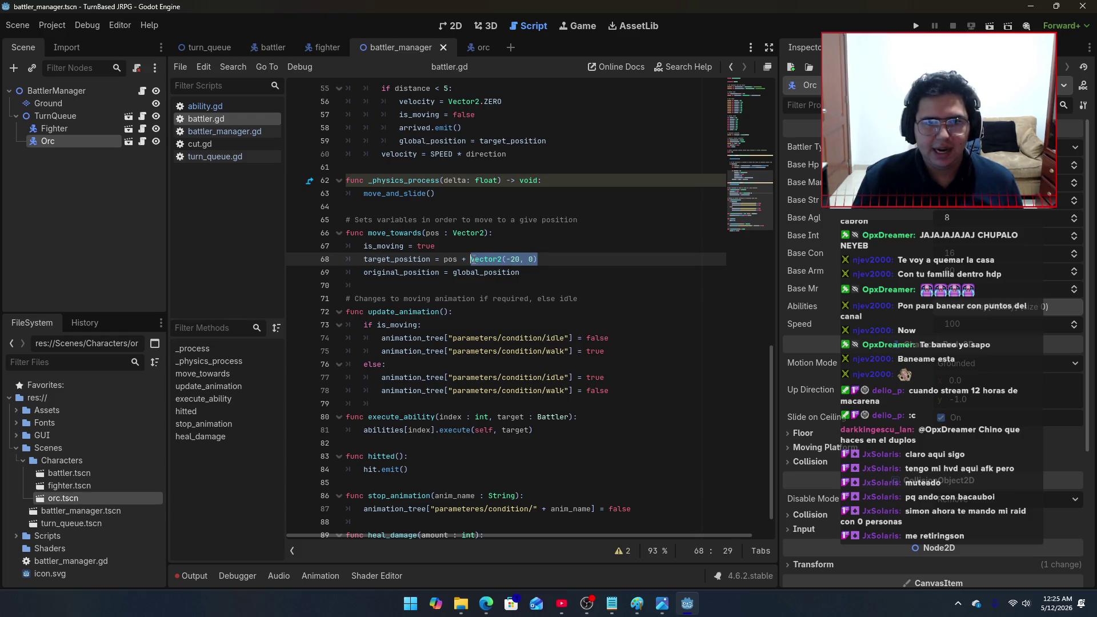
scroll(541, 287, "up", 15)
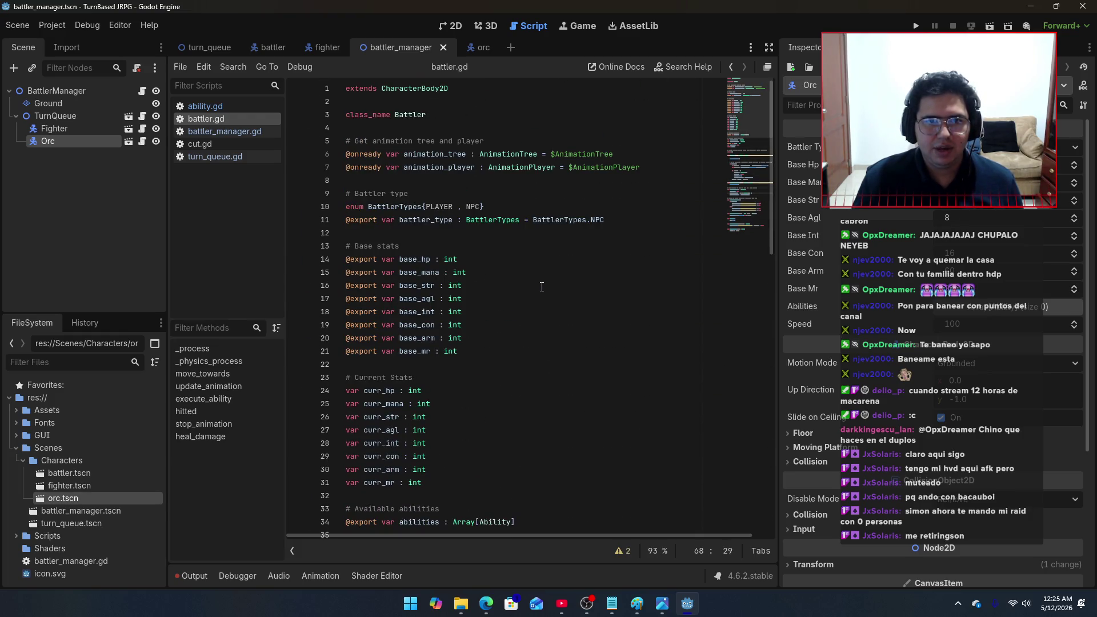
scroll(542, 287, "down", 15)
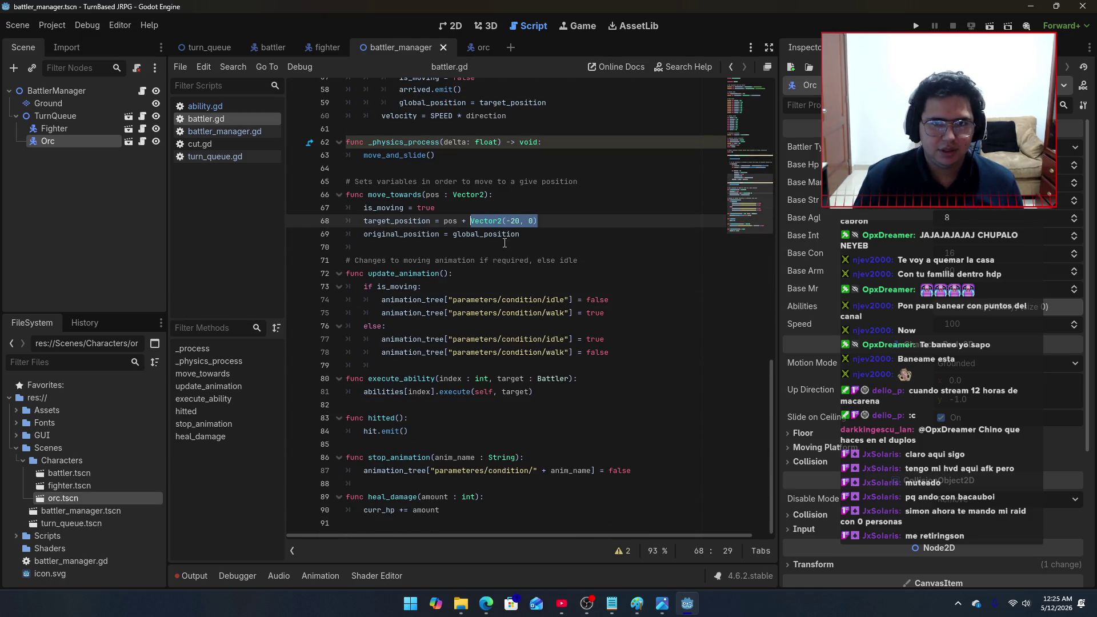
double_click(515, 222)
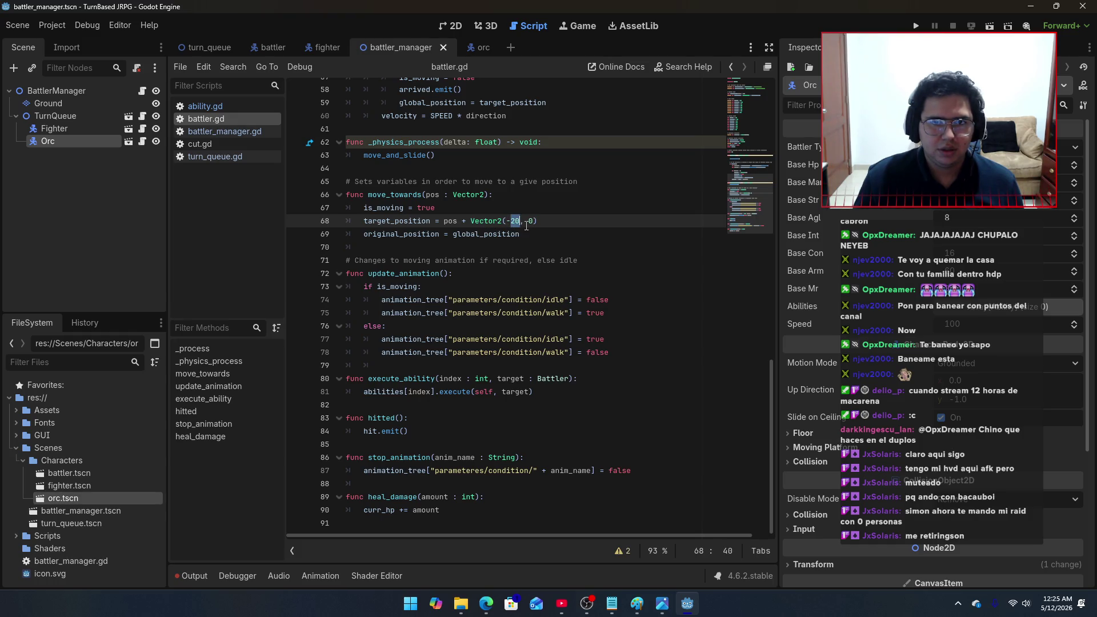
Start an 'if battler_type ==' check on a new line under the move_towards header and save
left_click(503, 195)
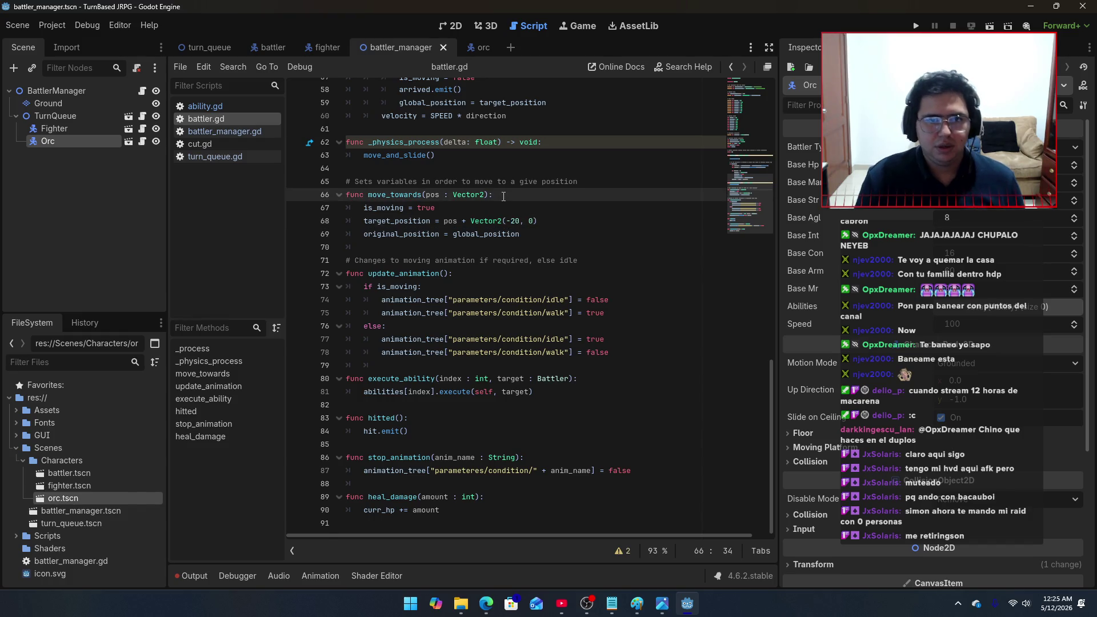
key("Return")
type("if")
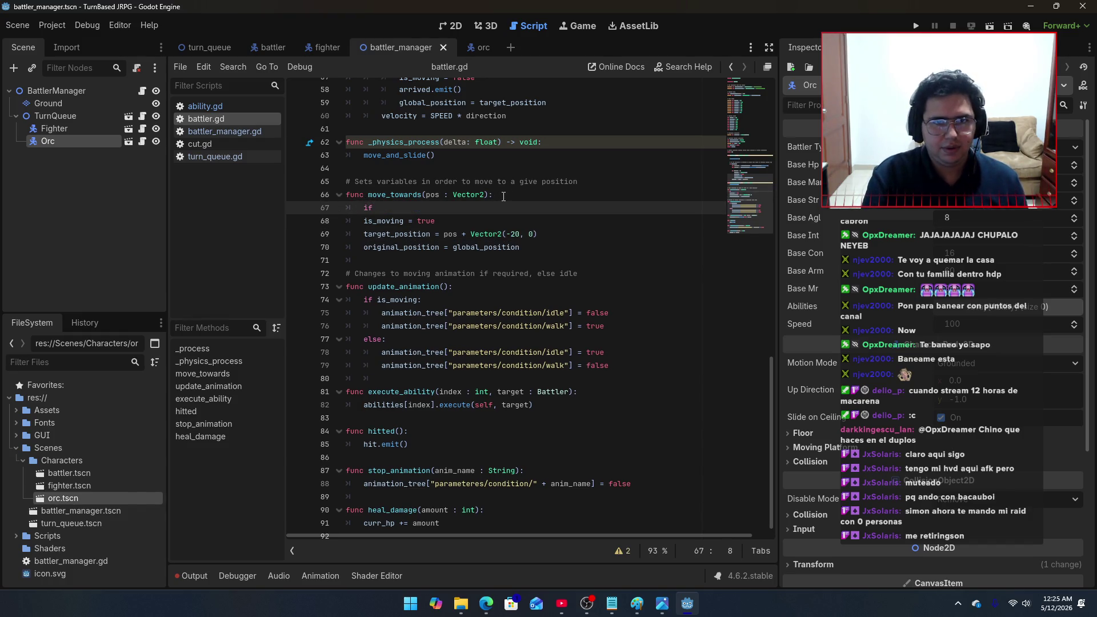
scroll(502, 240, "up", 15)
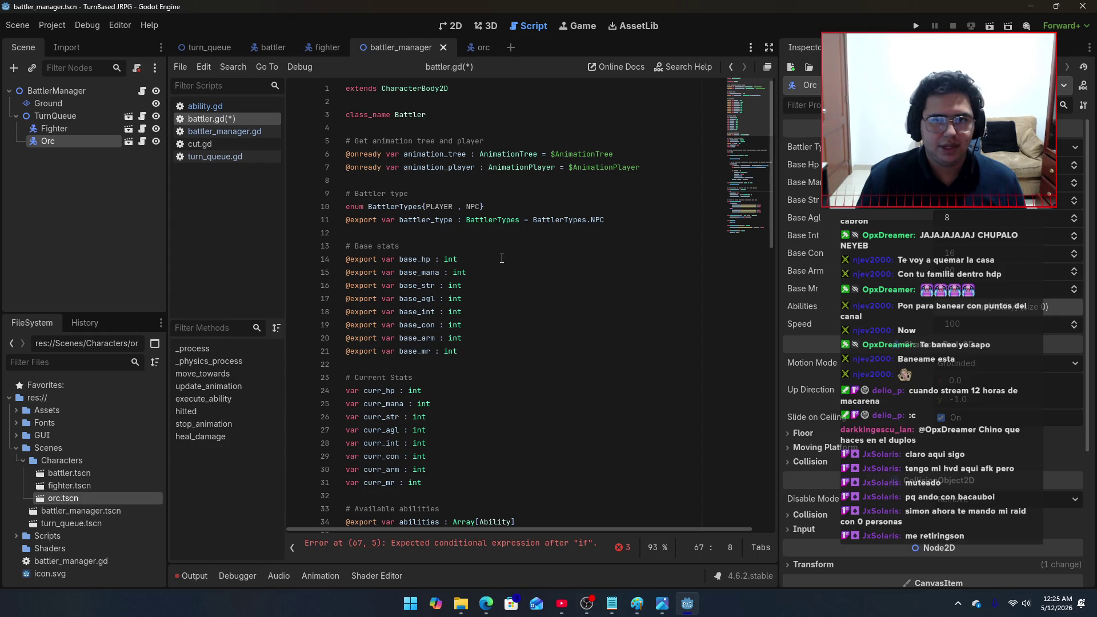
type("battler")
type("==")
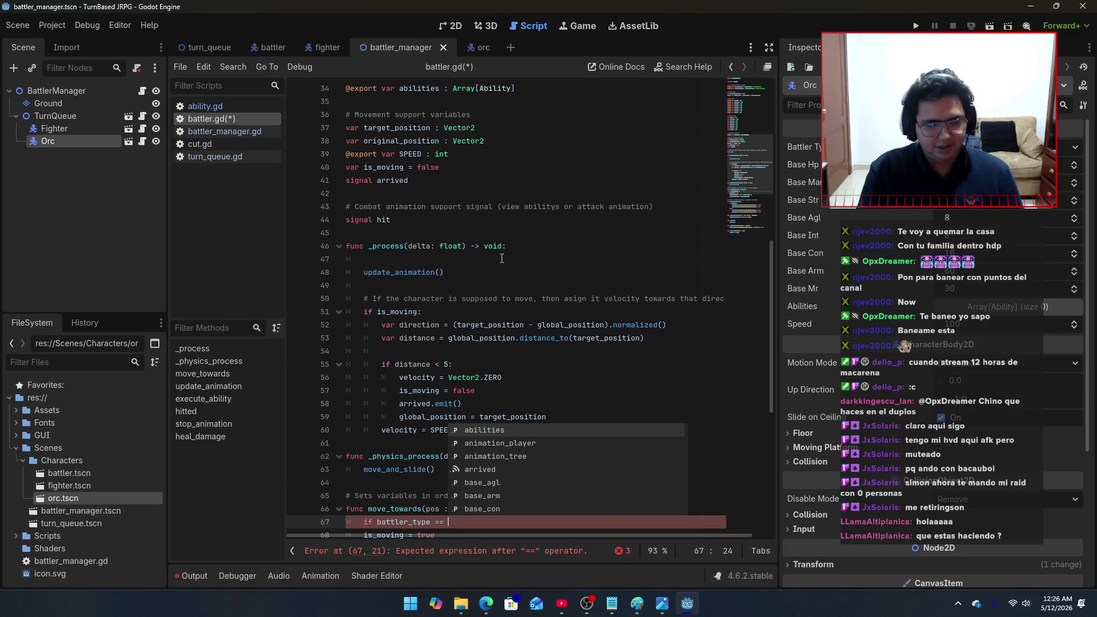
key("ctrl+s")
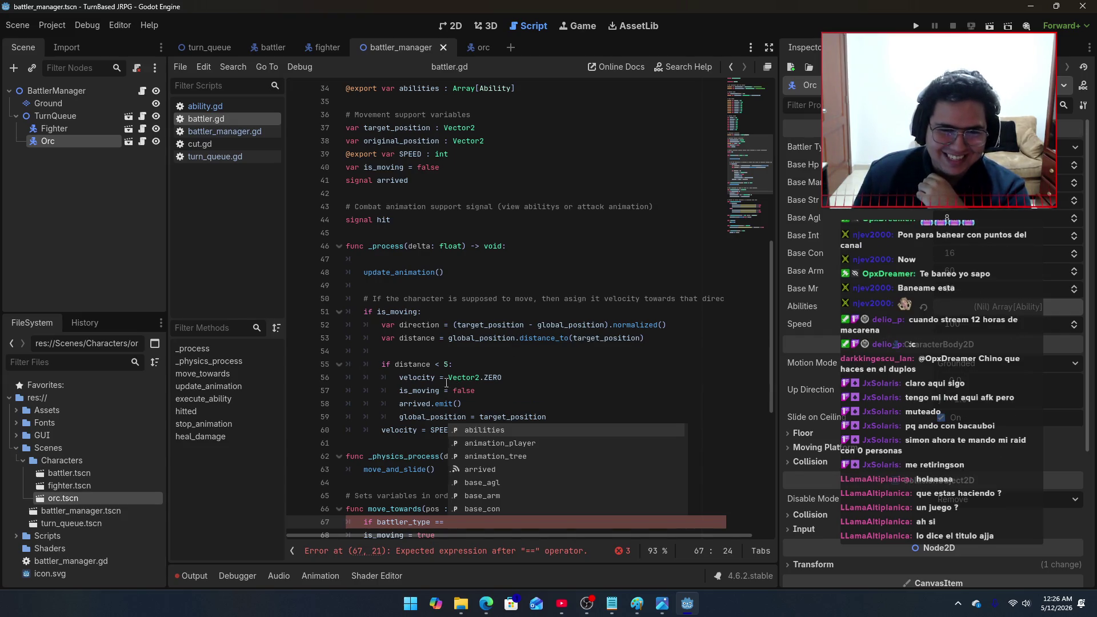
Review the unfinished if statement on line 67, then switch to the 2D battle scene
scroll(450, 383, "down", 3)
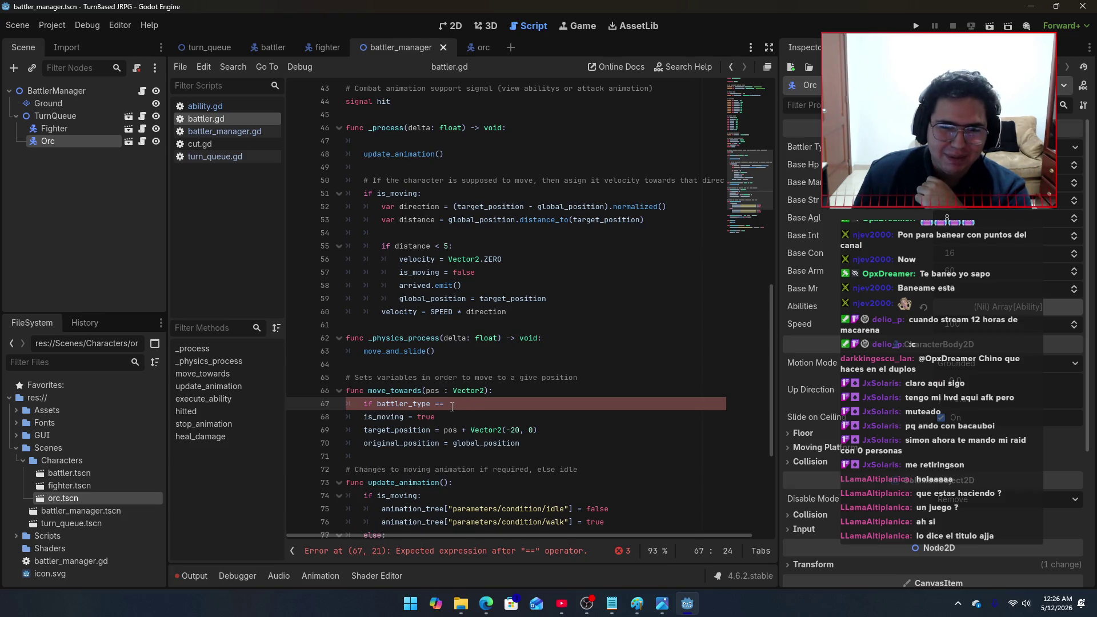
left_click_drag(449, 404, 367, 406)
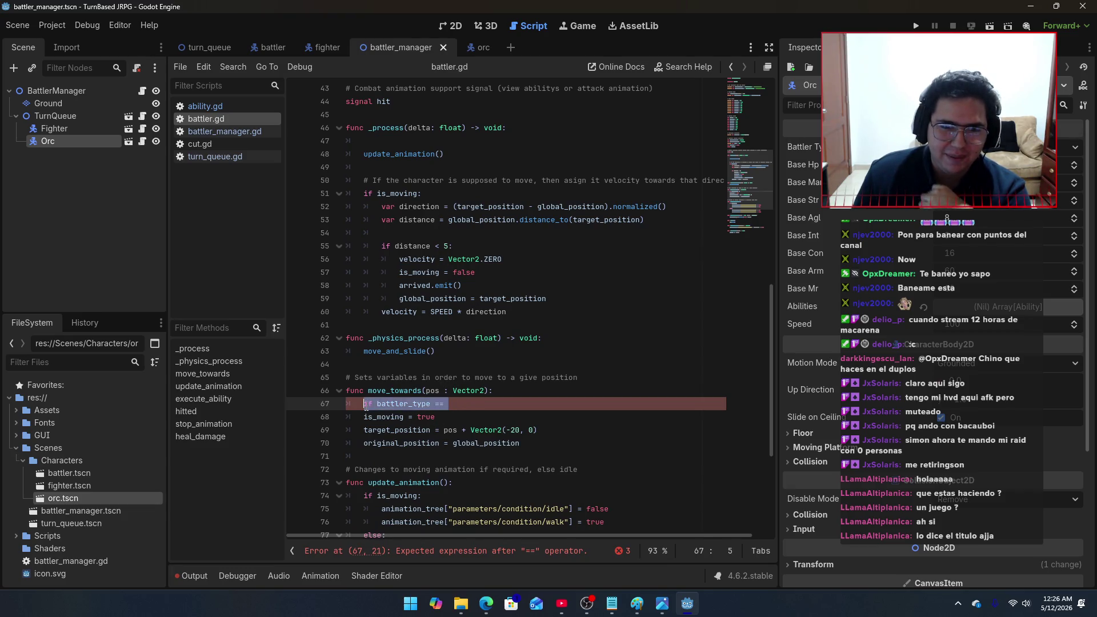
left_click(473, 405)
left_click(452, 26)
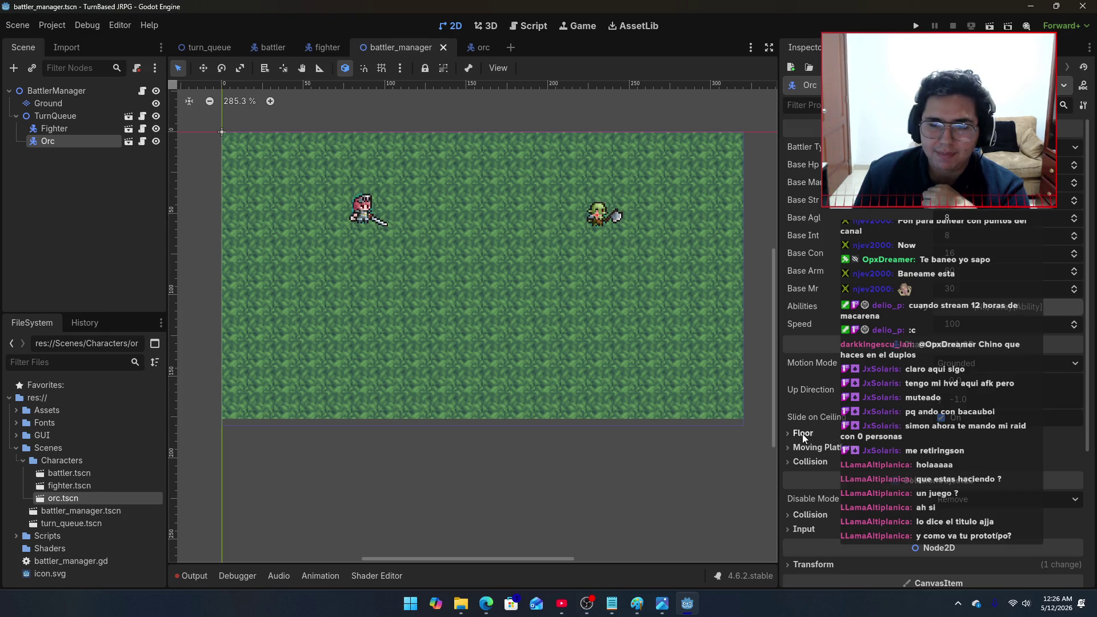
Set the Orc's Transform Scale x to -1 so it faces left, and save the scene
scroll(826, 491, "down", 3)
left_click(810, 449)
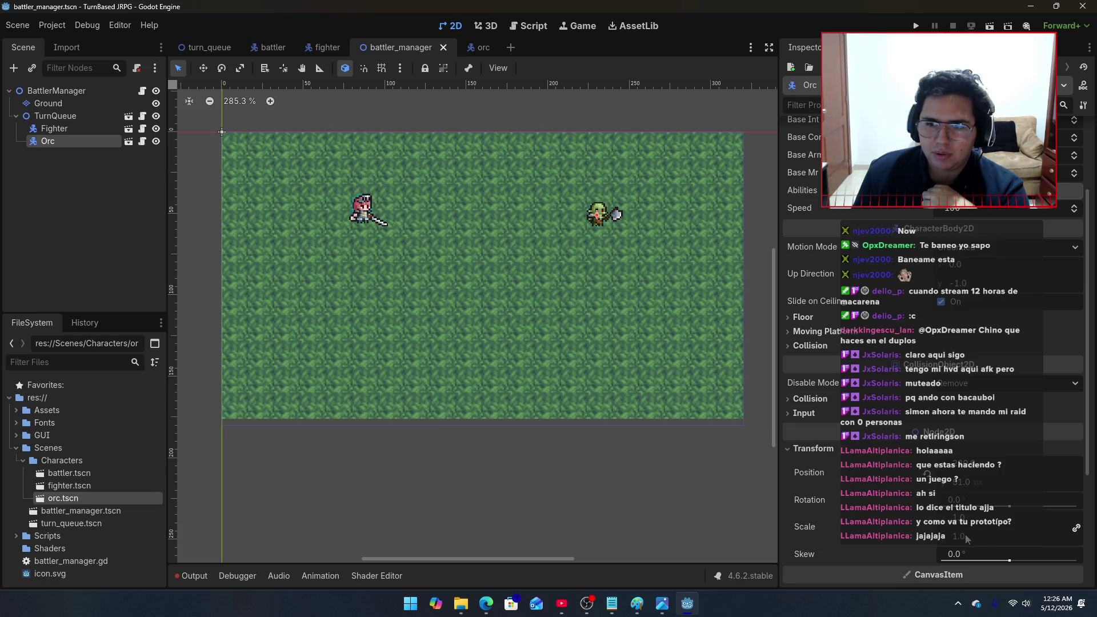
left_click(969, 517)
type("-1")
key("Return")
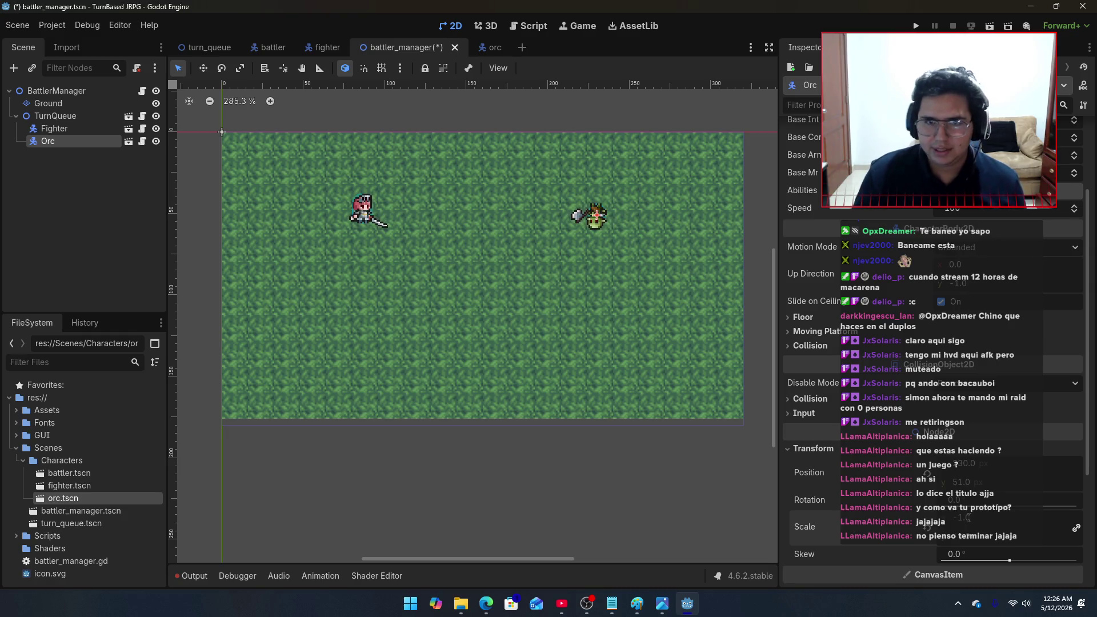
left_click(1077, 528)
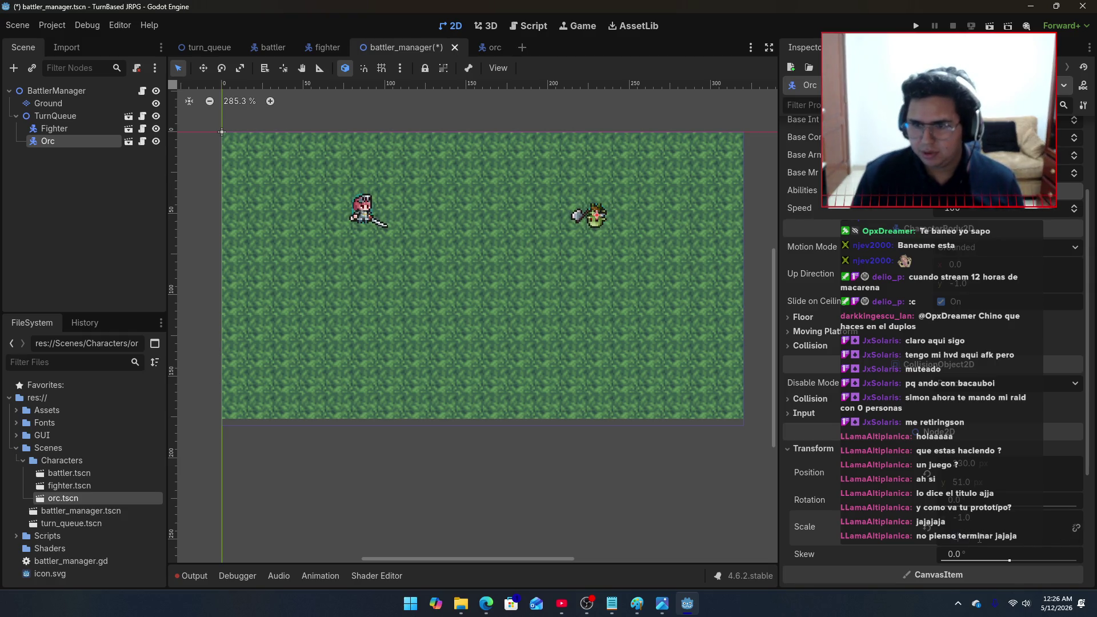
key("ctrl+s")
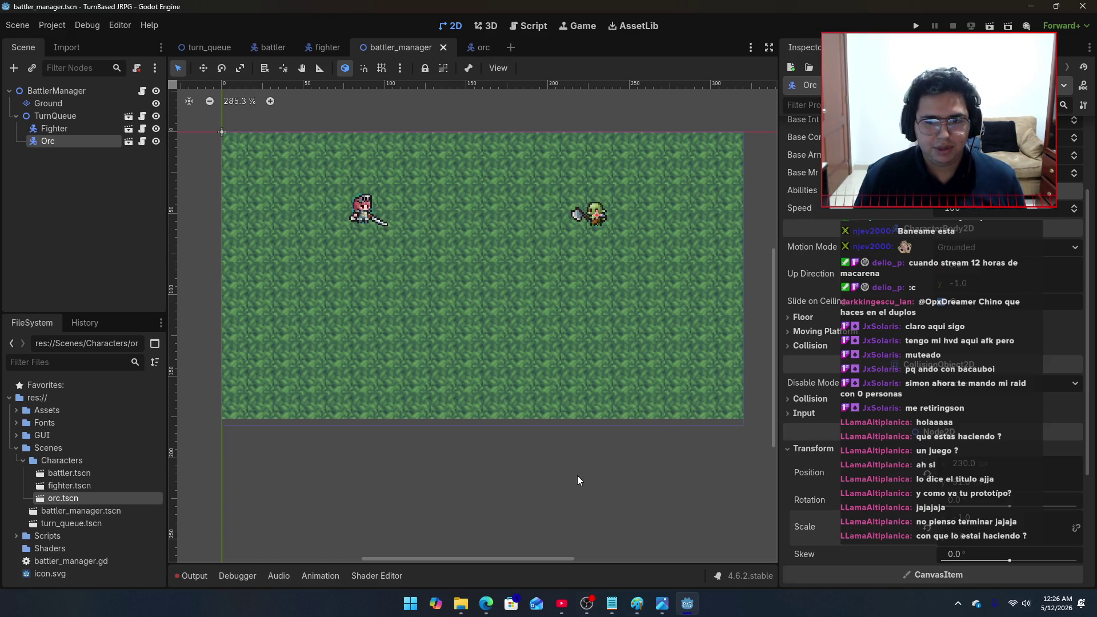
Go back to editing battler.gd in the script workspace
mouse_move(662, 608)
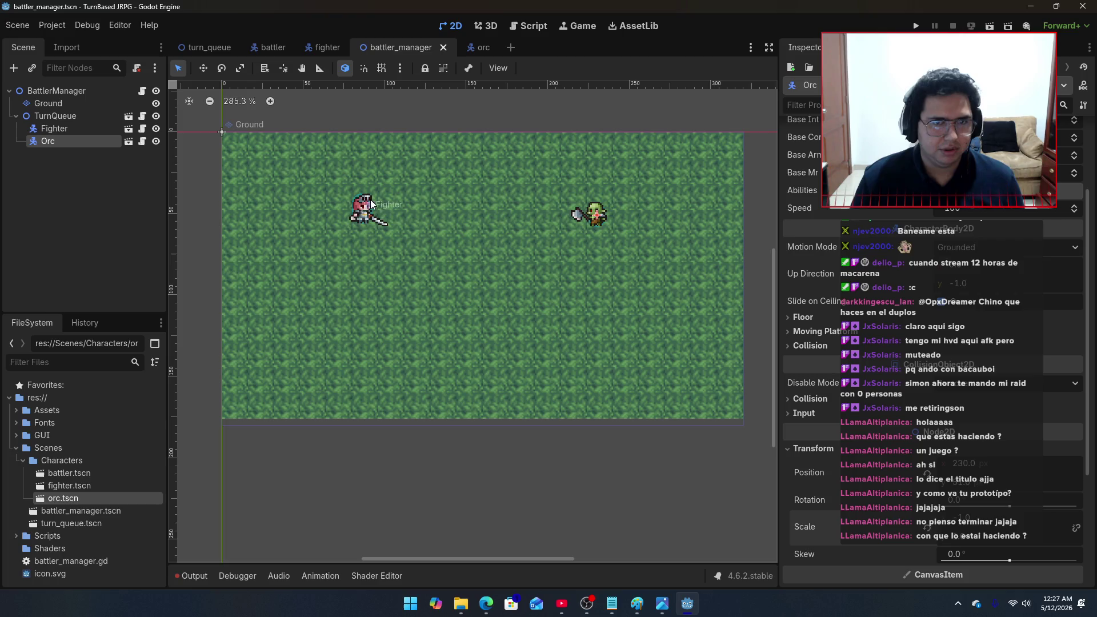
scroll(374, 209, "up", 4)
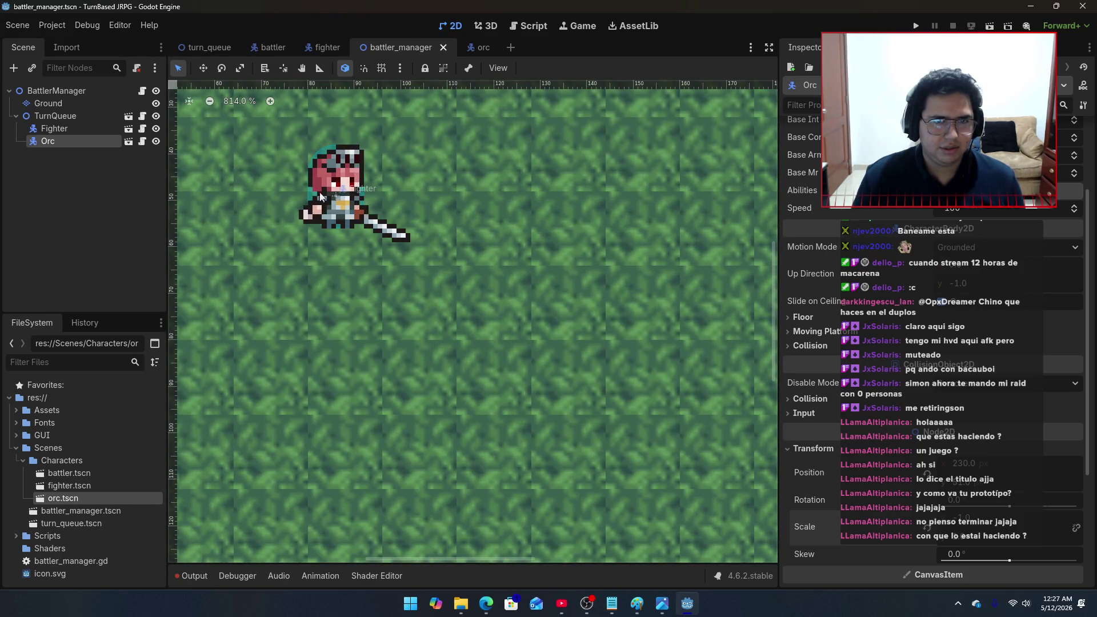
scroll(478, 269, "down", 4)
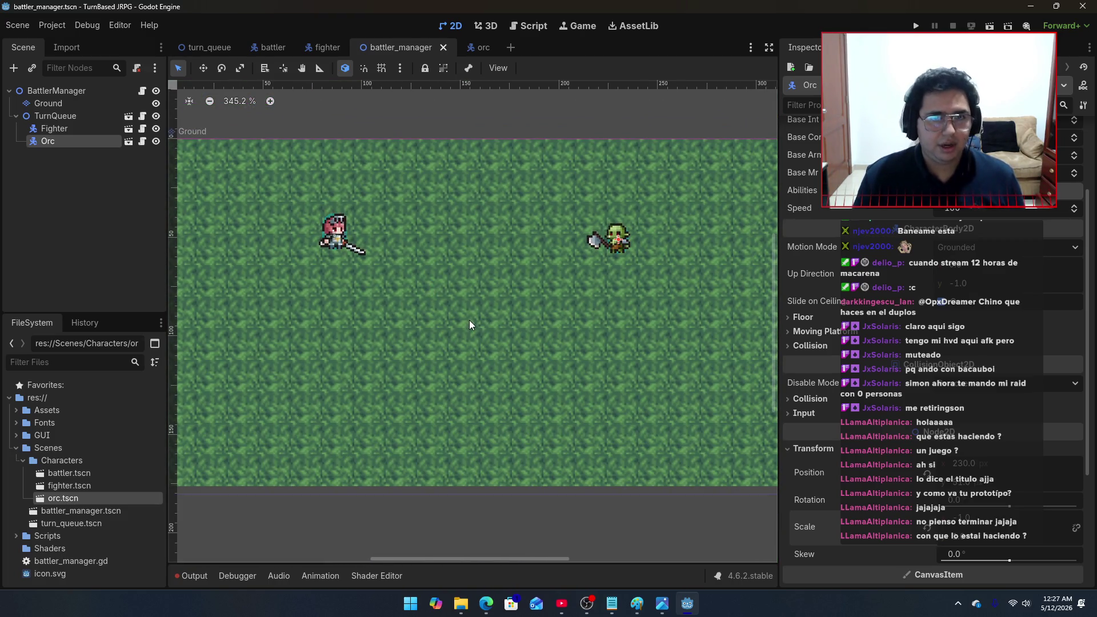
left_click(527, 26)
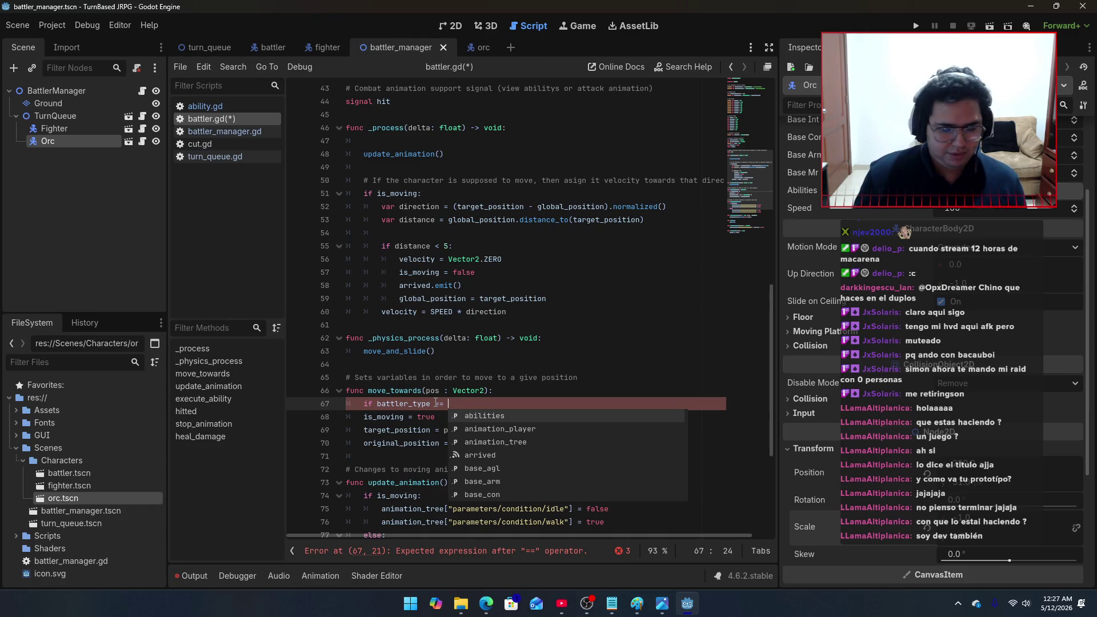
Complete the check as battler_type == BattlerTypes.PLAYER with an indented line, then bring OBS forward
type("BattlerTypes")
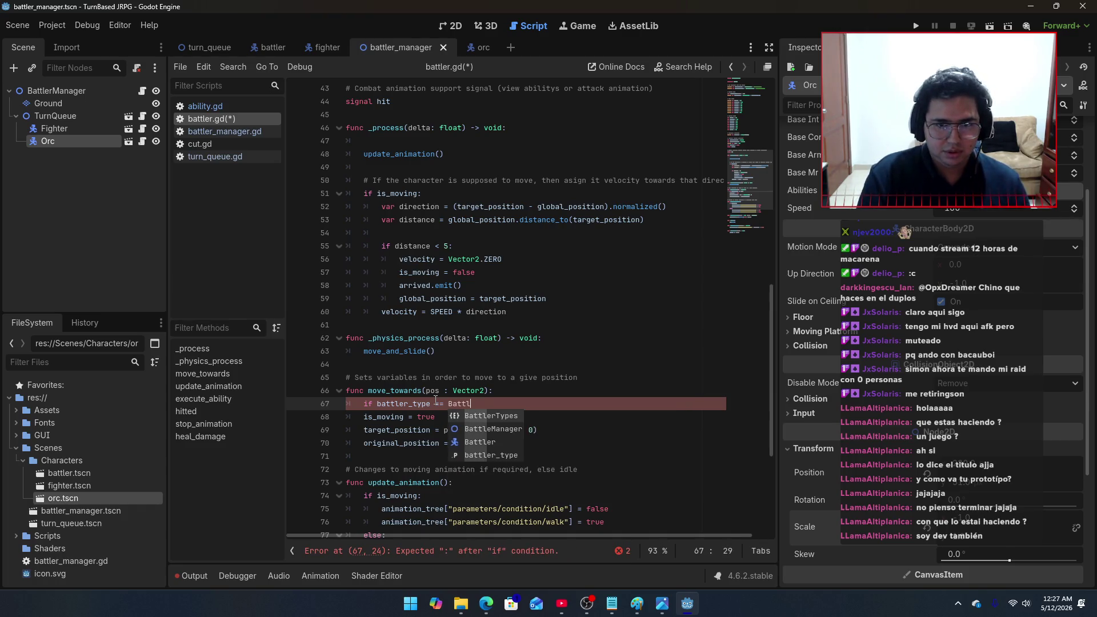
key("Return")
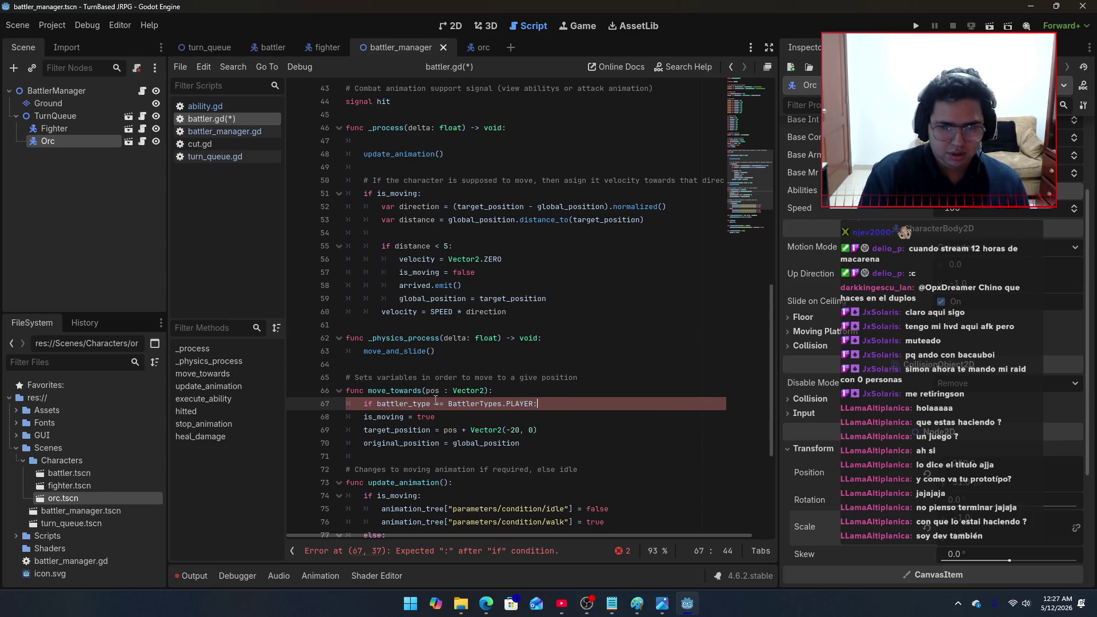
key("Return")
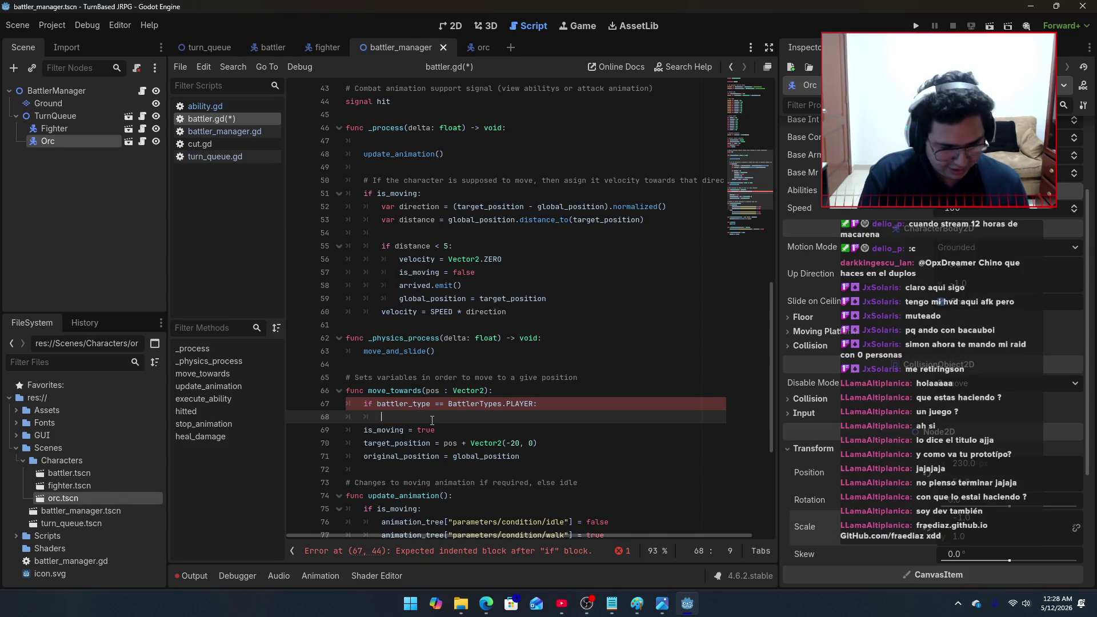
key("super")
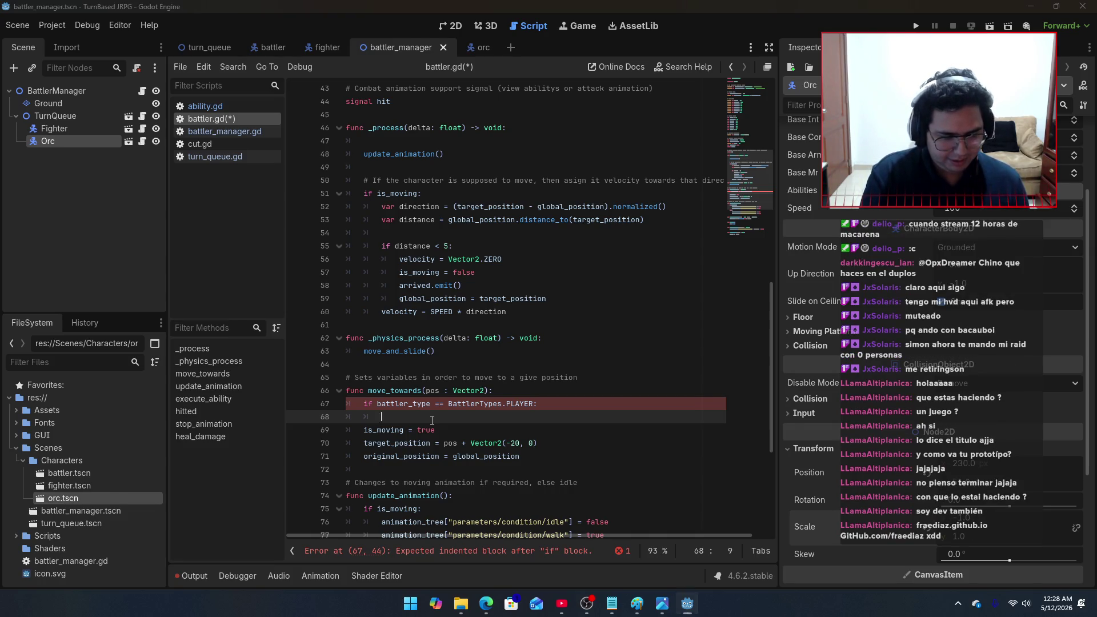
left_click(587, 603)
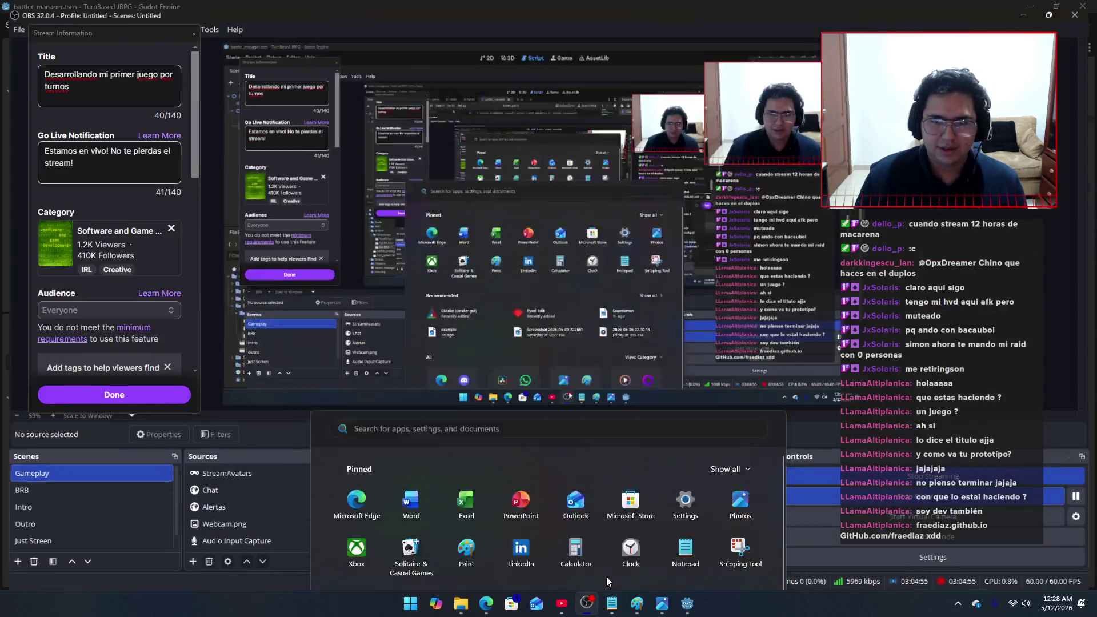
Switch to the portfolio page in Edge and scroll through it
left_click(989, 309)
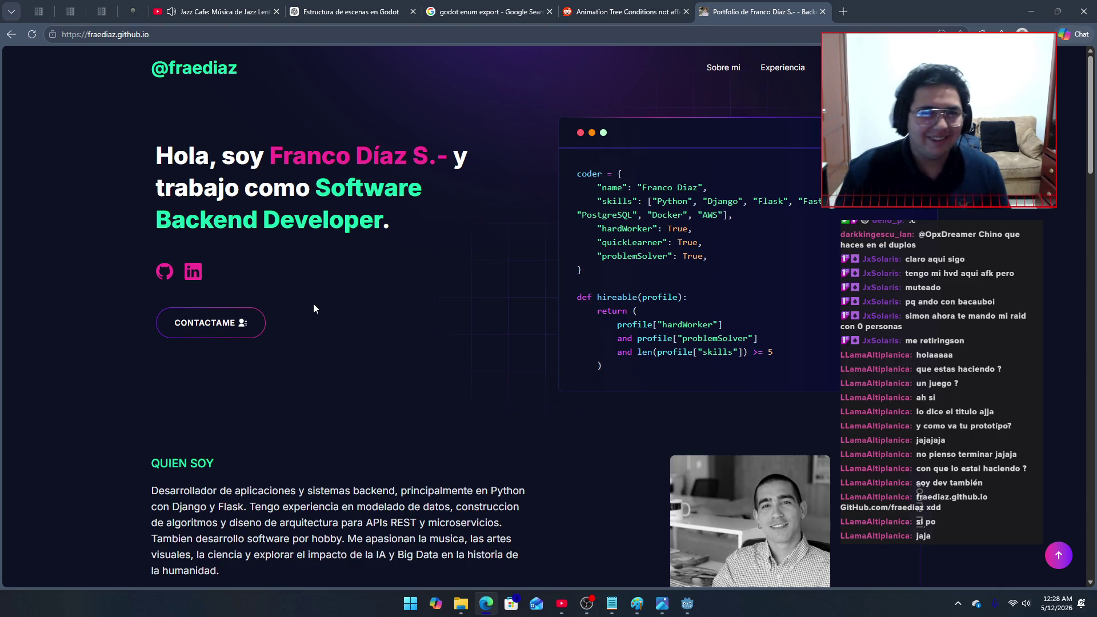
scroll(313, 297, "down", 2)
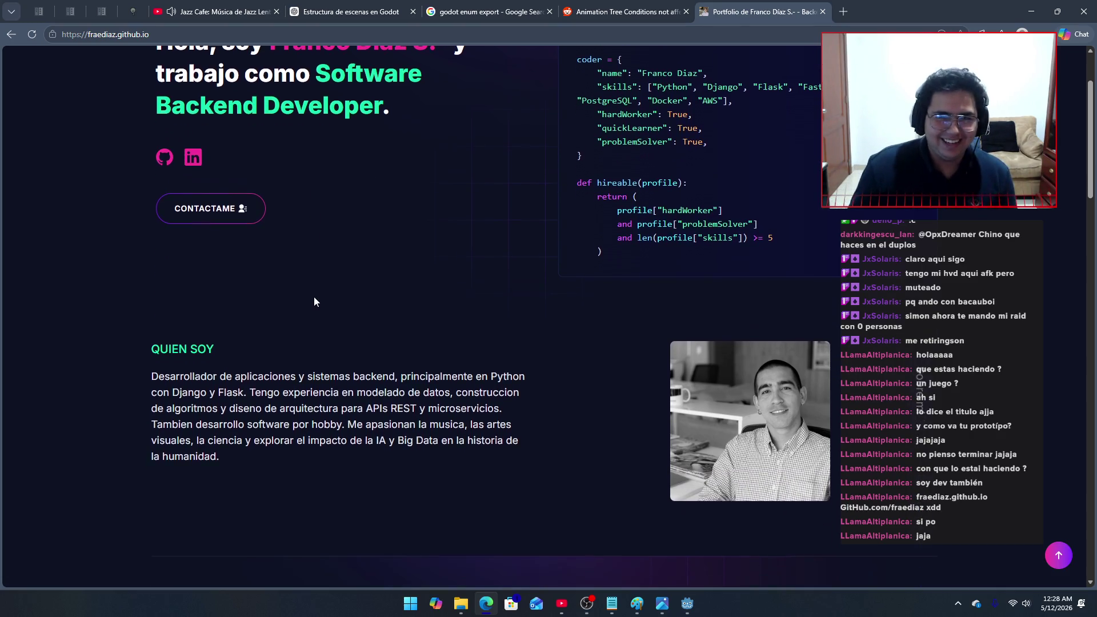
scroll(314, 296, "down", 1)
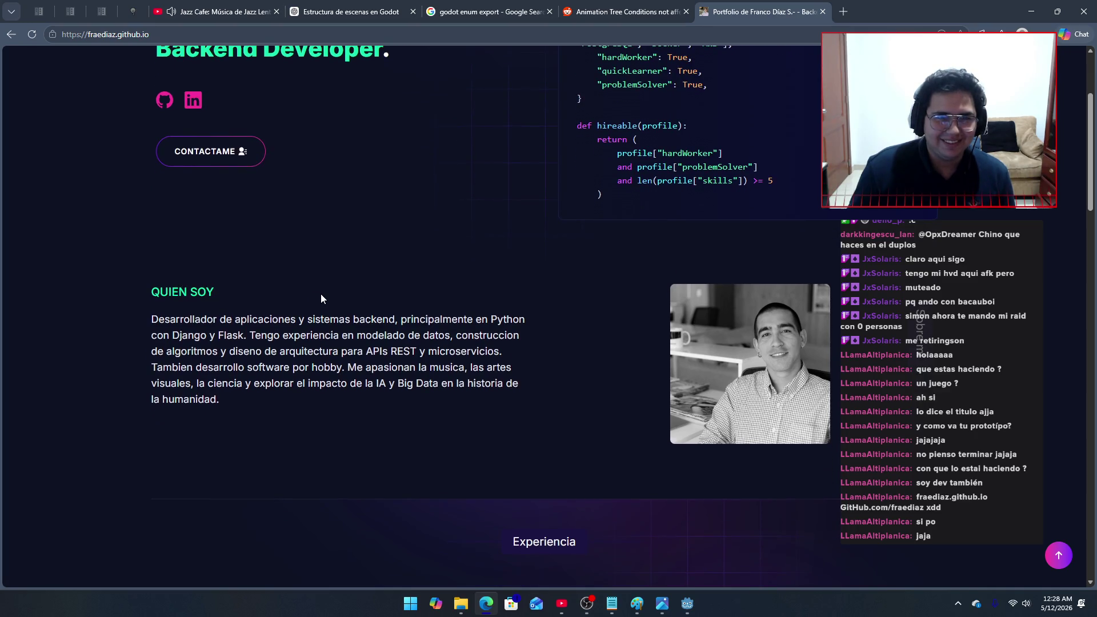
scroll(320, 298, "down", 1)
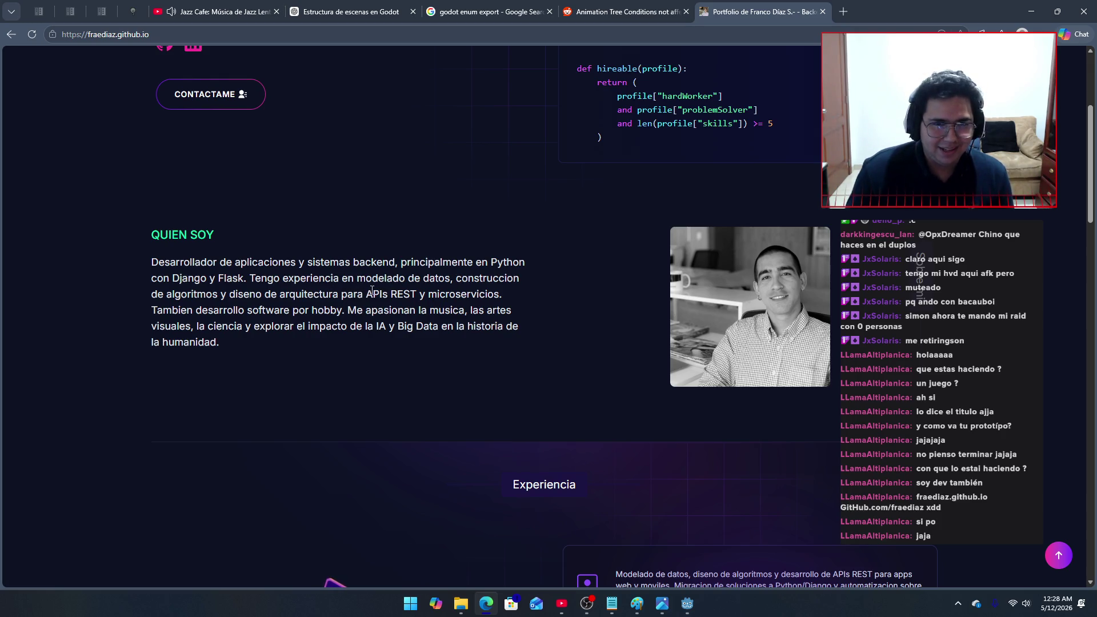
Read through the Command pattern article tab
left_click(133, 11)
scroll(285, 152, "up", 1)
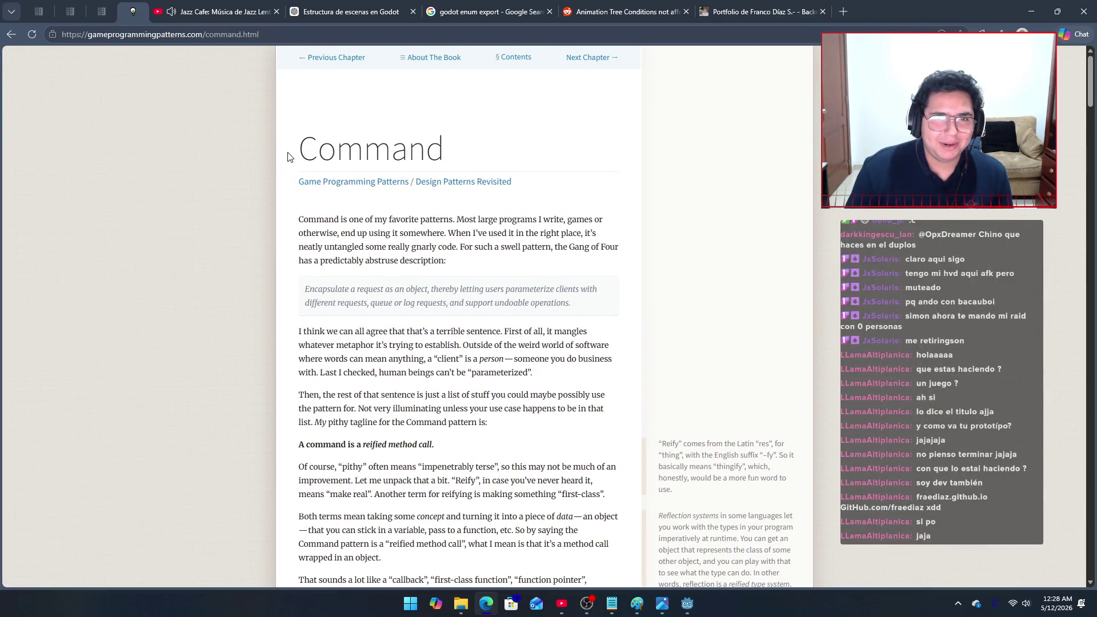
scroll(337, 112, "down", 4)
scroll(326, 128, "down", 20)
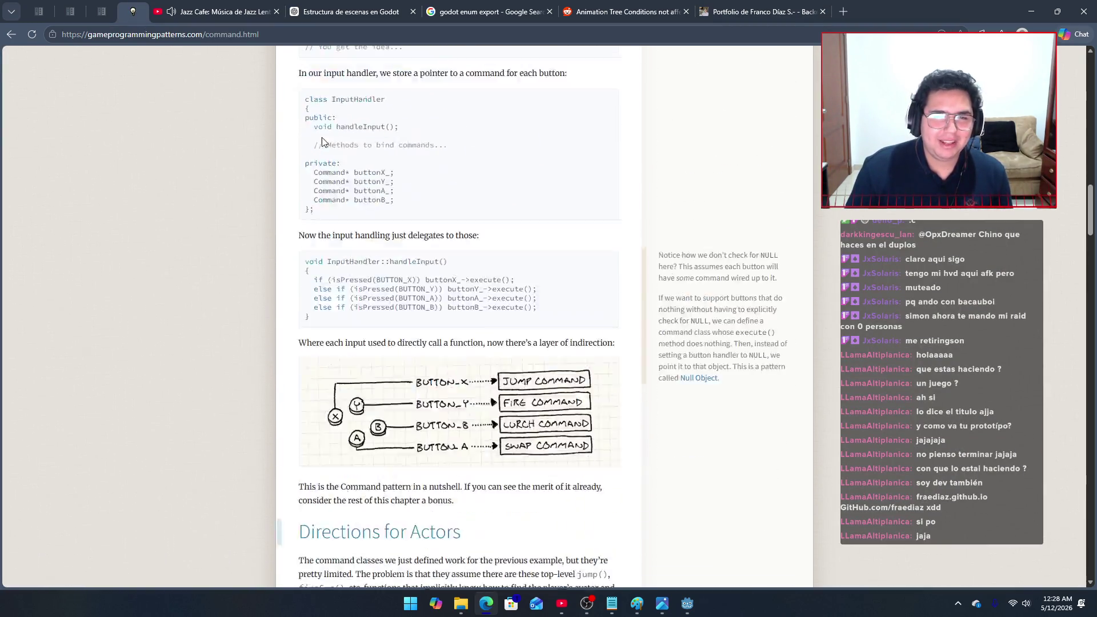
scroll(324, 142, "down", 20)
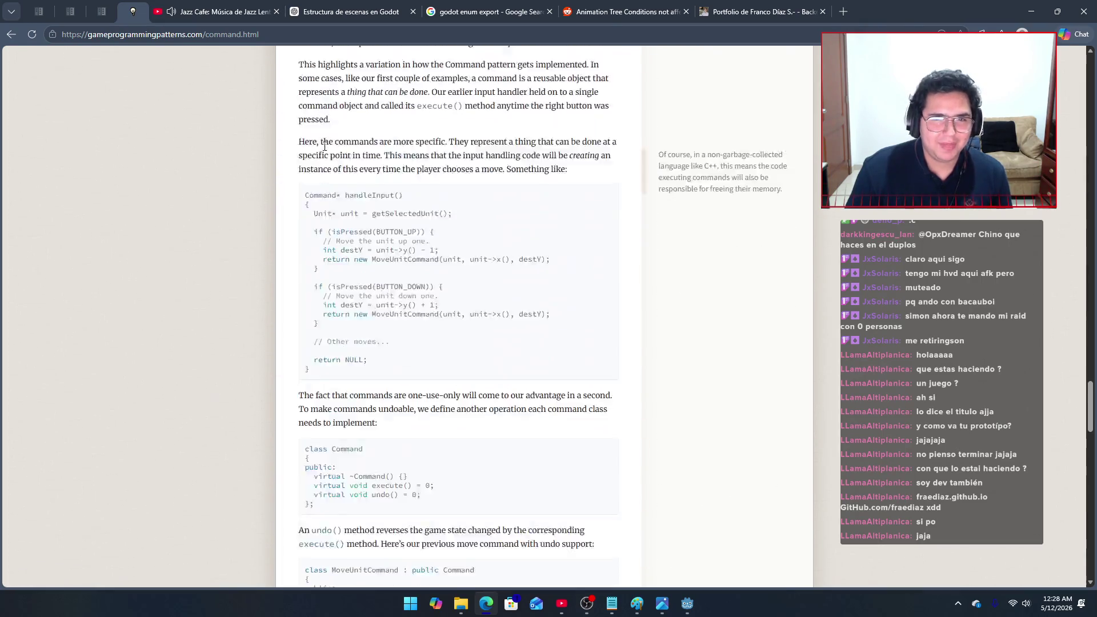
scroll(322, 145, "down", 5)
scroll(321, 144, "up", 20)
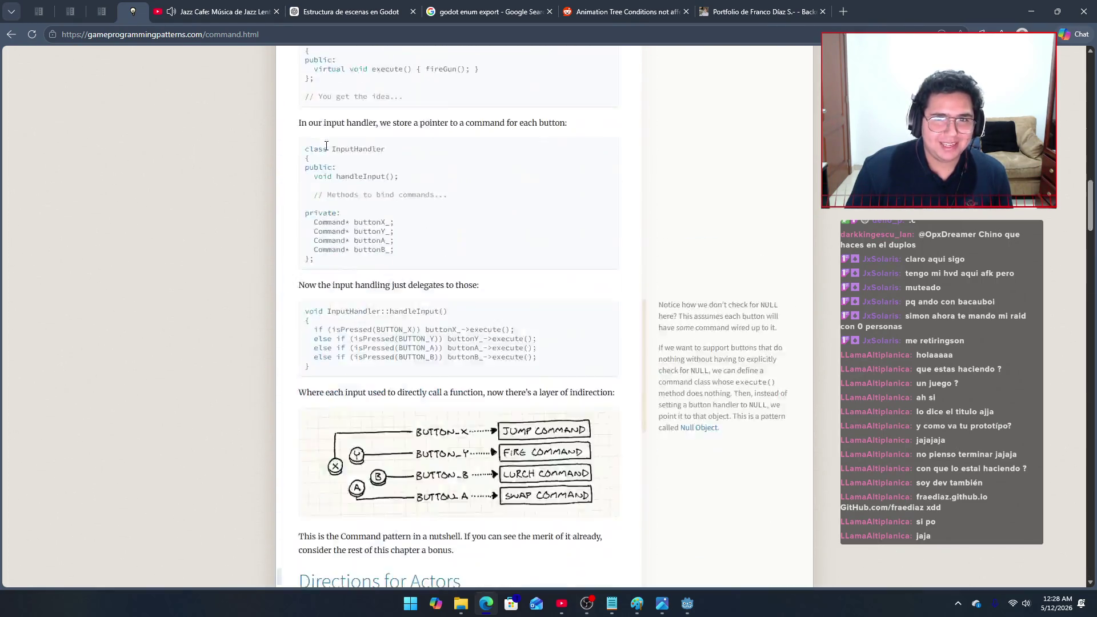
Scroll the portfolio down to its contact section and open an empty new tab
left_click(704, 19)
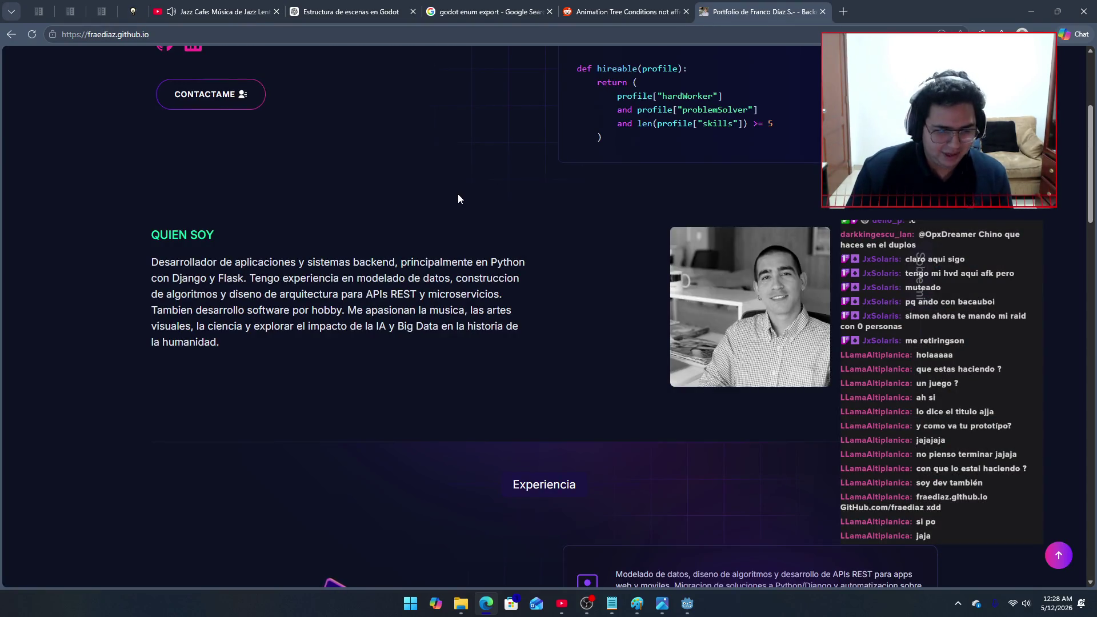
scroll(435, 259, "down", 1)
scroll(434, 260, "down", 4)
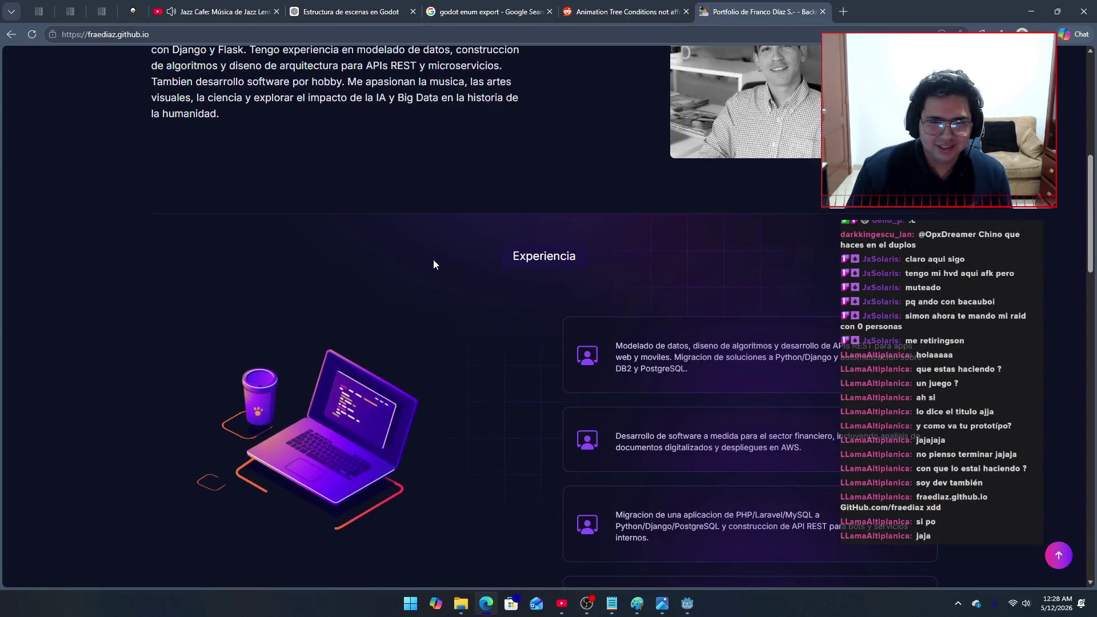
scroll(433, 262, "down", 1)
scroll(434, 264, "down", 6)
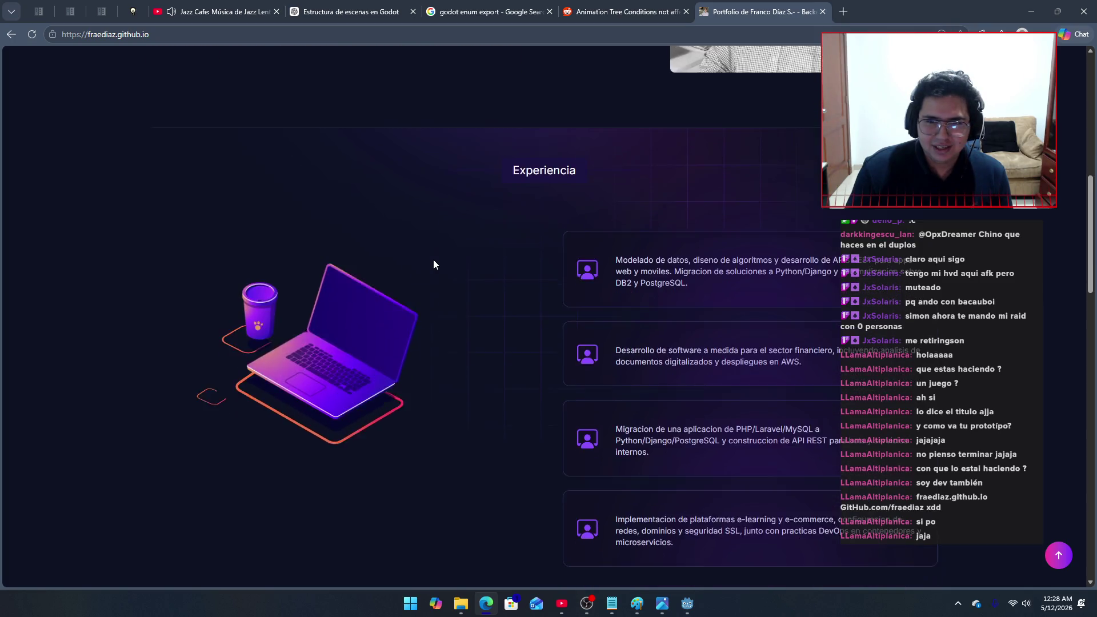
scroll(433, 264, "down", 7)
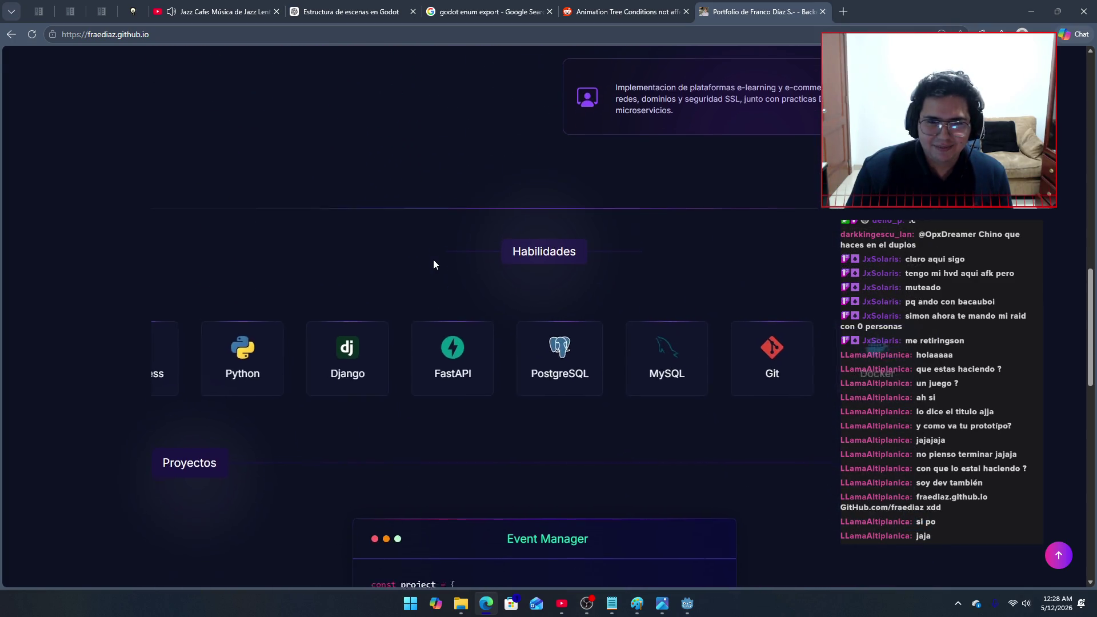
scroll(442, 272, "down", 6)
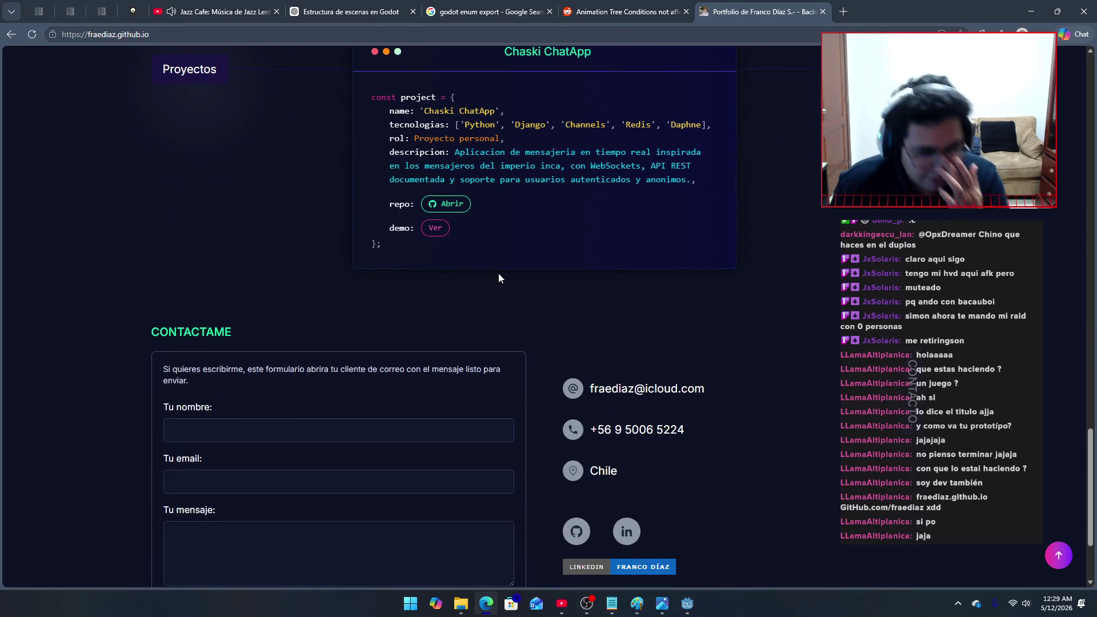
left_click(846, 11)
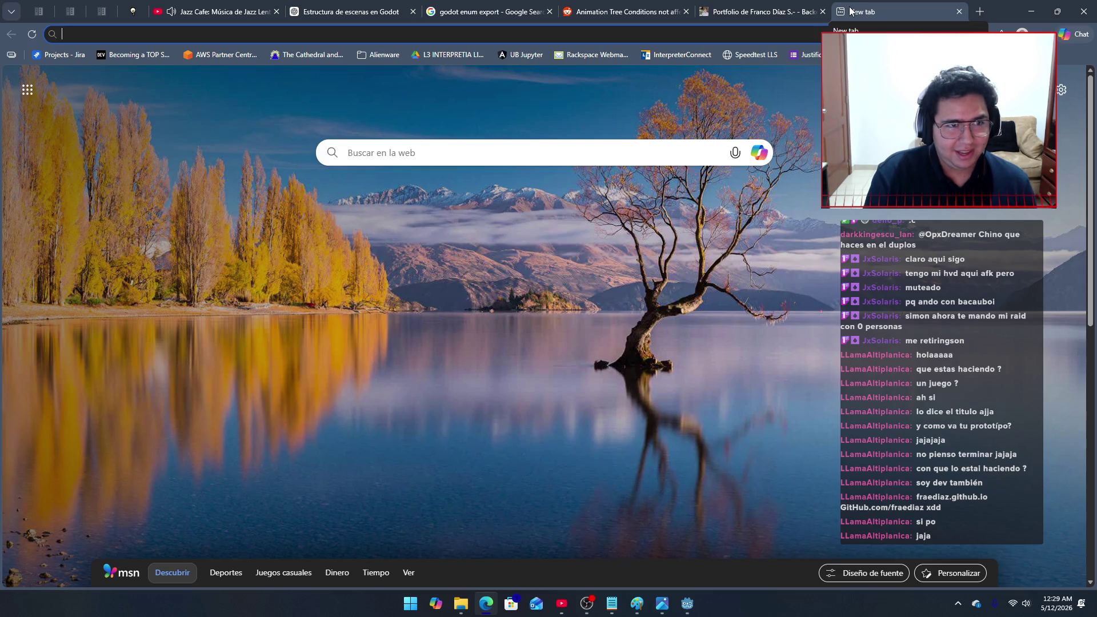
Search for 'the odin project' and open The Odin Project website from the results
type("theo")
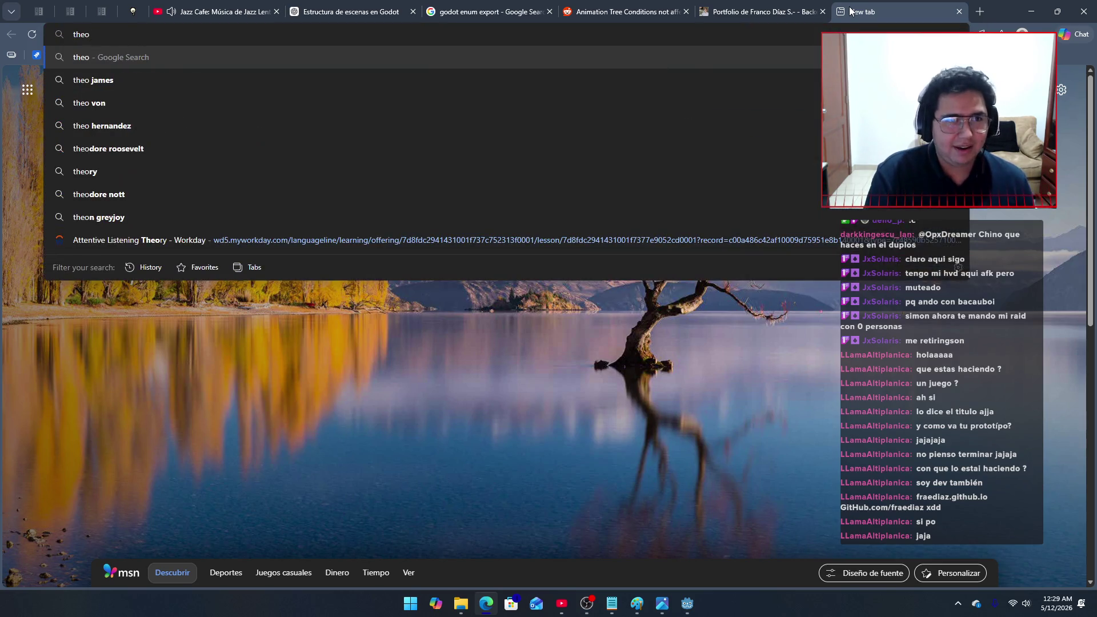
key("BackSpace")
type("odin ")
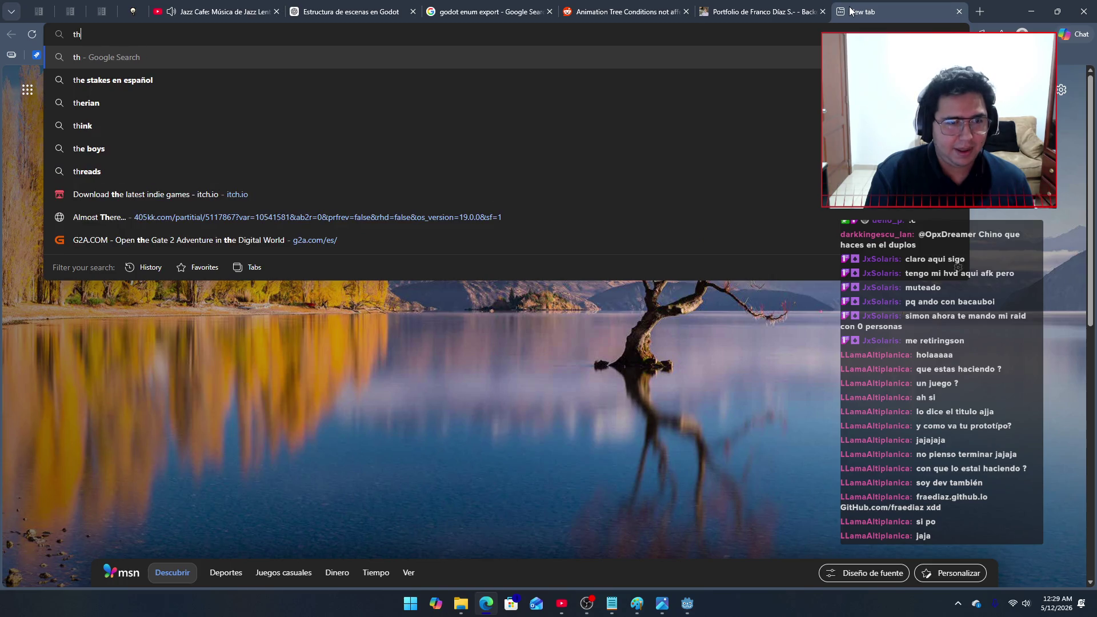
type("project")
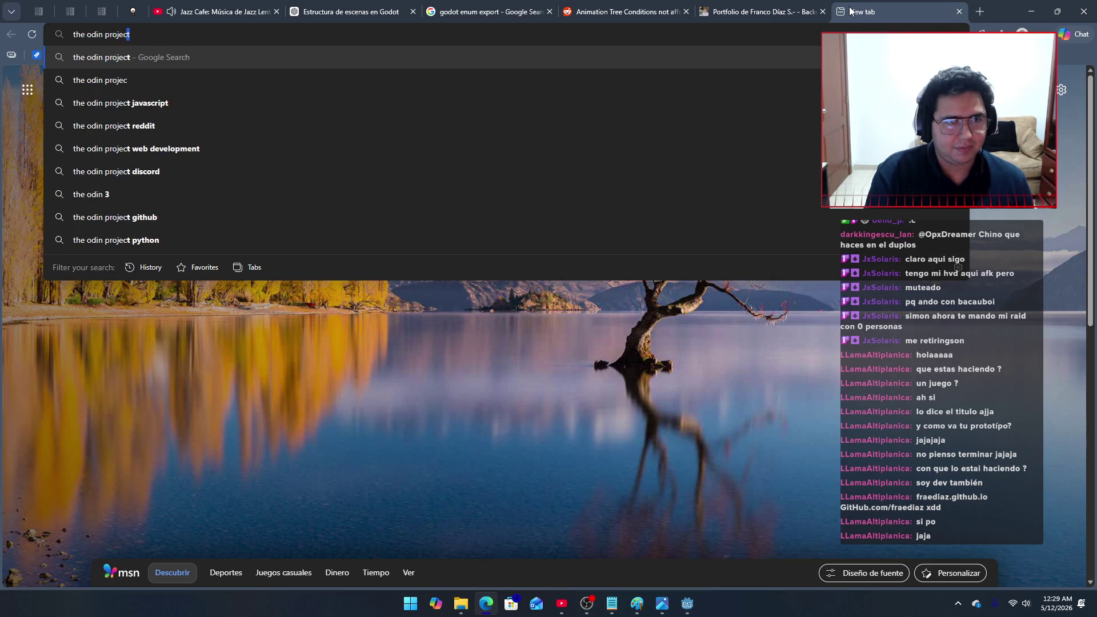
key("Return")
left_click(317, 173)
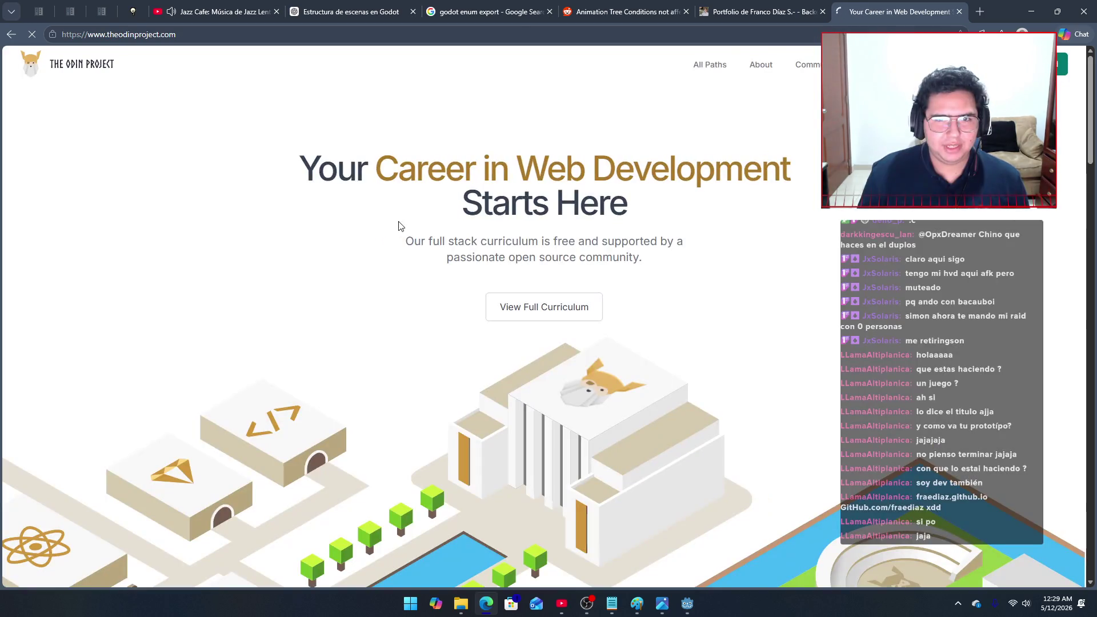
Skim The Odin Project homepage and close its tab
left_click_drag(289, 165, 690, 256)
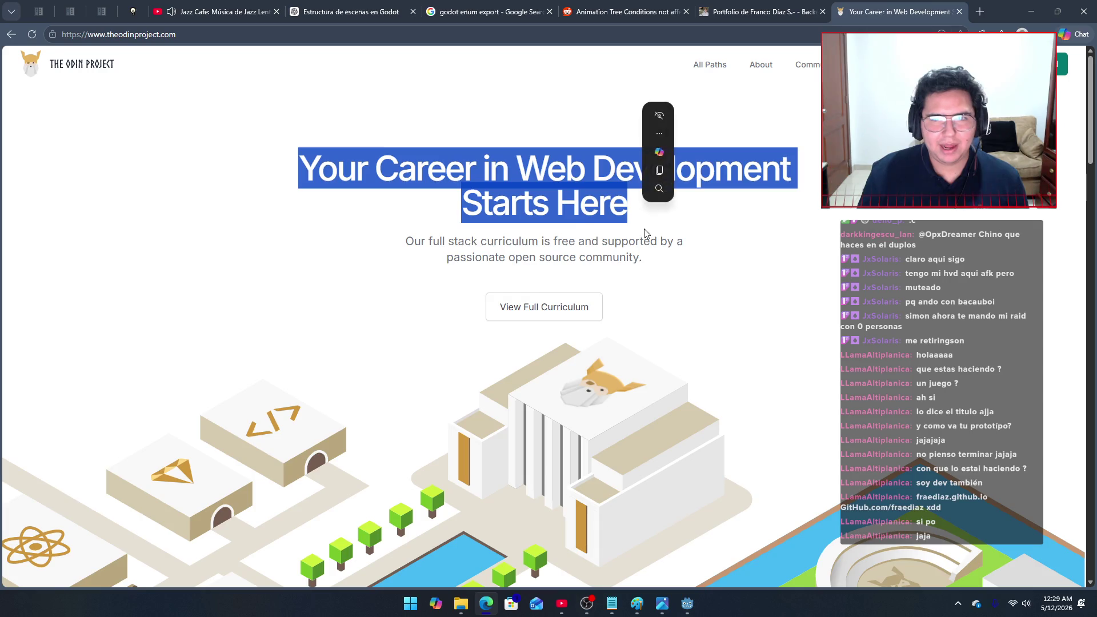
left_click(653, 233)
scroll(654, 240, "down", 10)
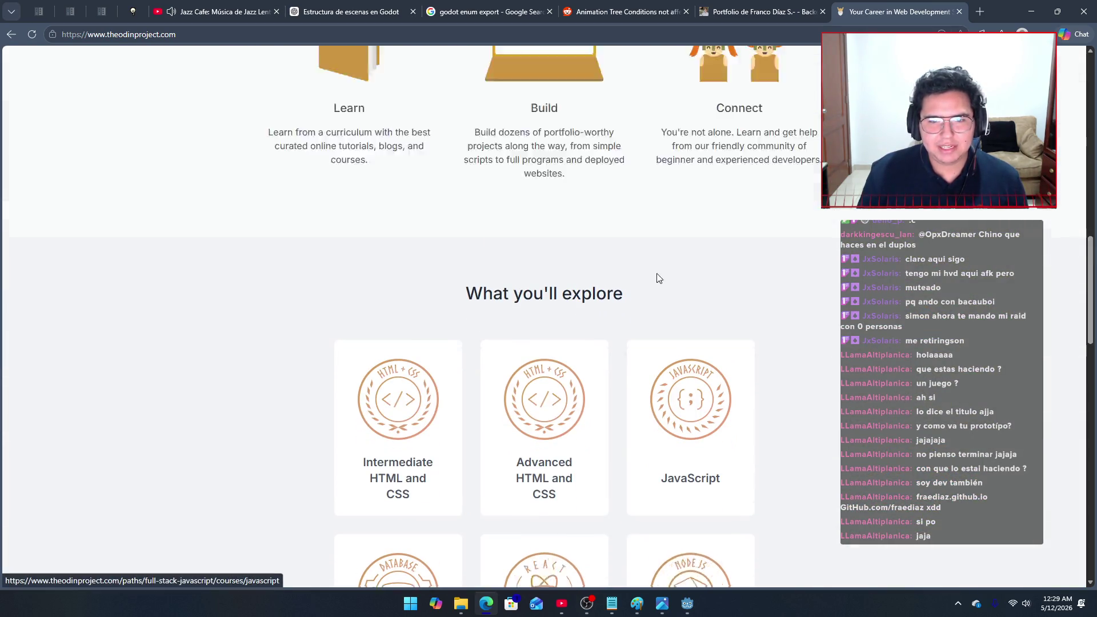
scroll(654, 274, "up", 10)
left_click(961, 10)
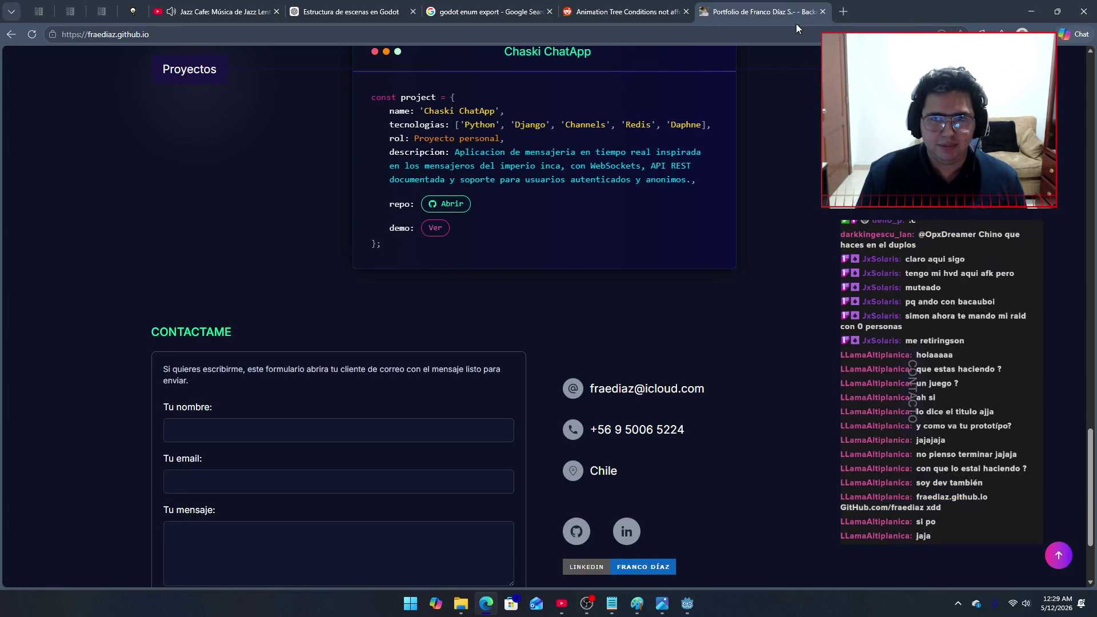
Scroll past the portfolio's contact form, then close the portfolio tab to reveal the r/godot thread
scroll(793, 128, "down", 3)
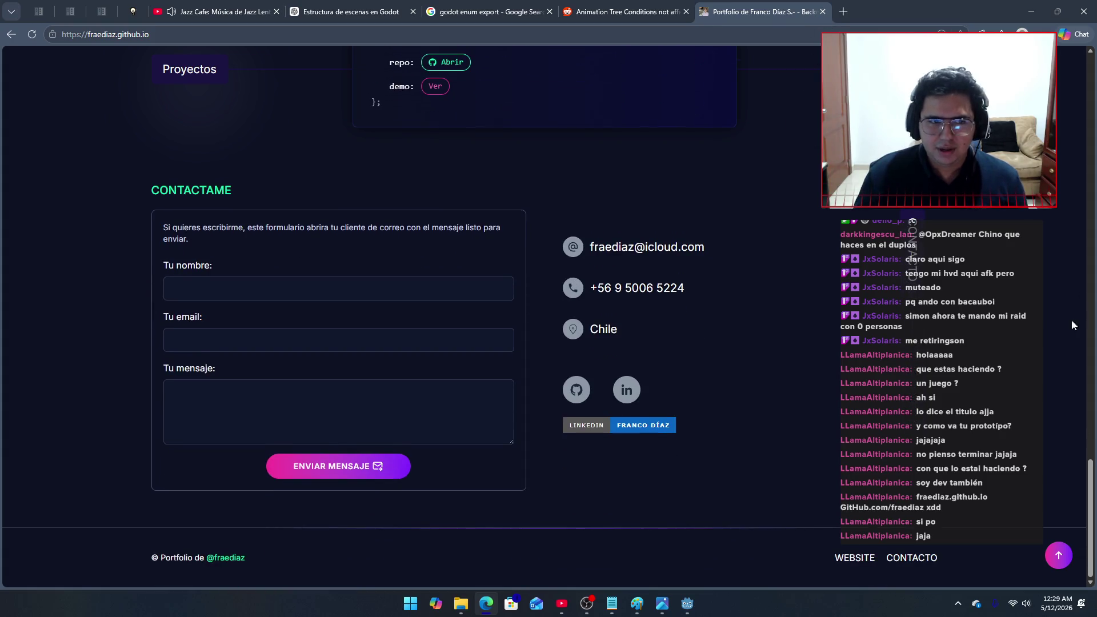
left_click(257, 286)
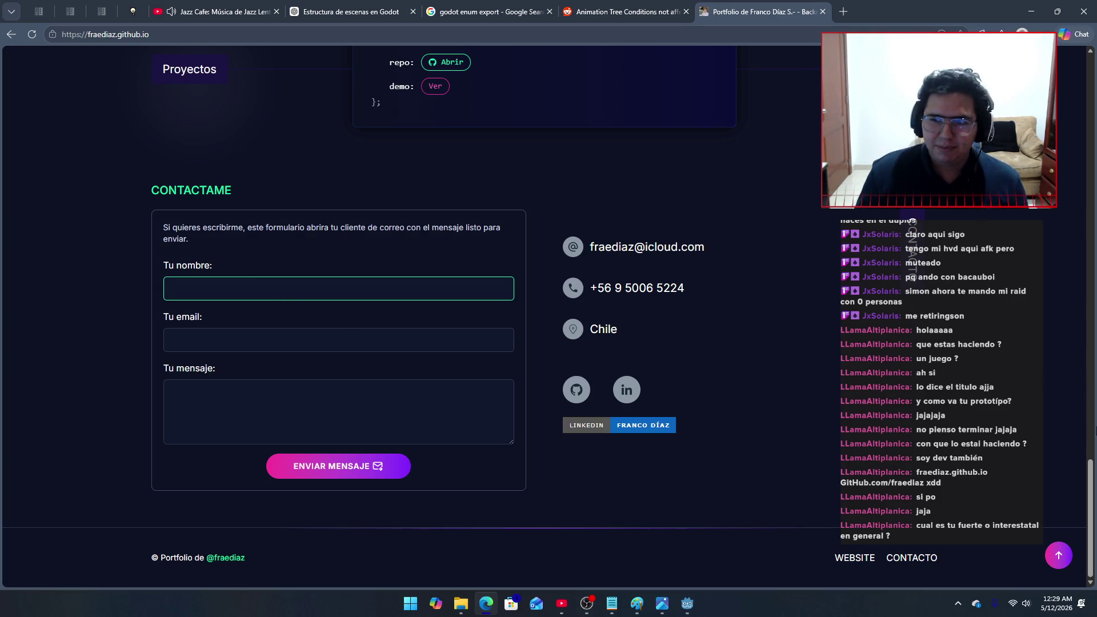
mouse_move(1090, 515)
left_mouse_down()
mouse_move(1074, 256)
mouse_move(1095, 37)
mouse_move(1088, 231)
mouse_move(1070, 294)
mouse_move(1078, 348)
left_mouse_up()
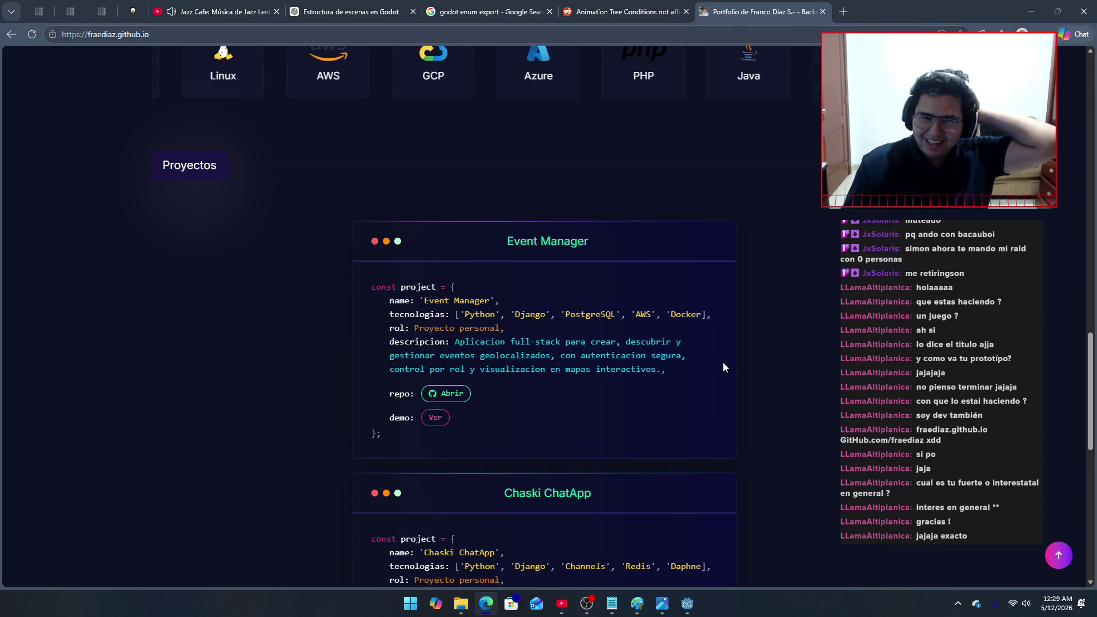
scroll(732, 373, "up", 20)
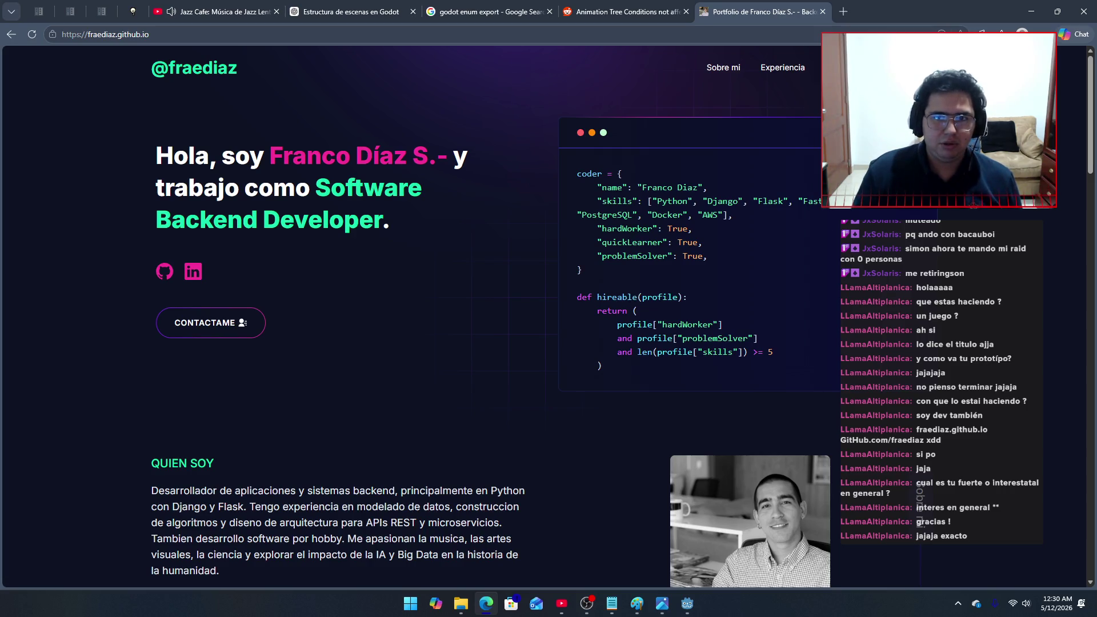
left_click(824, 14)
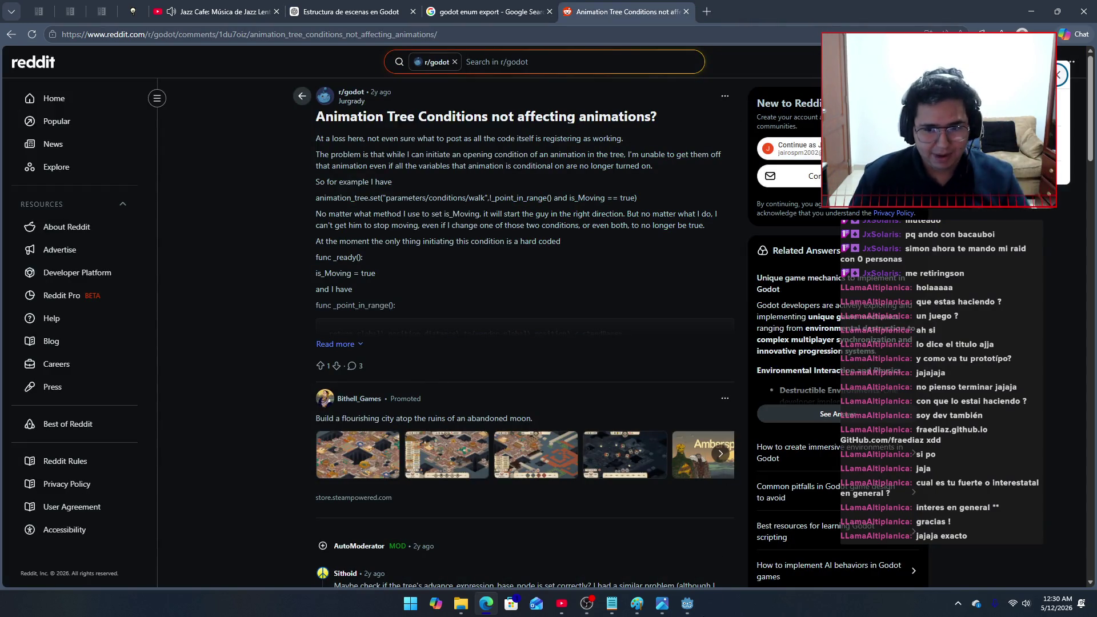
Switch back to the Godot editor from the taskbar to view battler.gd
left_click(688, 603)
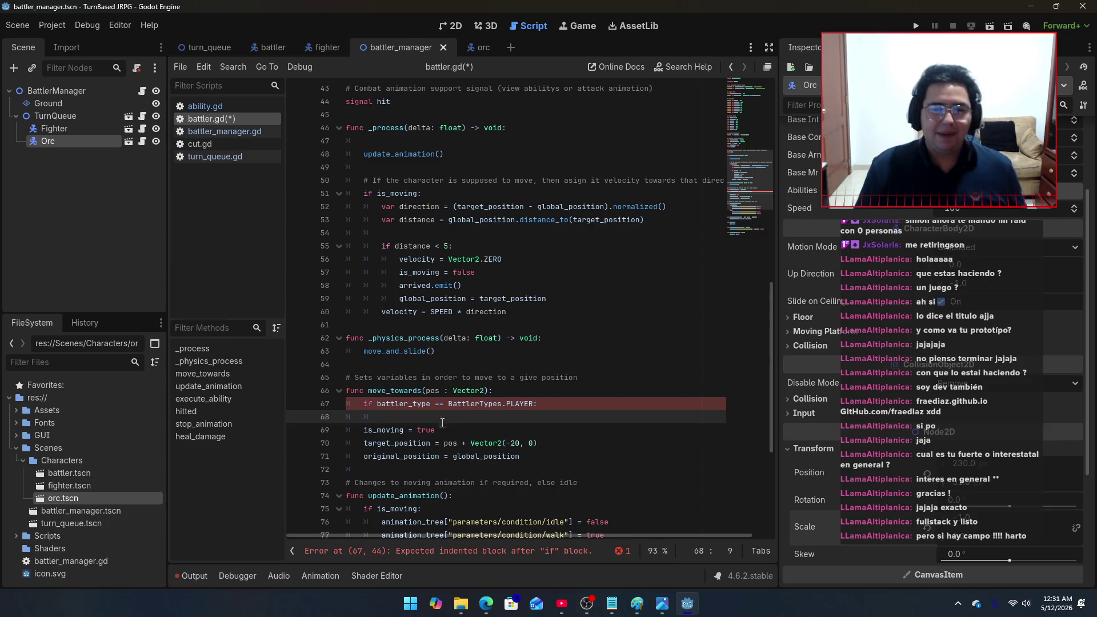
Bring Microsoft Edge back to the front, showing the r/godot 'Animation Tree Conditions not affecting animations?' thread
left_click(480, 605)
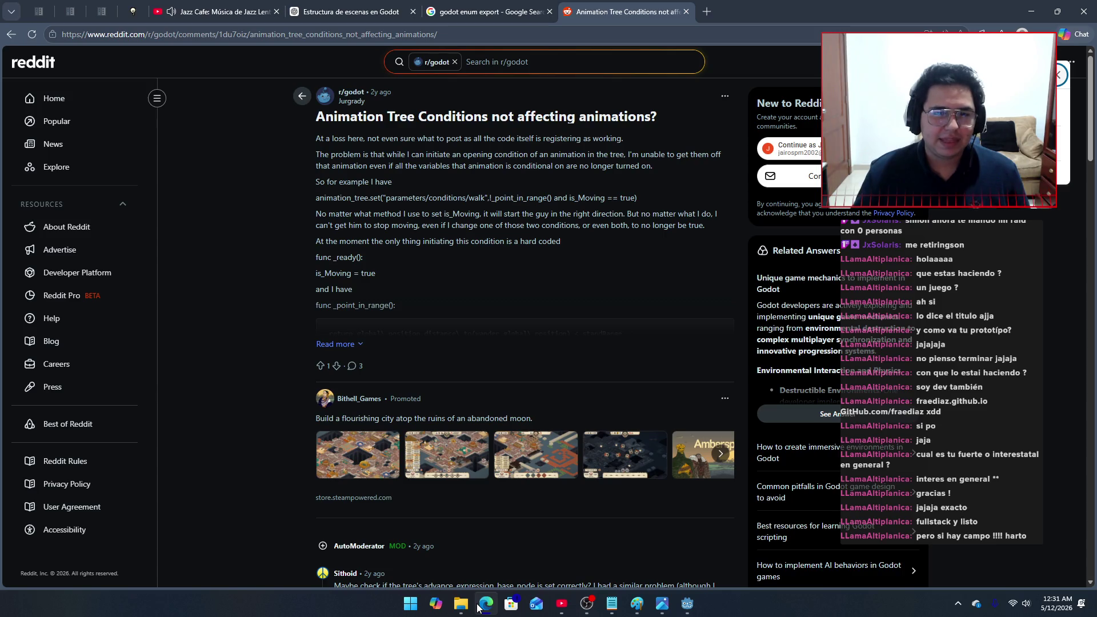
Search 'ecuador' in a new tab and preview an Ecuador map image, then close it and return to Godot
left_click(706, 11)
type("ecuador")
key("Return")
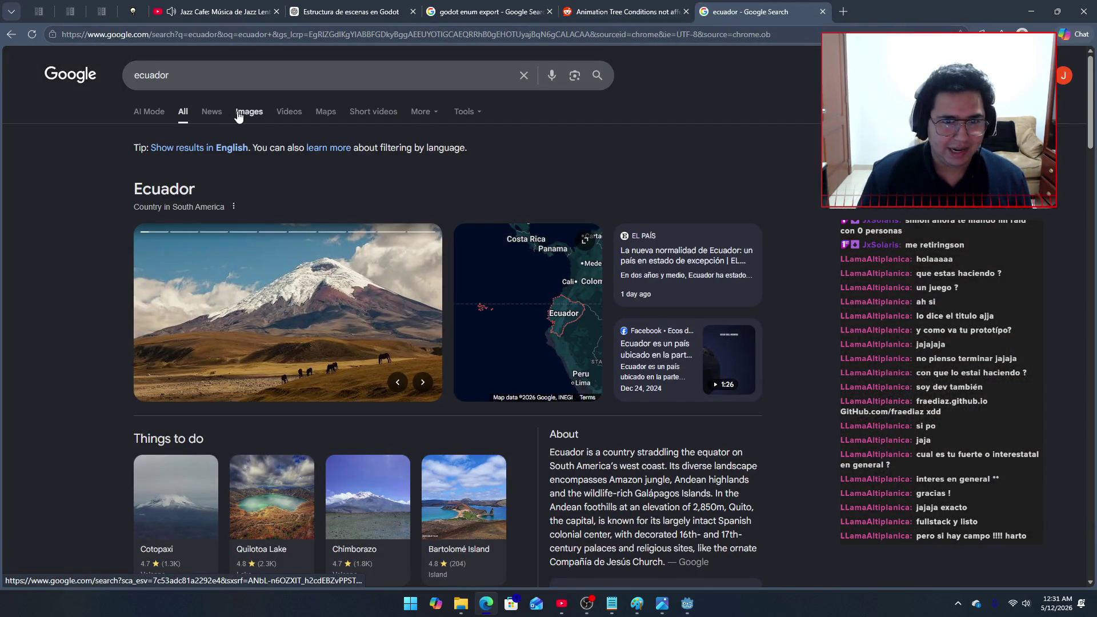
left_click(240, 116)
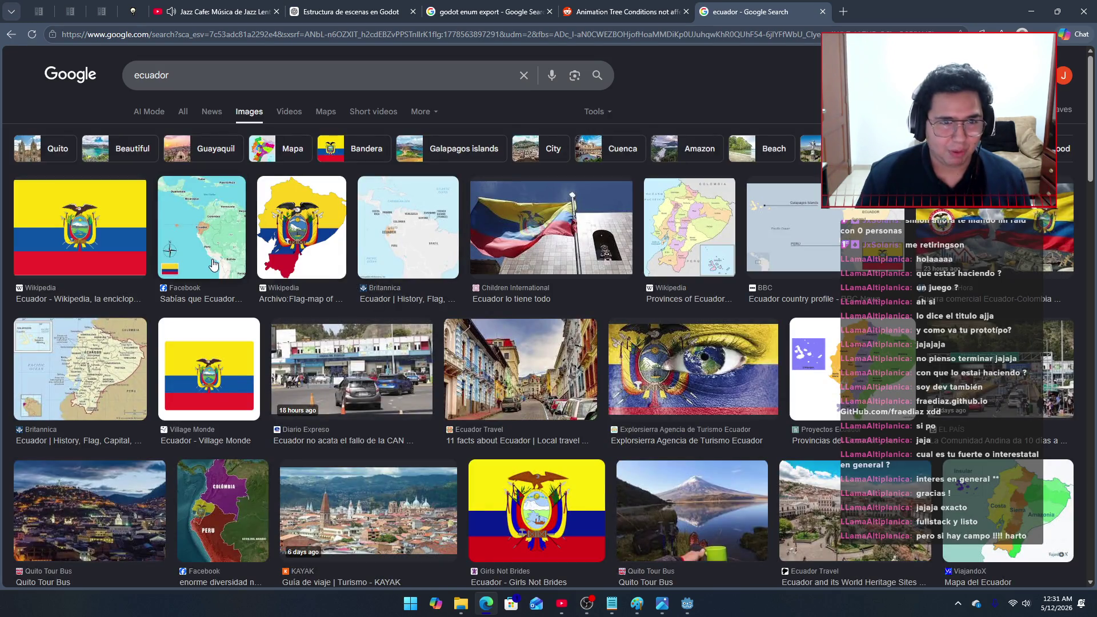
left_click(213, 263)
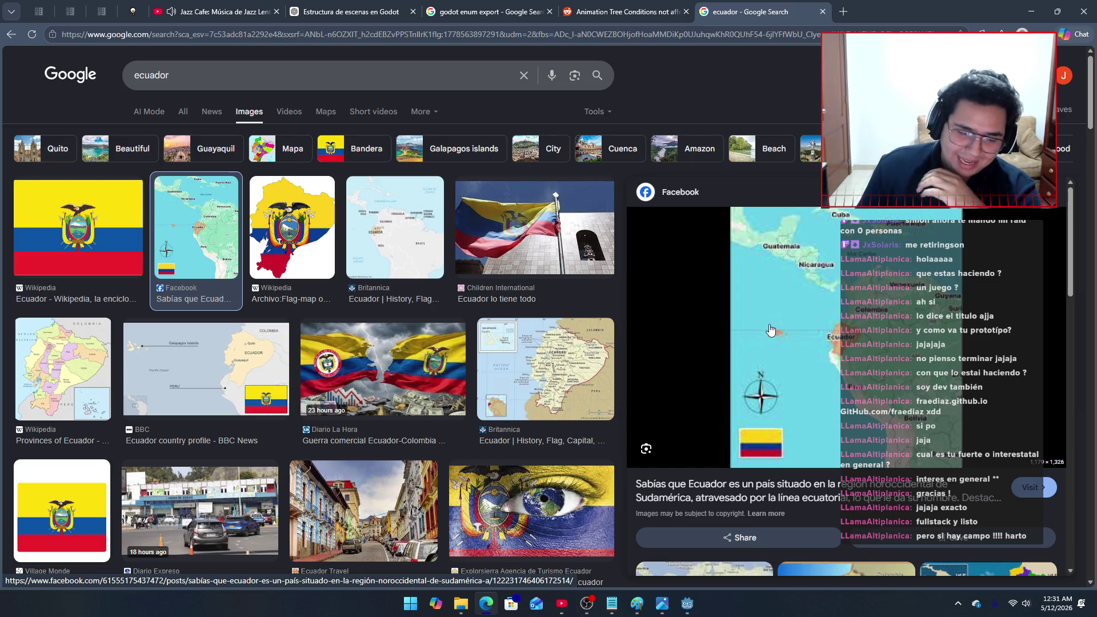
left_click(825, 11)
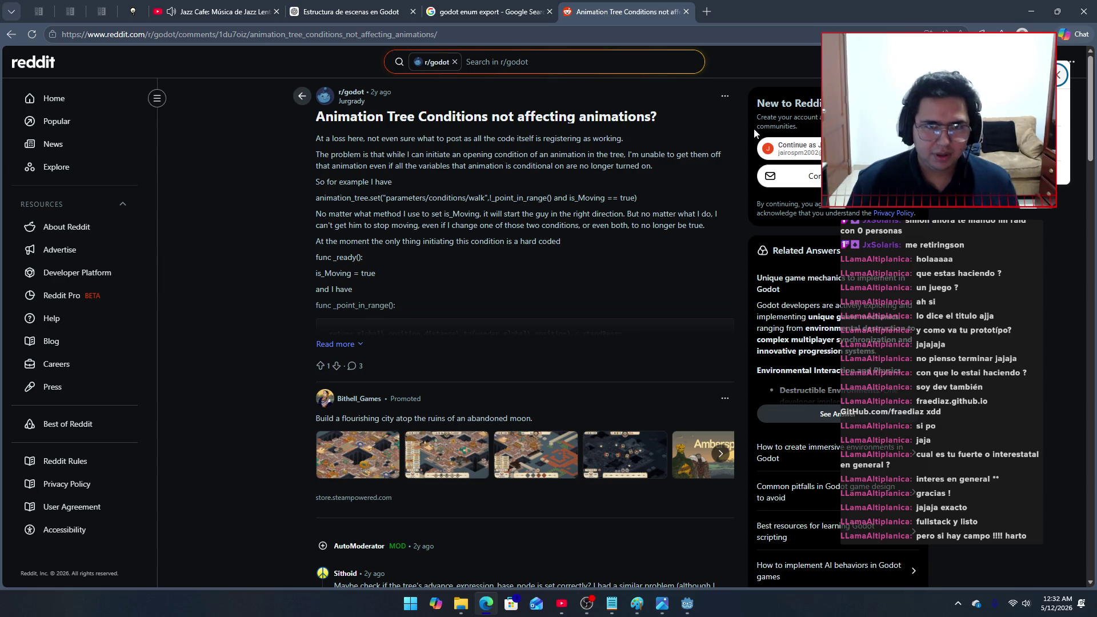
left_click(689, 605)
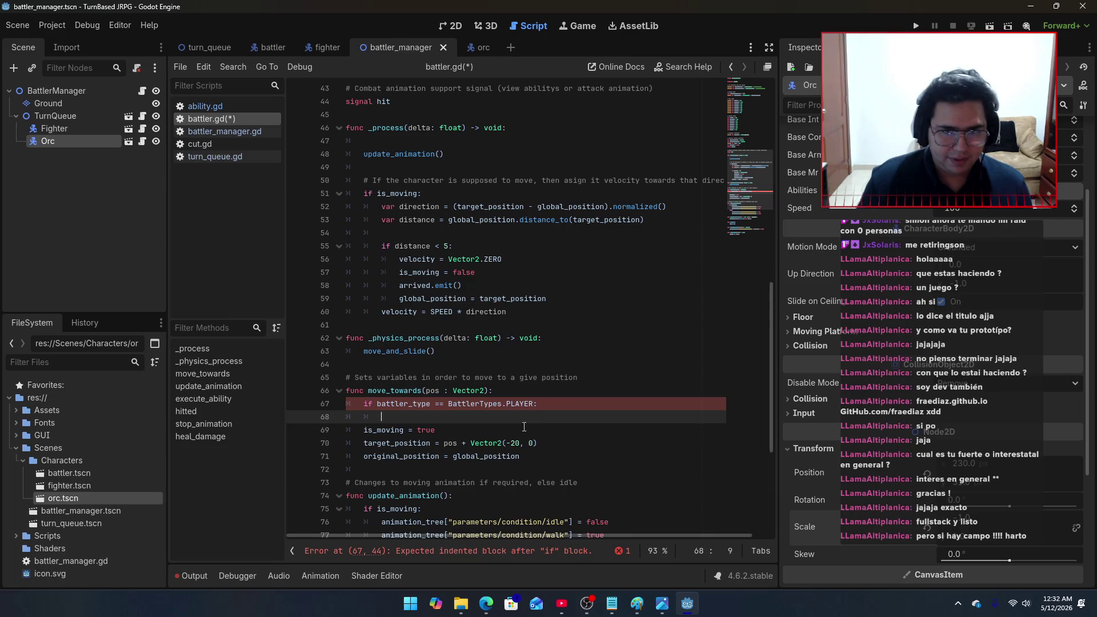
Add 'movement_offset = Vector2(20, 0)' as the first line of move_towards in battler.gd
left_click(535, 393)
key("Return")
type("var ")
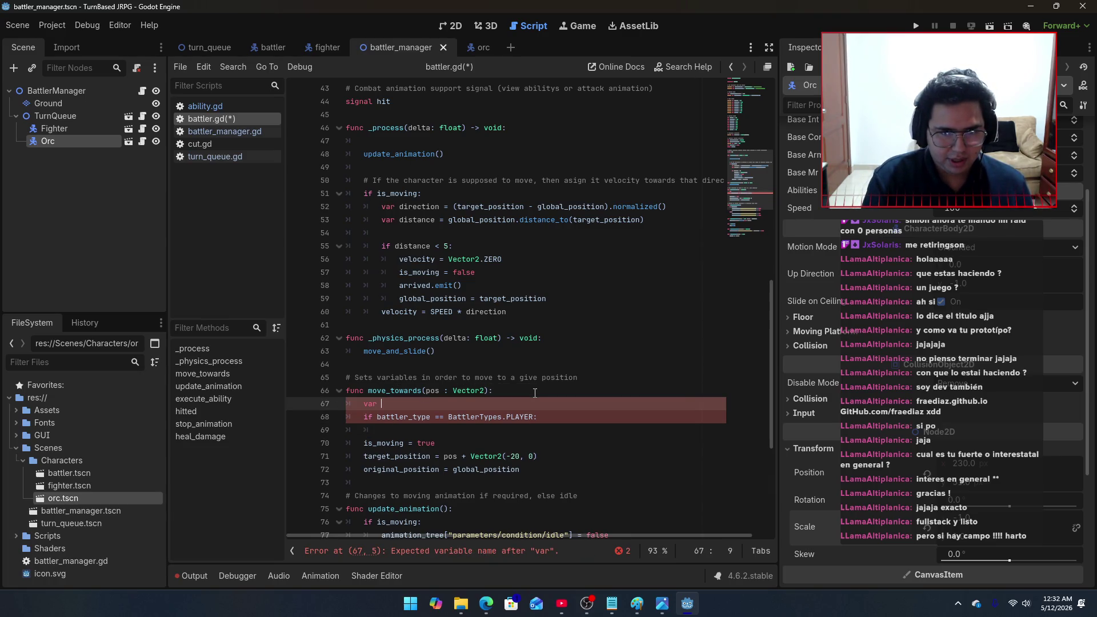
type("offes")
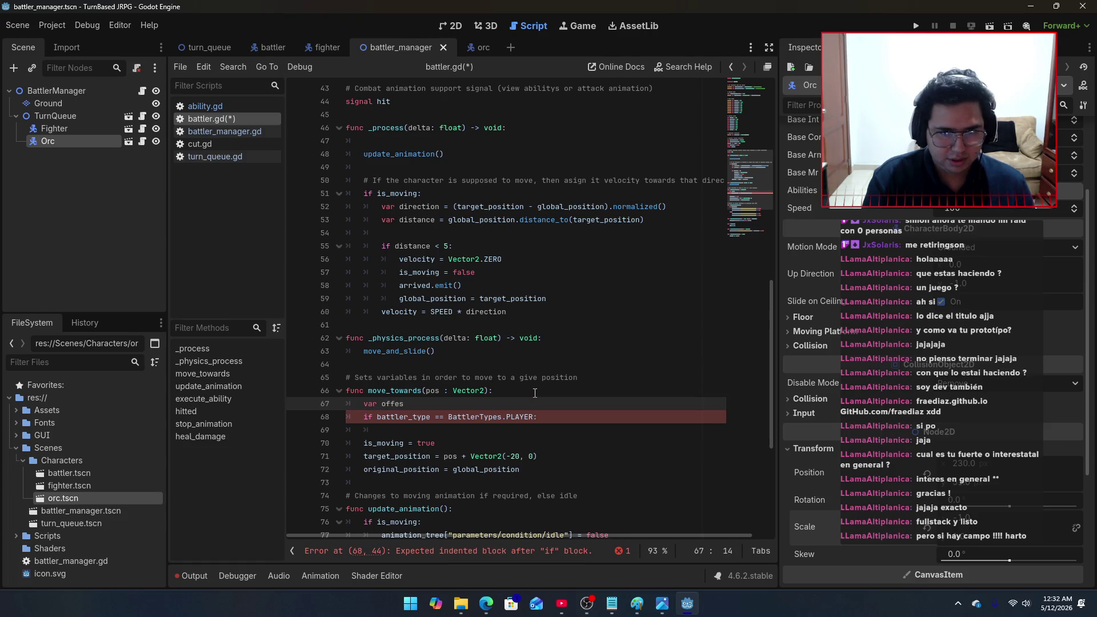
key("BackSpace")
key("BackSpace")
key("BackSpace")
type("movem")
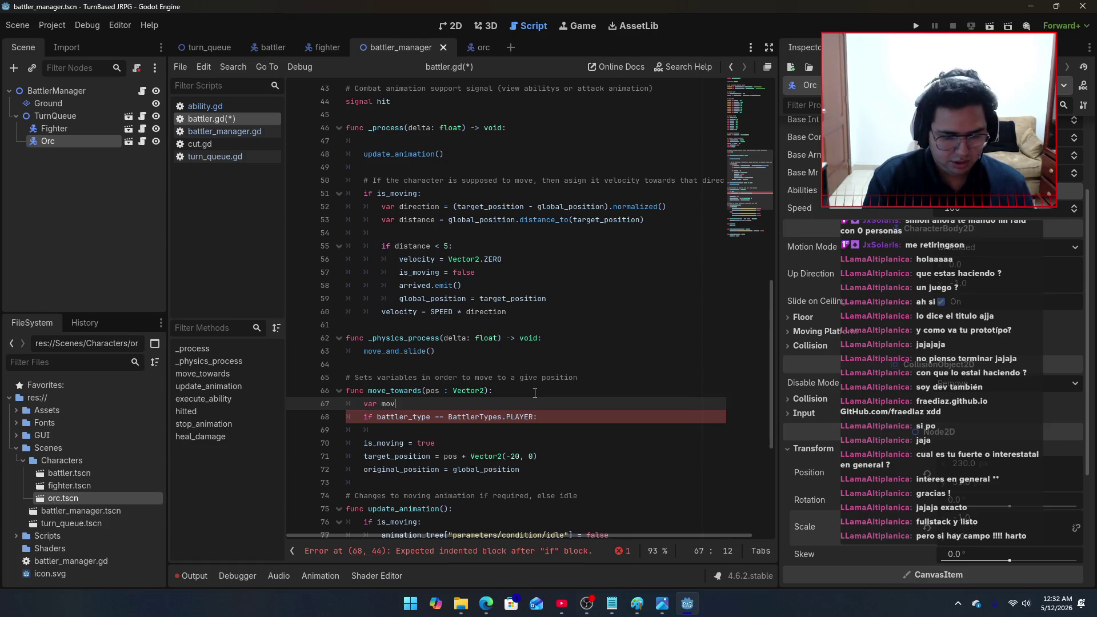
type("ent_offset = ")
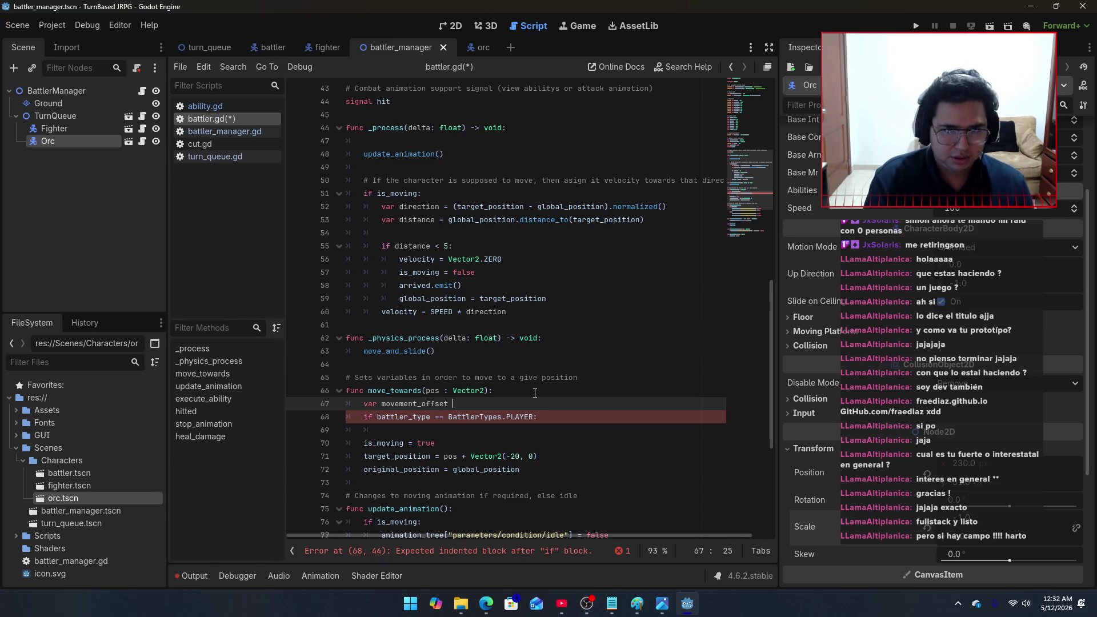
type("Vector2.")
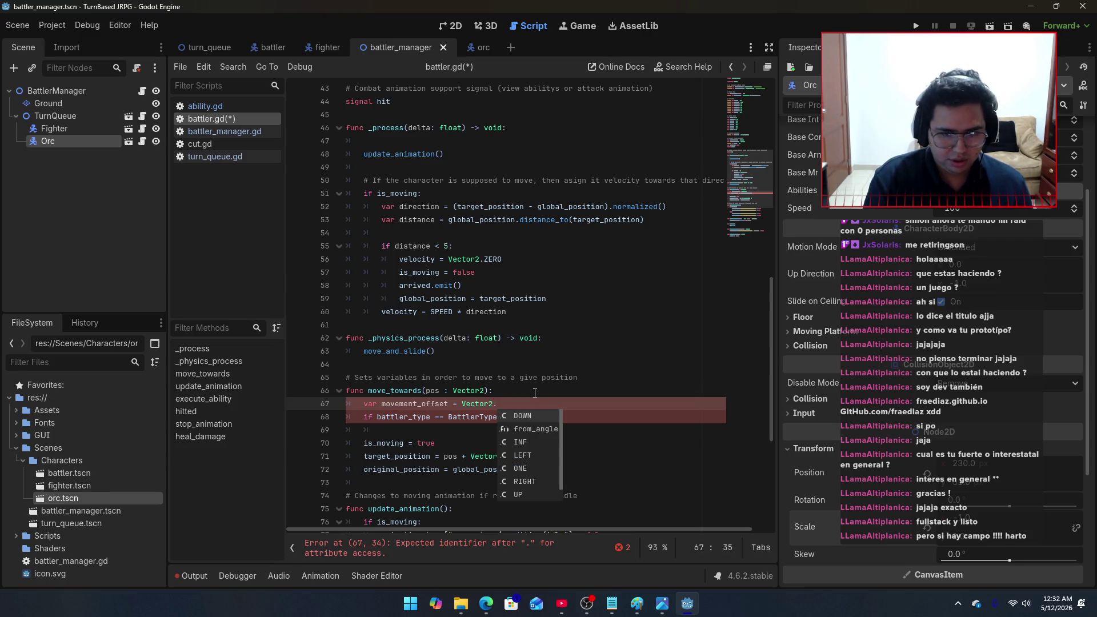
type("(")
key("BackSpace")
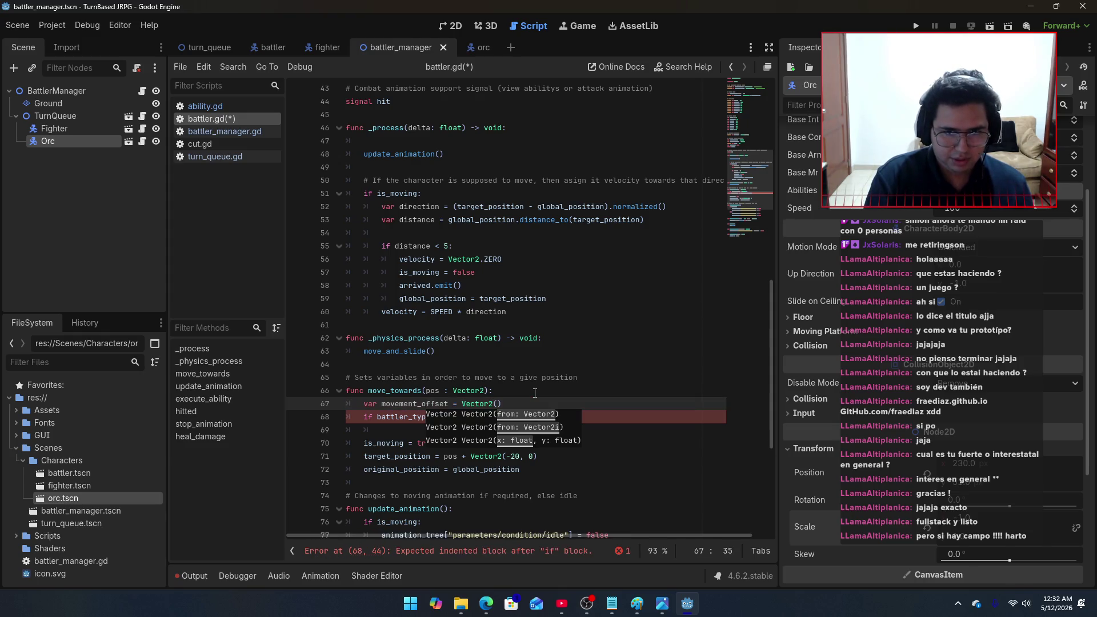
type("20, 0")
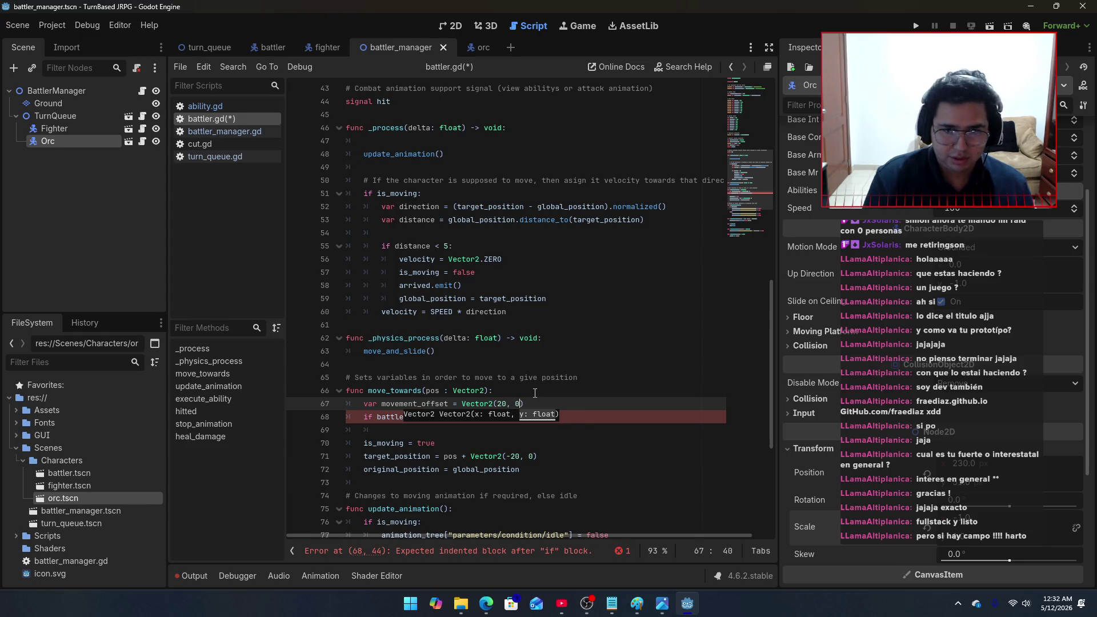
left_click(535, 393)
Under the PLAYER check, write 'movement_offset = Vector(-20, 0' and save battler.gd
left_click(549, 423)
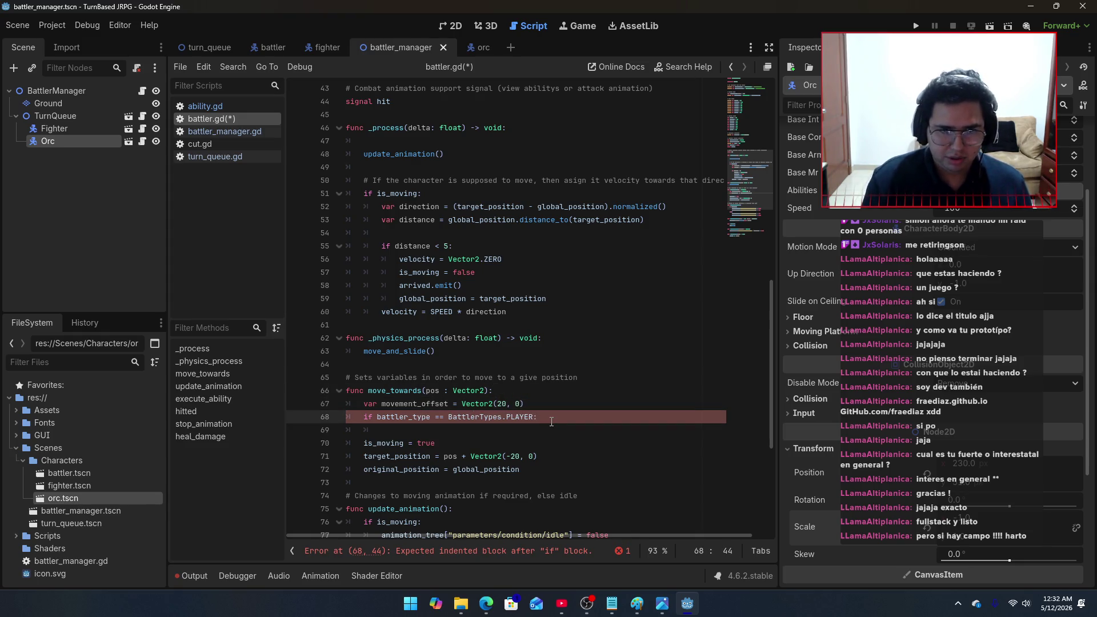
key("Down")
type("Vec")
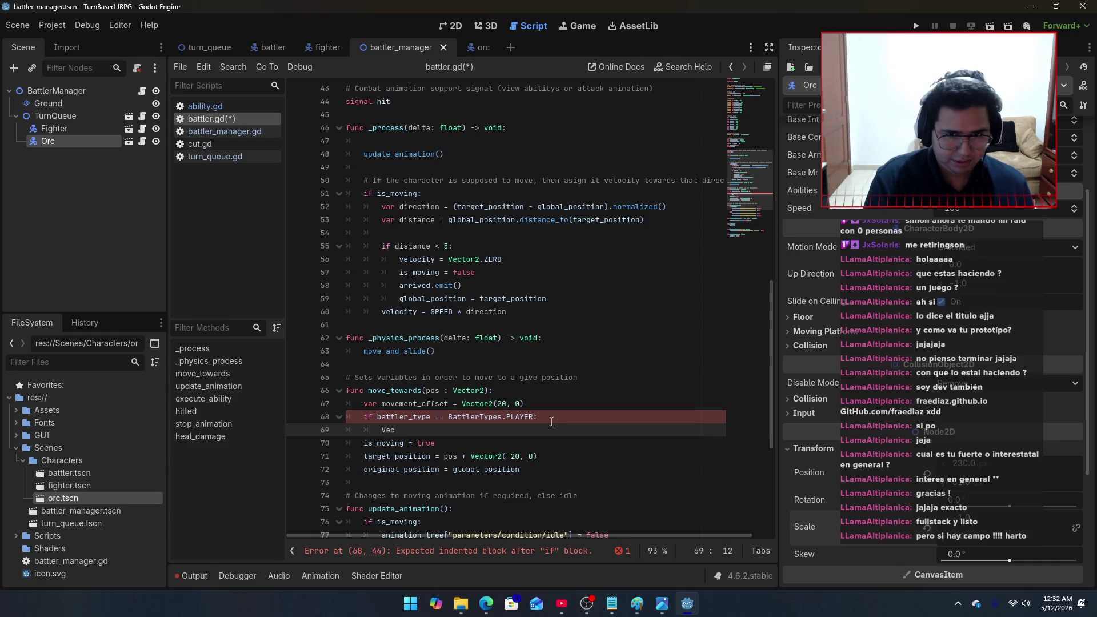
key("BackSpace")
key("BackSpace")
key("BackSpace")
type("o")
key("BackSpace")
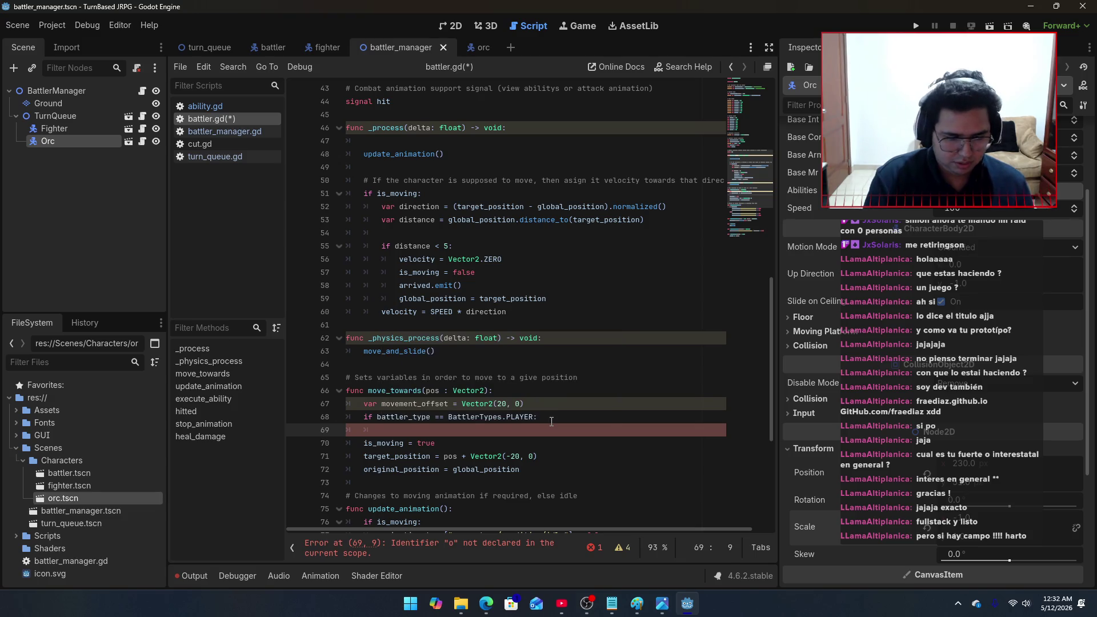
type("movem")
key("Return")
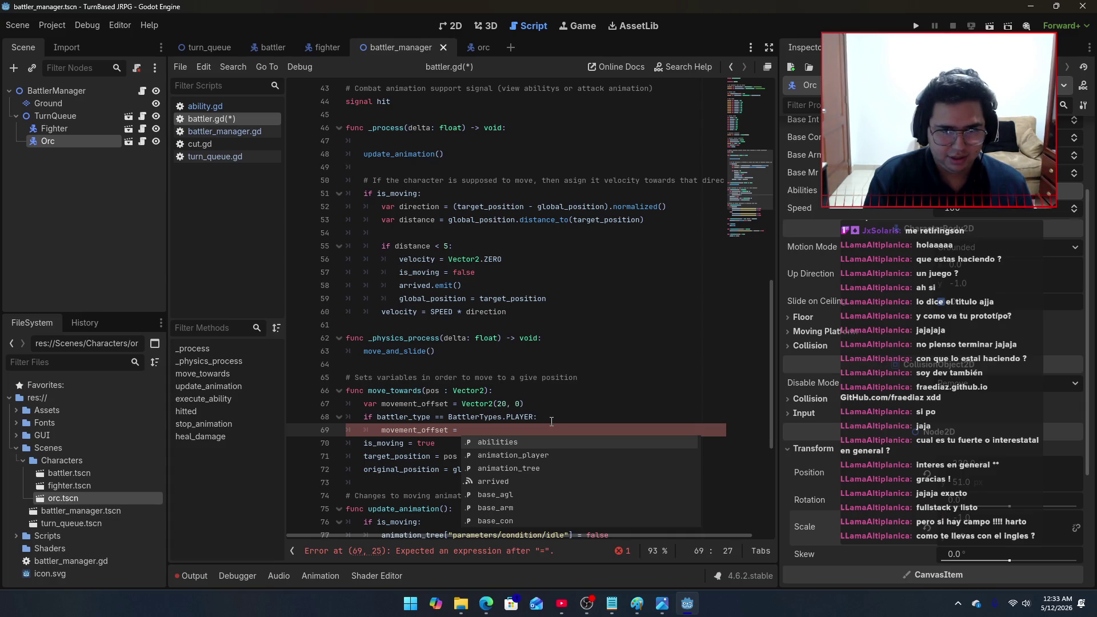
type("Vector")
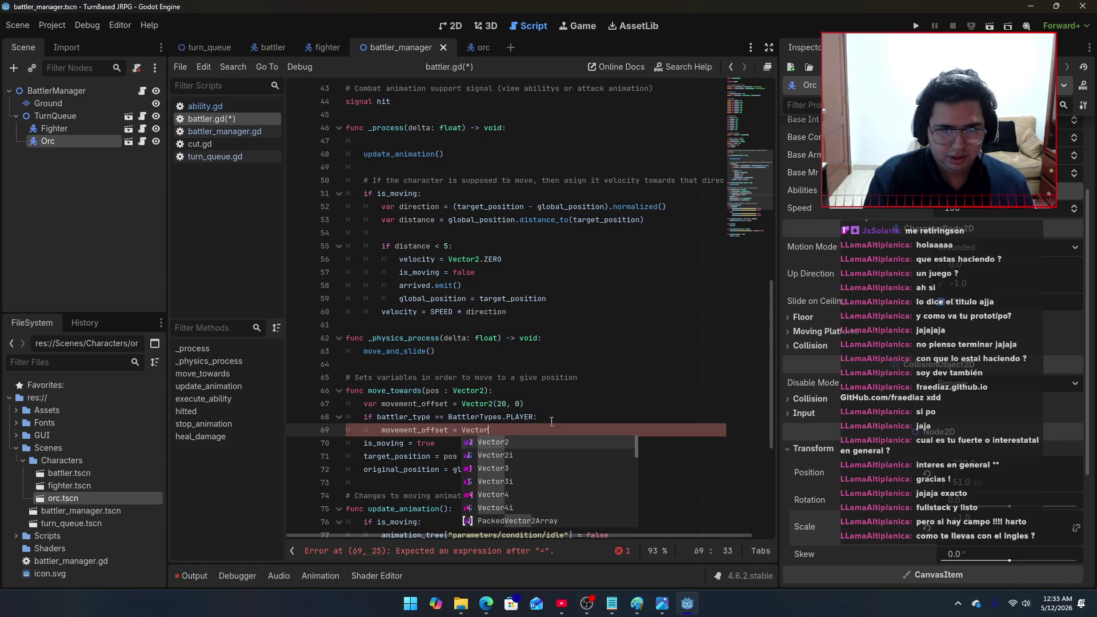
key("BackSpace")
key("BackSpace")
key("BackSpace")
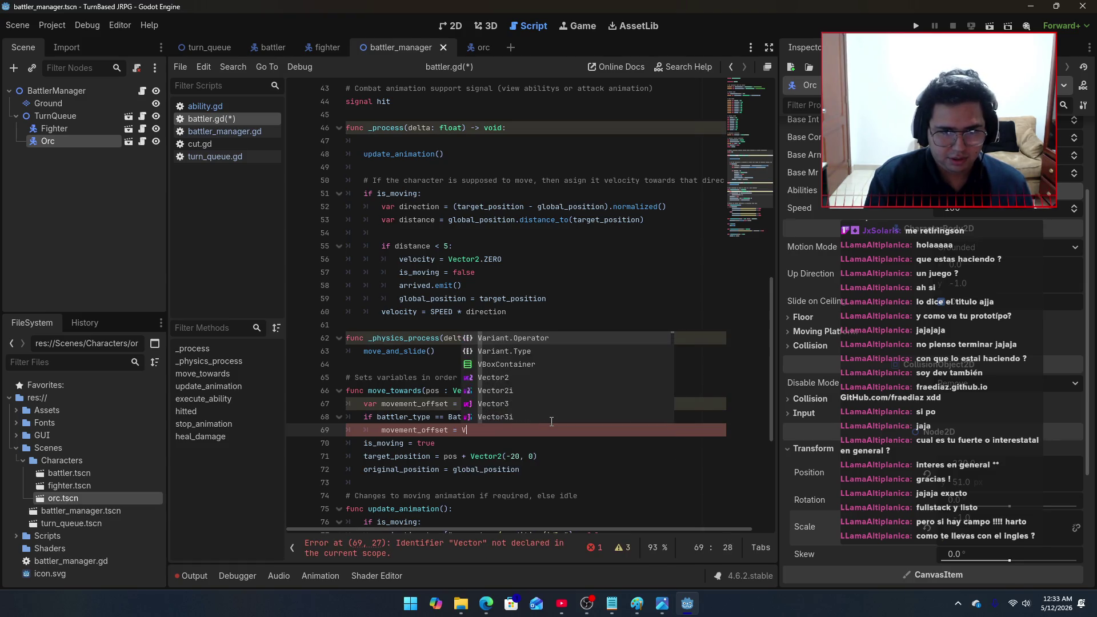
type("ctor(20")
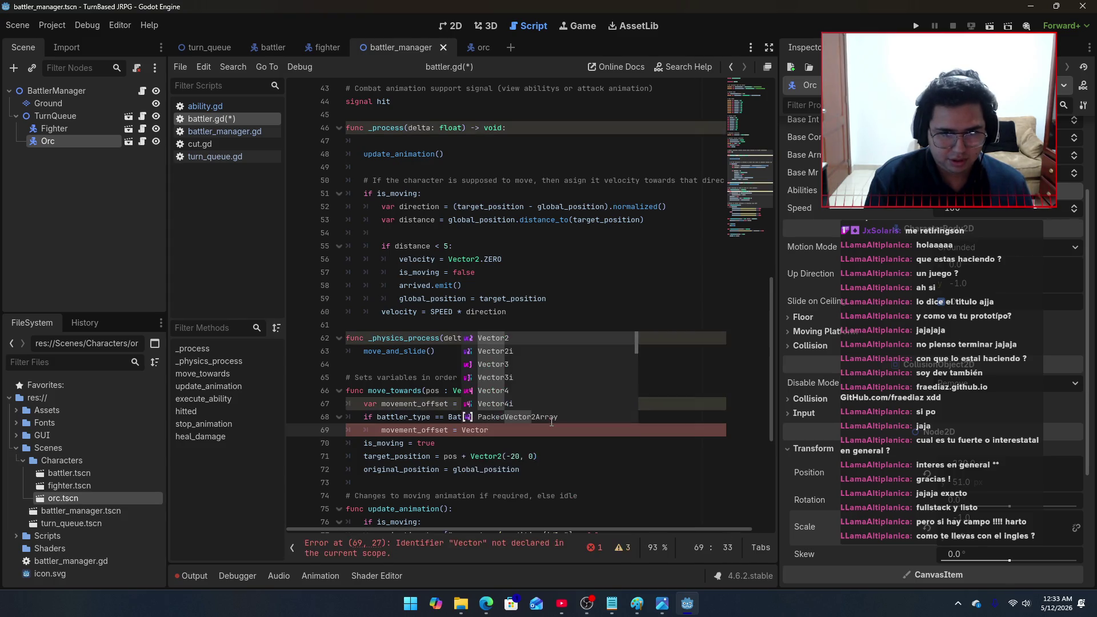
key("BackSpace")
key("BackSpace")
type("-20, 0")
key("ctrl+s")
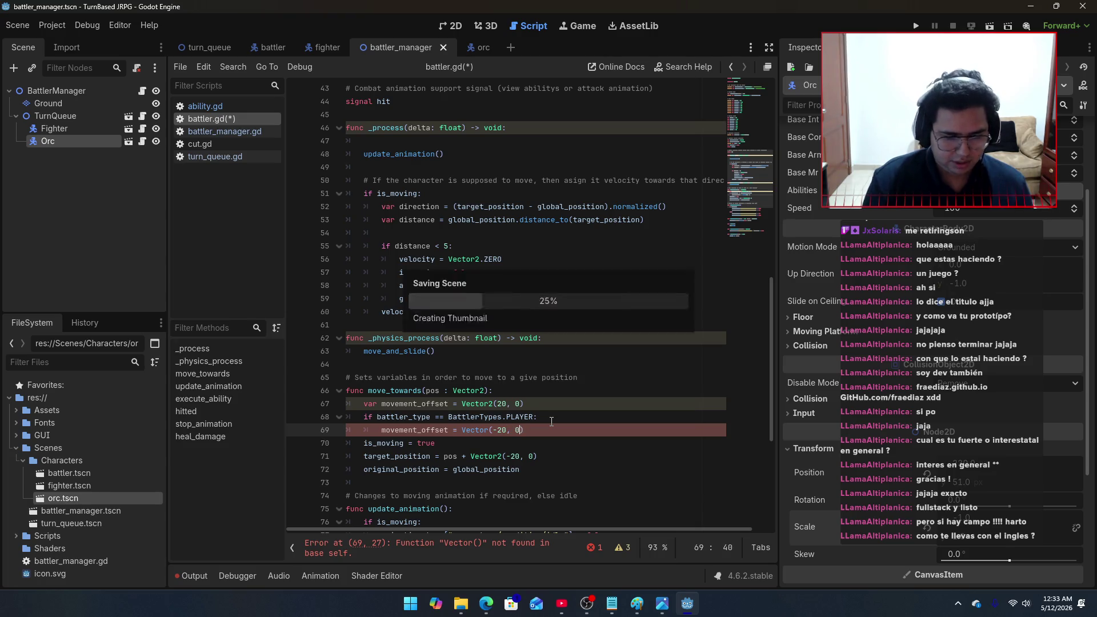
left_click(485, 603)
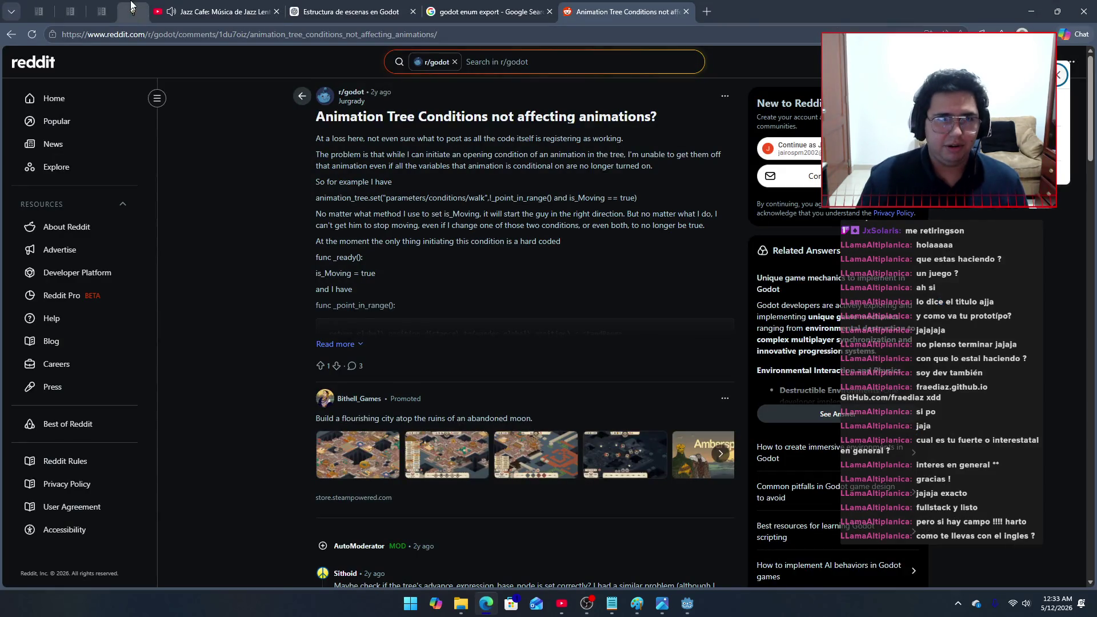
left_click(101, 12)
left_click(139, 17)
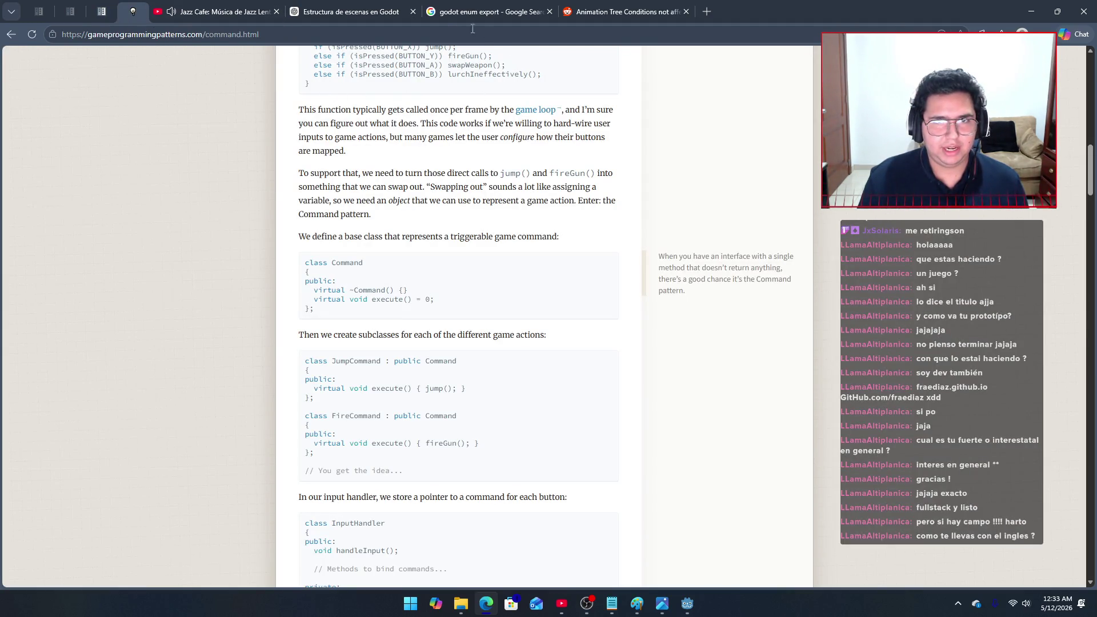
left_click(623, 12)
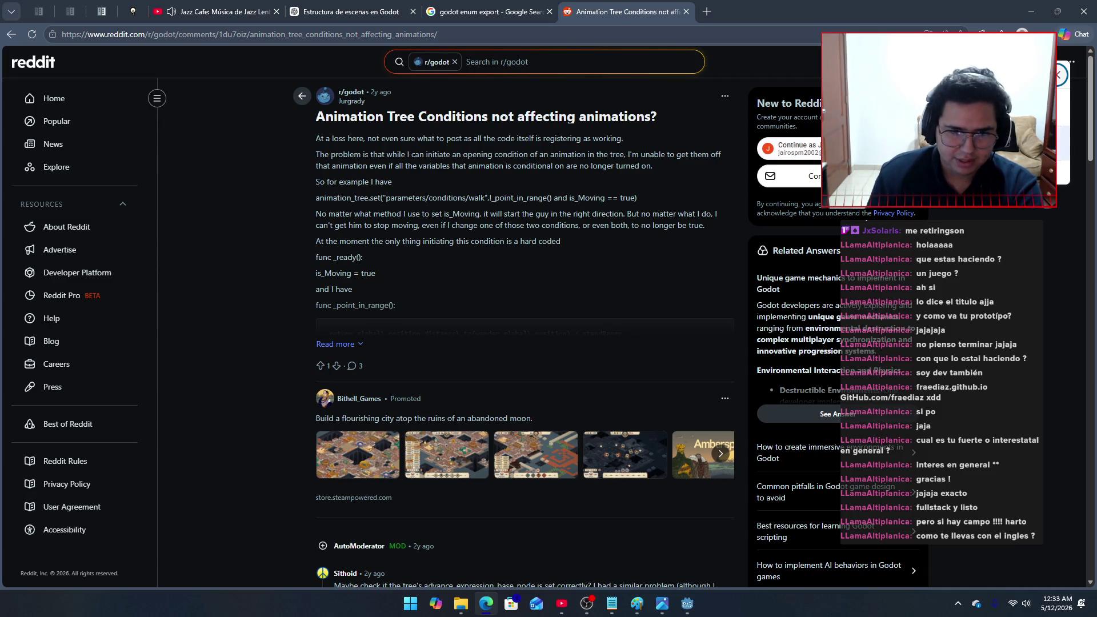
left_click(1028, 12)
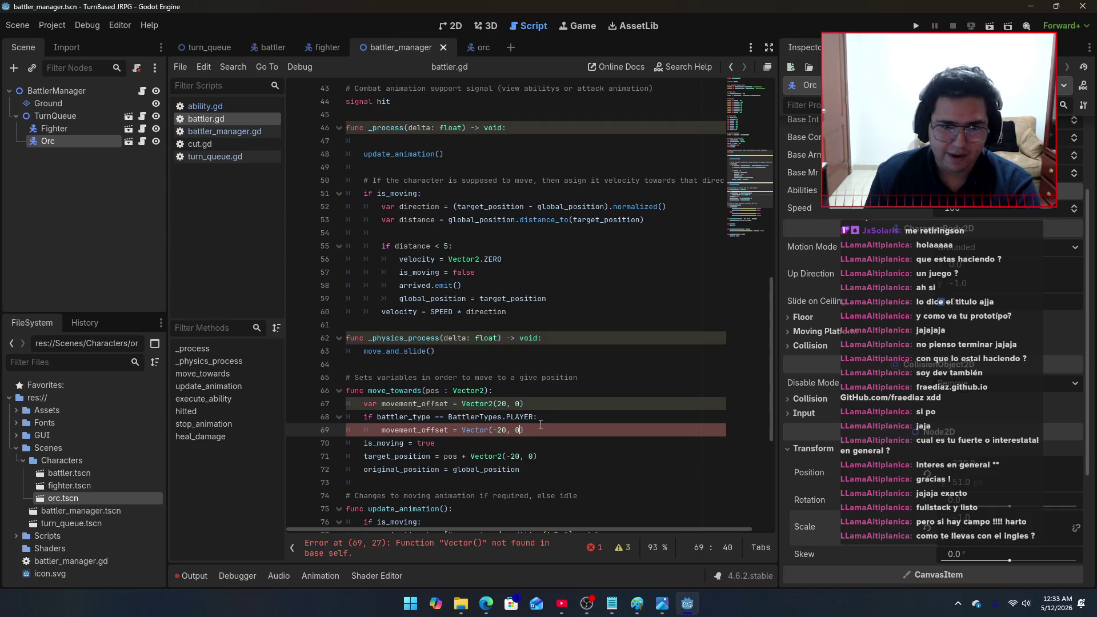
Complete the player offset as Vector2(-20, 0), replace line 71's Vector2(-20, 0) with movement_offset, and save
type(")")
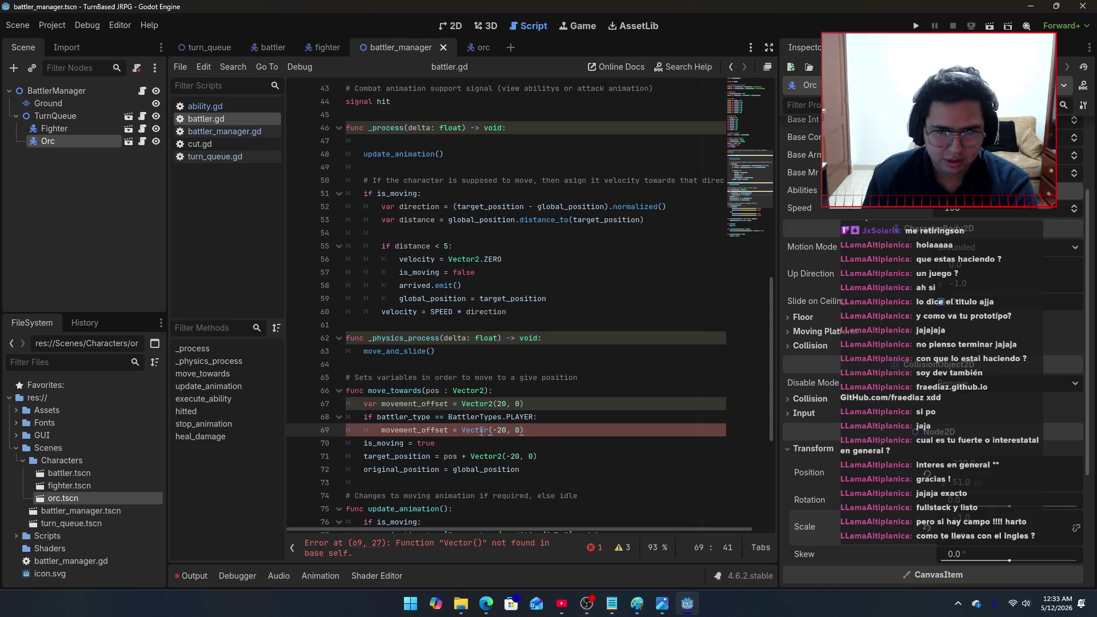
left_click(495, 432)
type("2")
left_click(555, 432)
left_click_drag(536, 457, 471, 456)
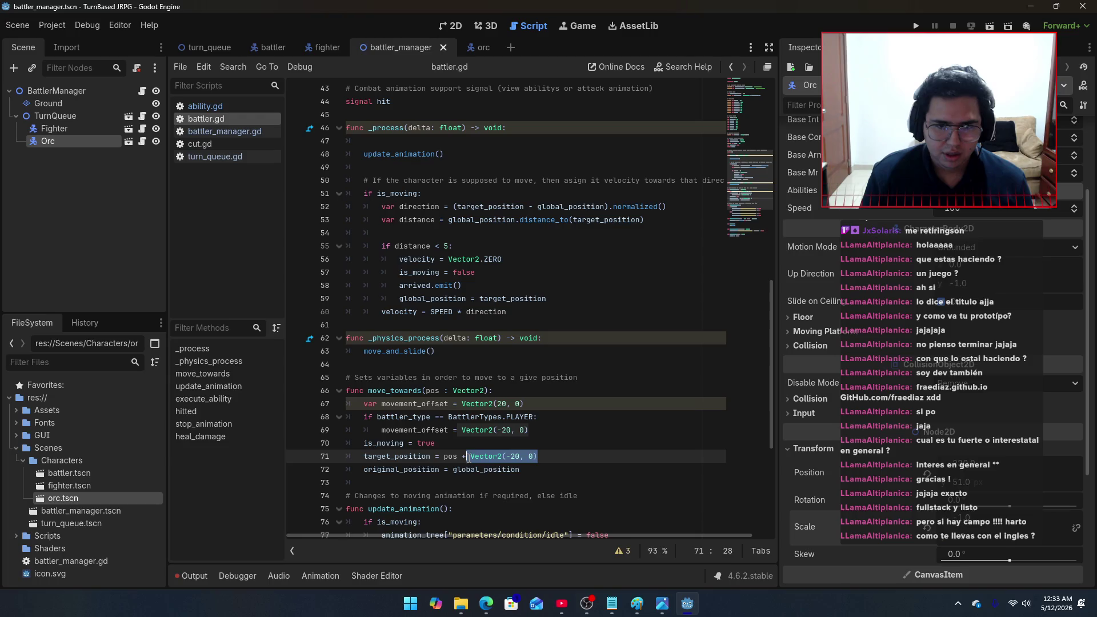
type("movement_offset")
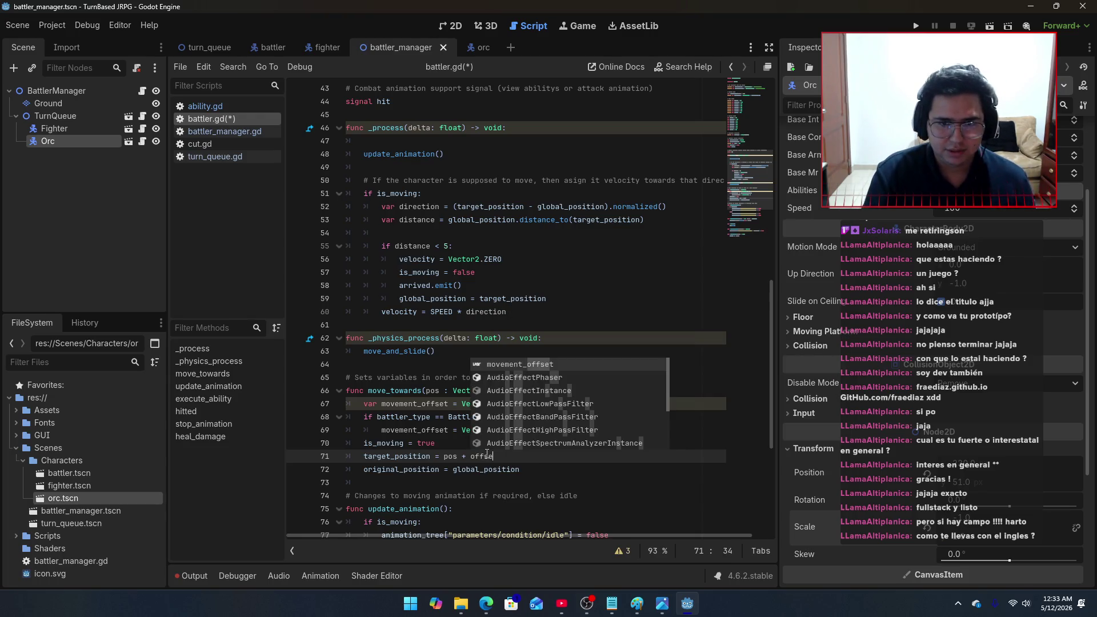
key("ctrl+s")
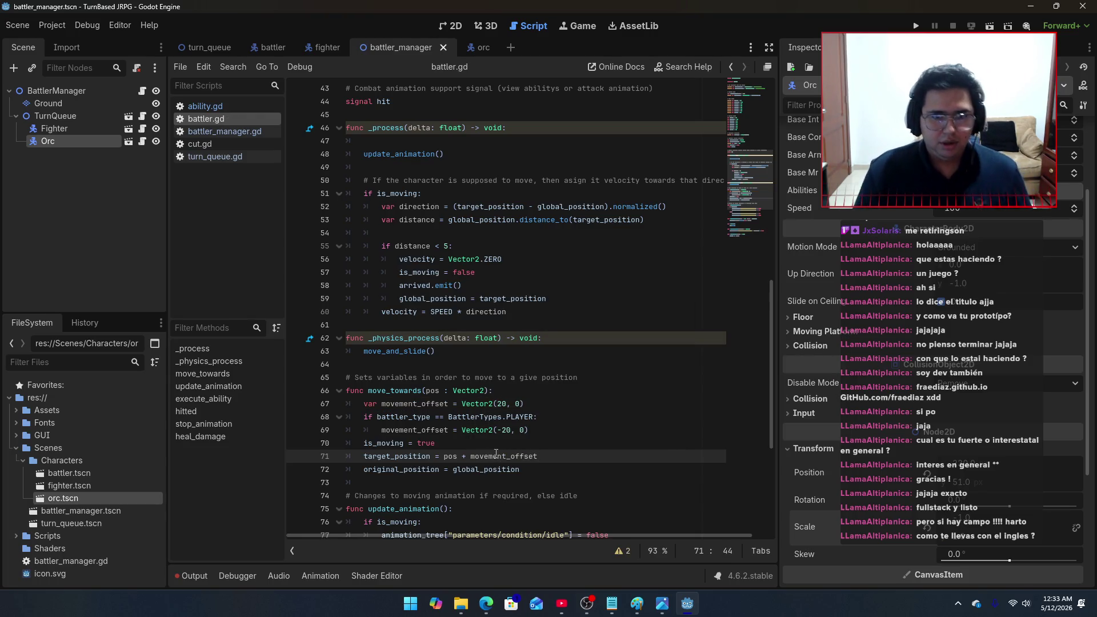
scroll(540, 438, "down", 2)
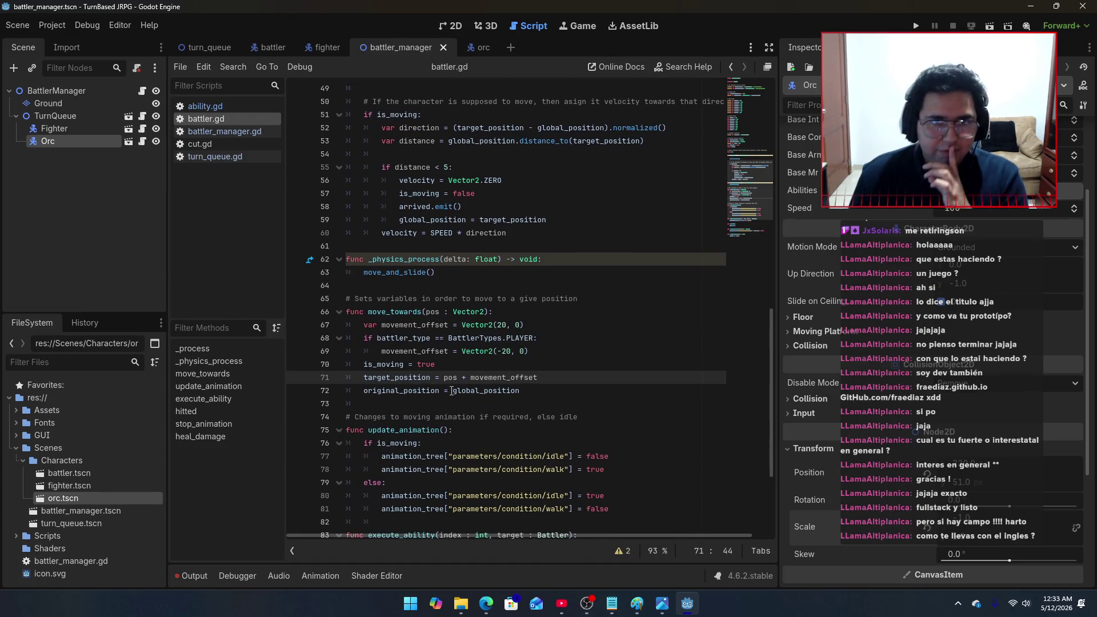
Open turn_queue.gd from the turn_queue scene and insert a new line after get_children() in initialize()
left_click(197, 50)
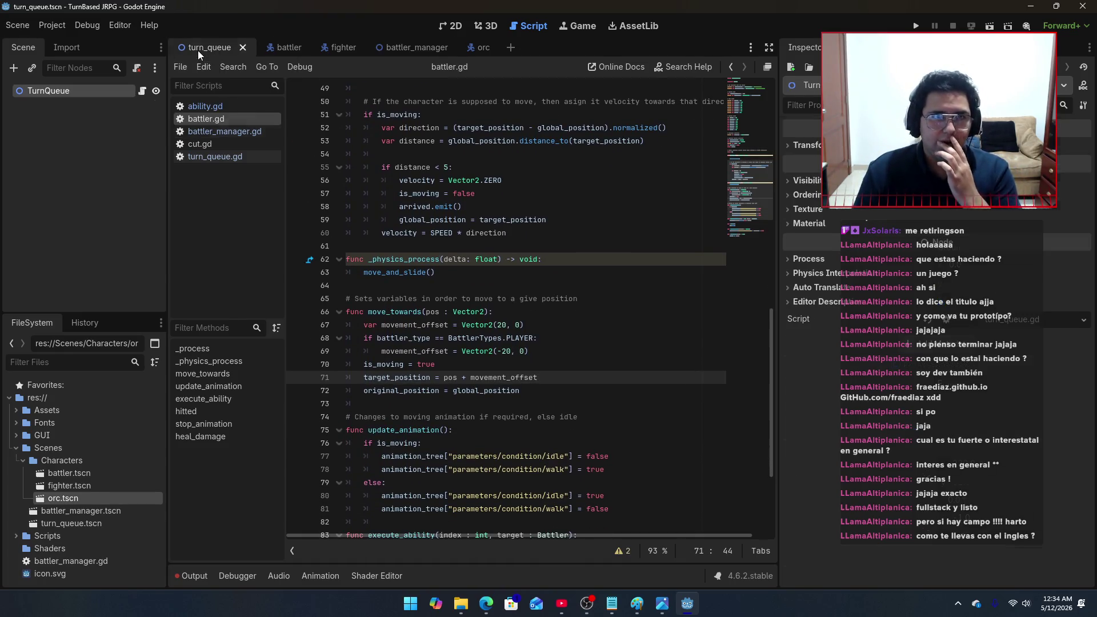
left_click(223, 158)
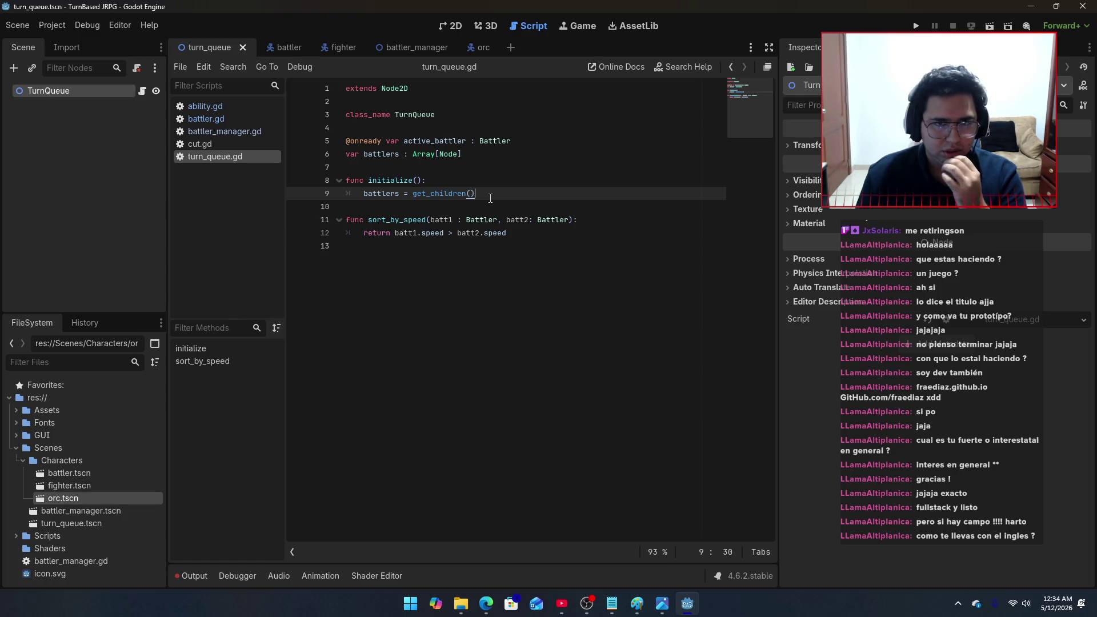
key("Return")
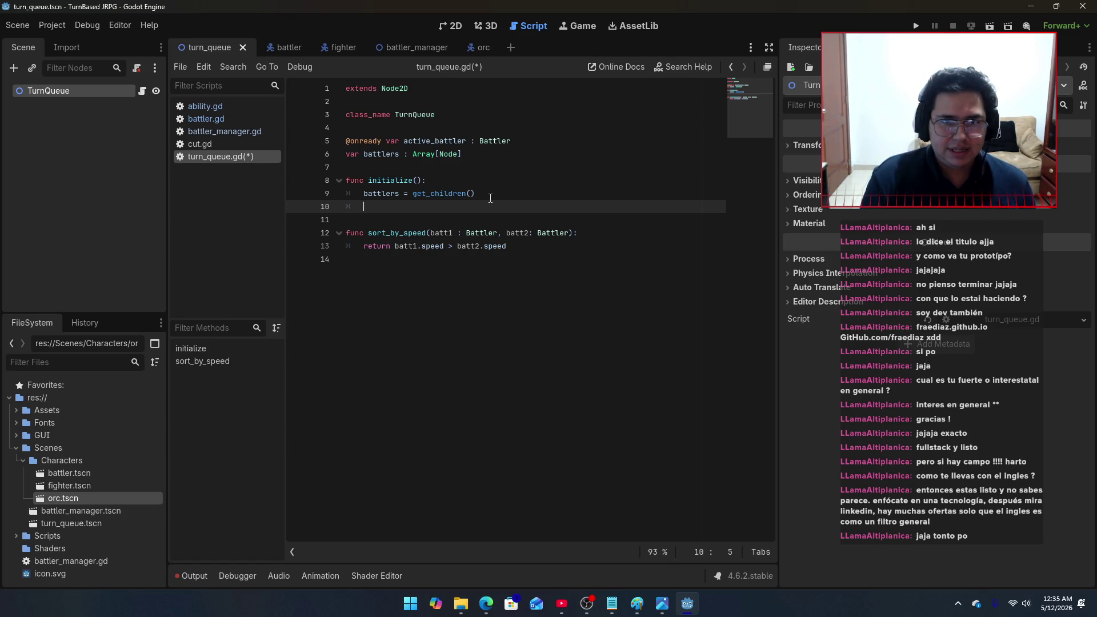
Add blank lines below sort_by_speed's return line in turn_queue.gd
left_click(534, 243)
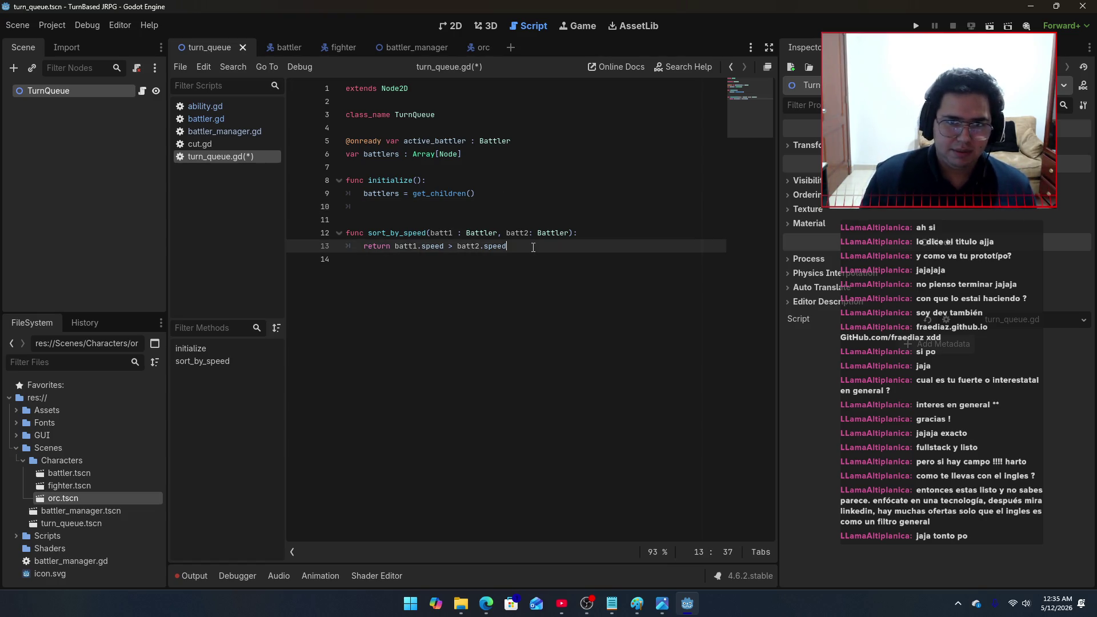
key("Return")
key("BackSpace")
key("Return")
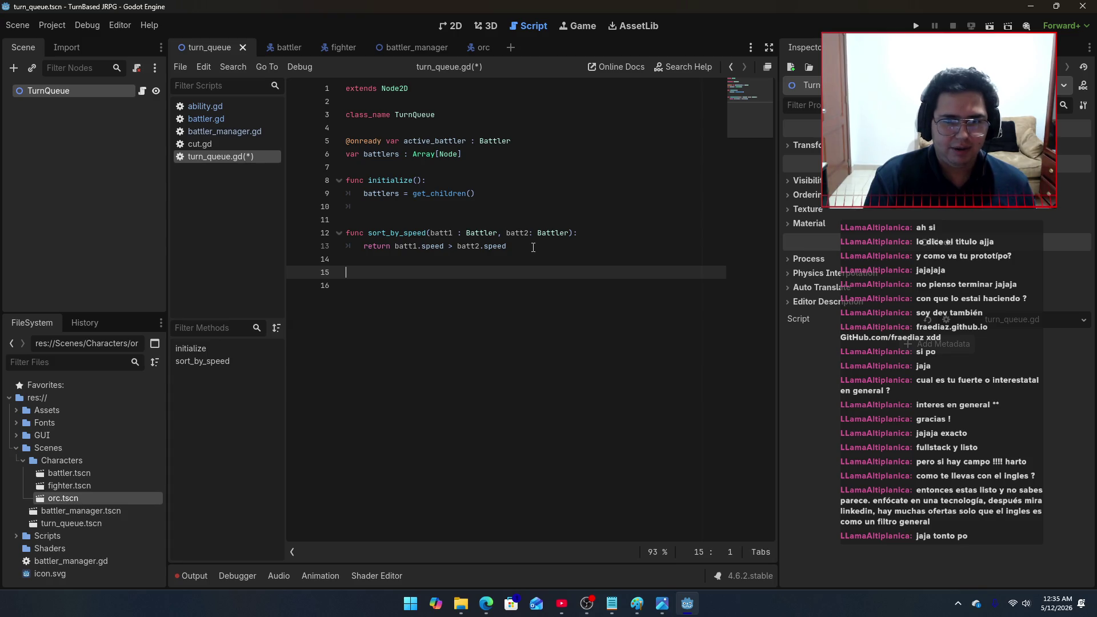
Write 'for b in battlers:' on line 10 of initialize(), start its body, then view the 2D scene
mouse_move(495, 605)
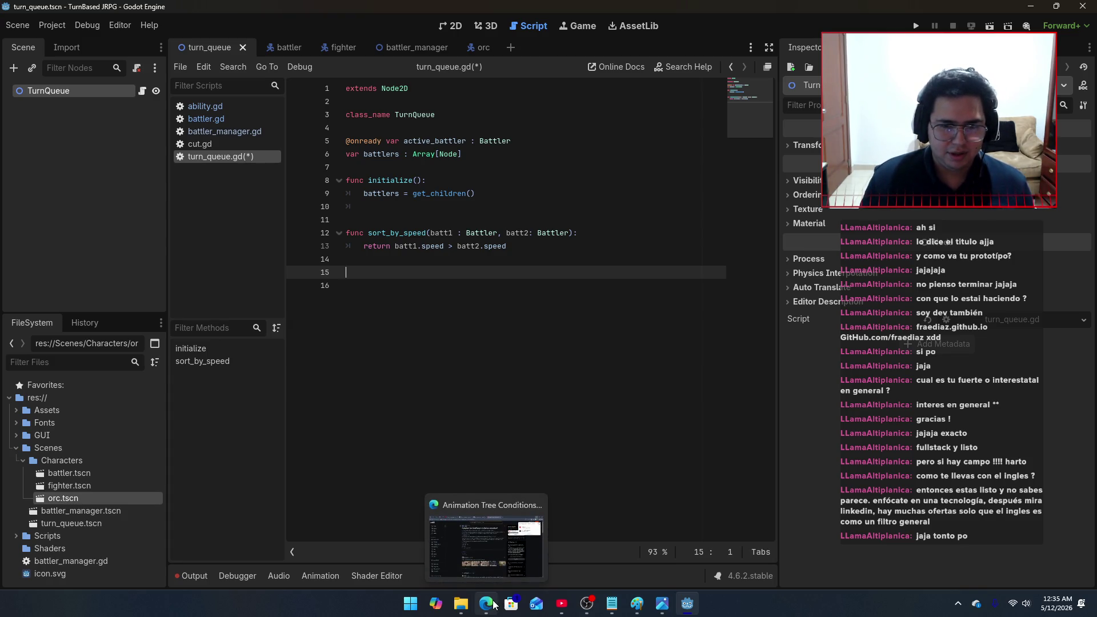
left_click(409, 220)
left_click(409, 206)
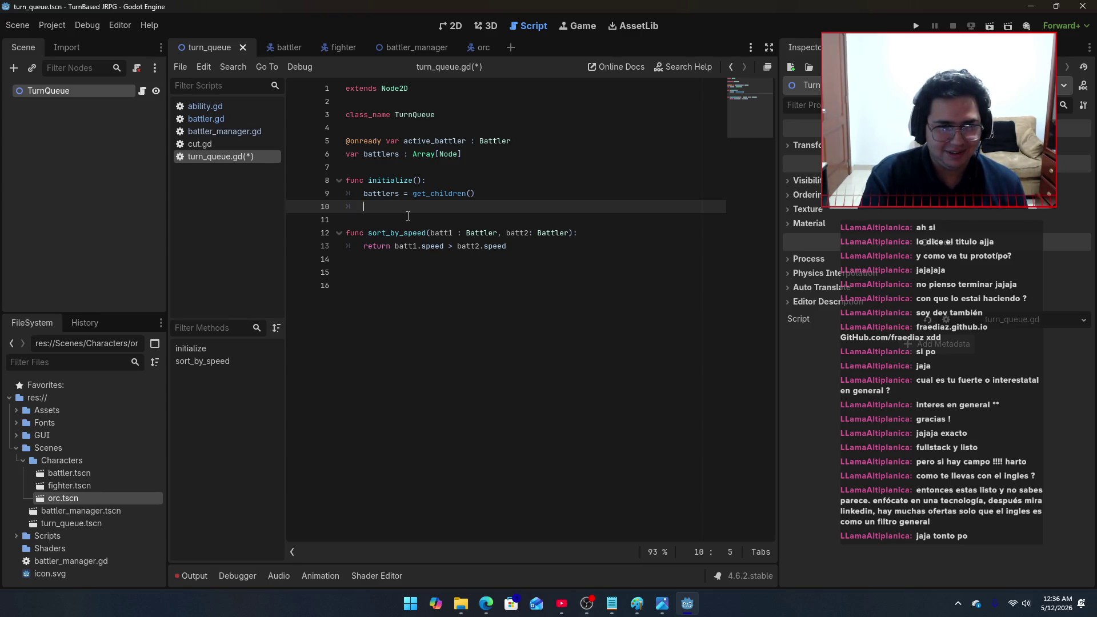
type("for")
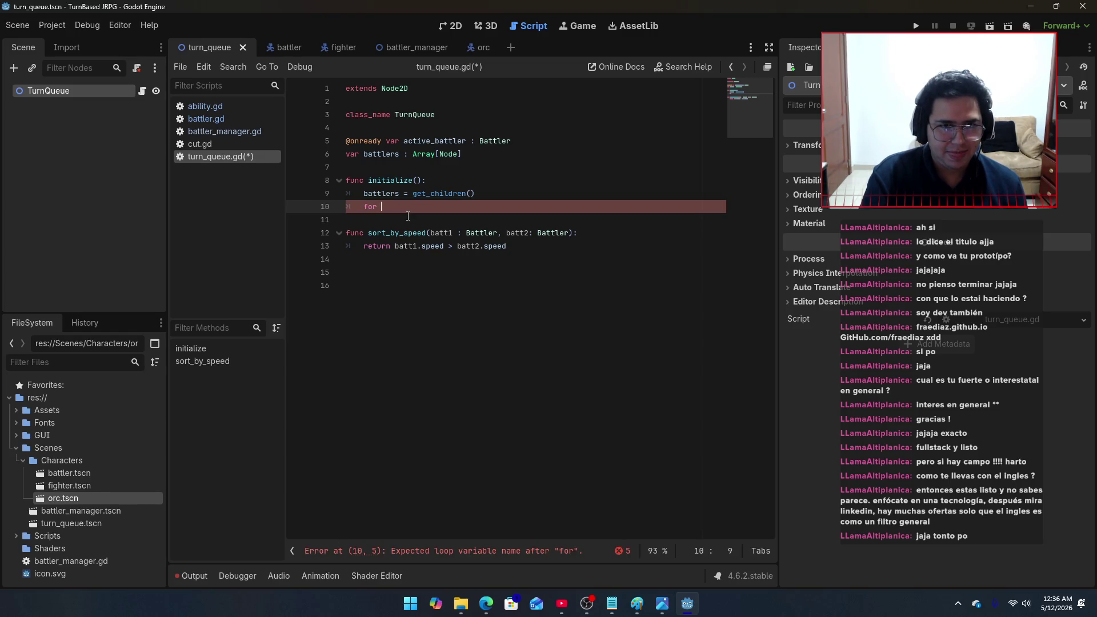
type("b in bal")
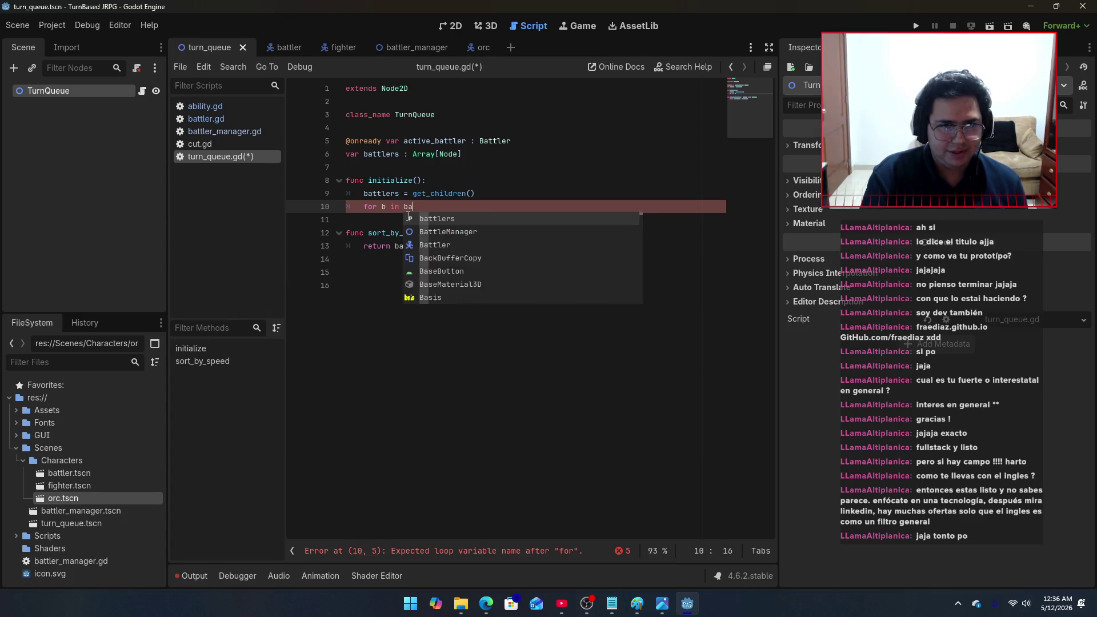
type("tlers:")
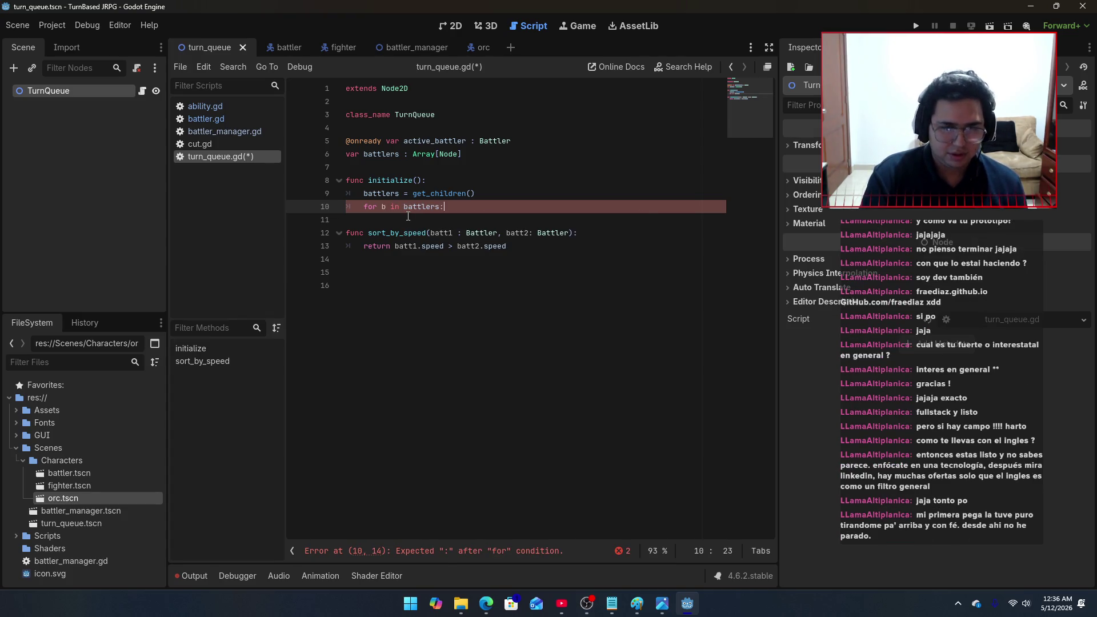
key("Return")
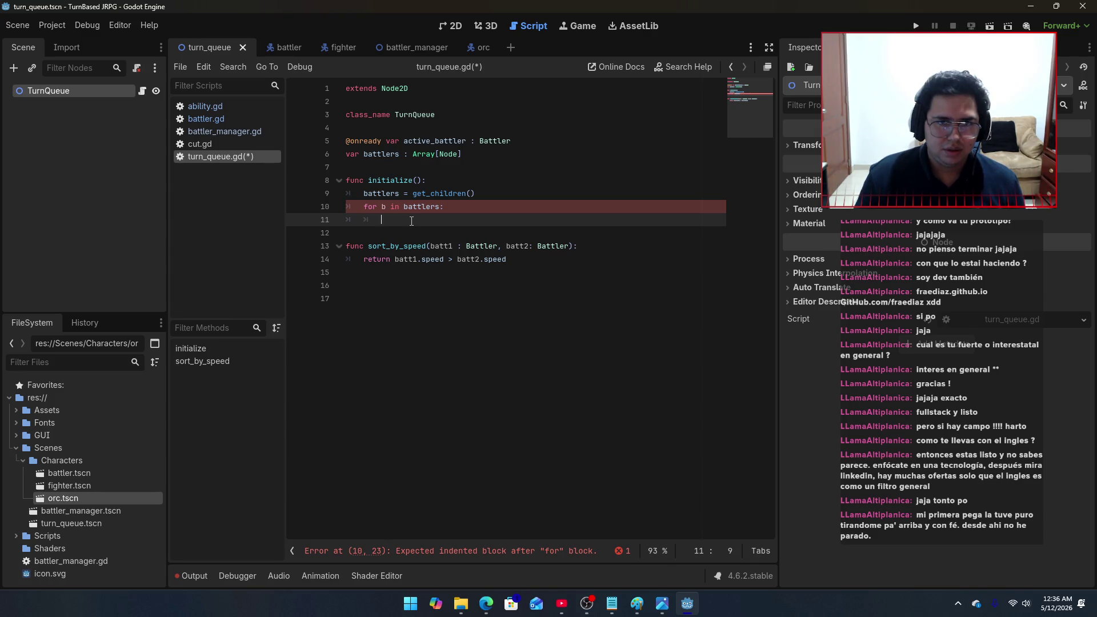
left_click_drag(415, 222, 357, 207)
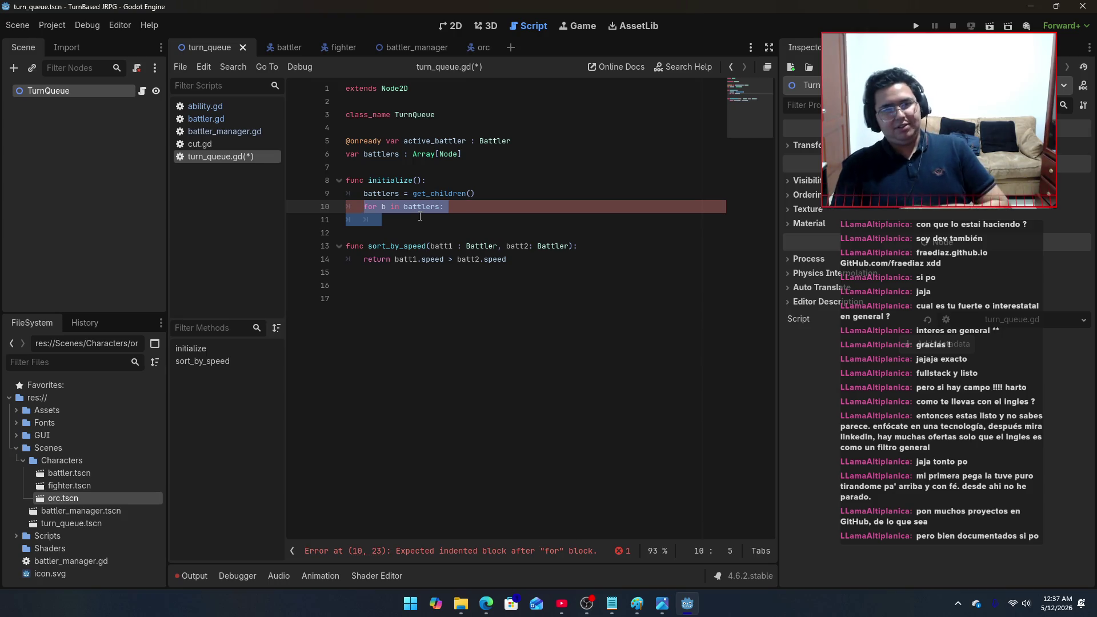
left_click(469, 205)
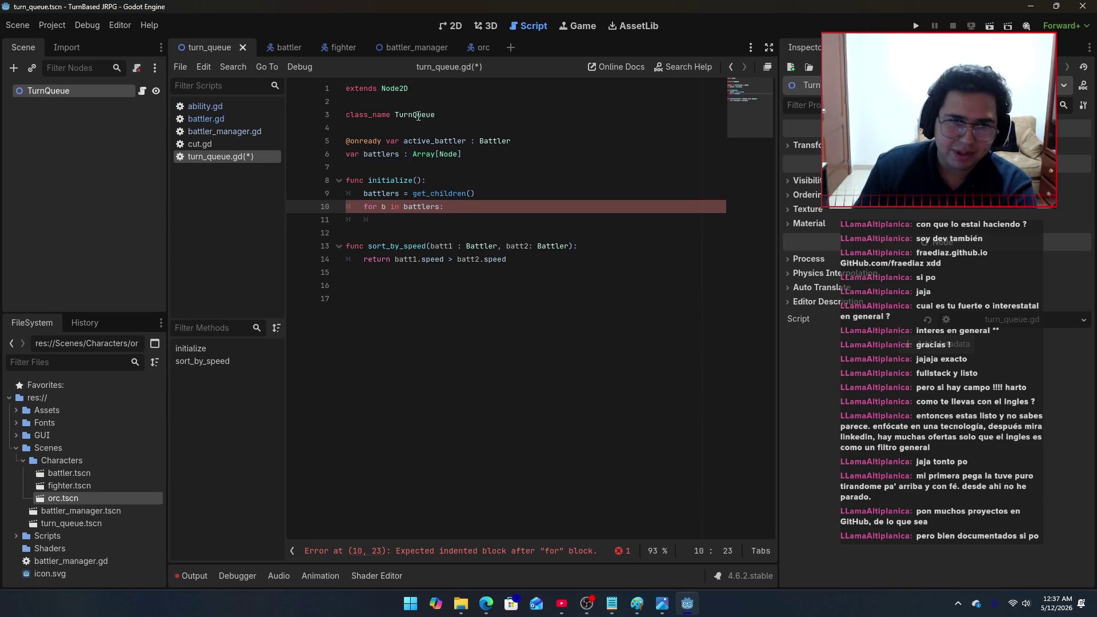
left_click(452, 27)
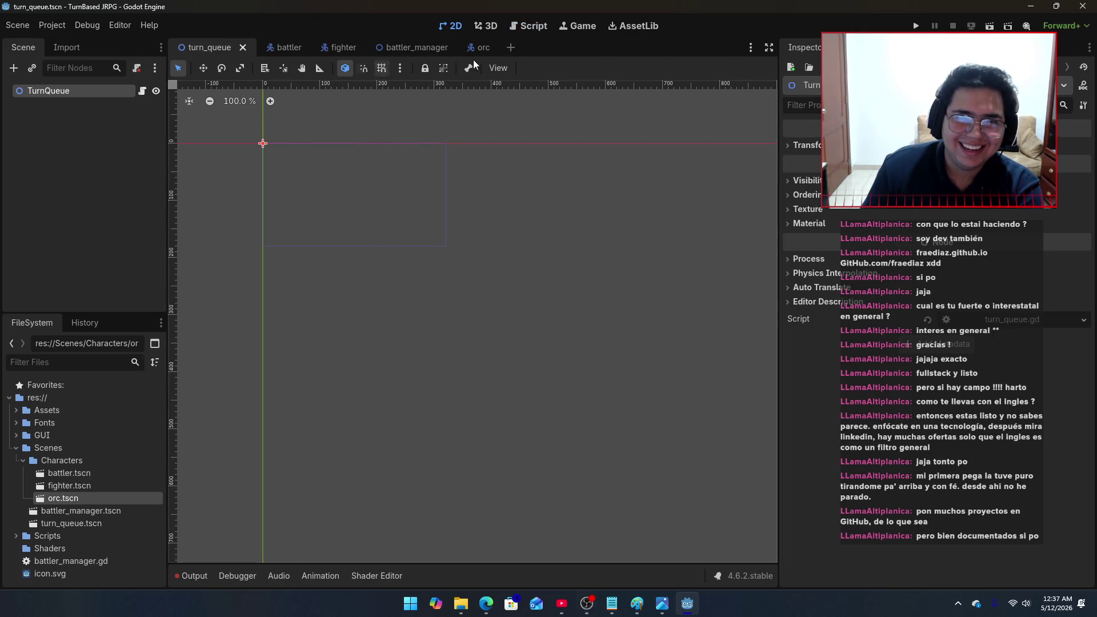
Look through the battler_manager, fighter, battler and turn_queue scenes
left_click(393, 49)
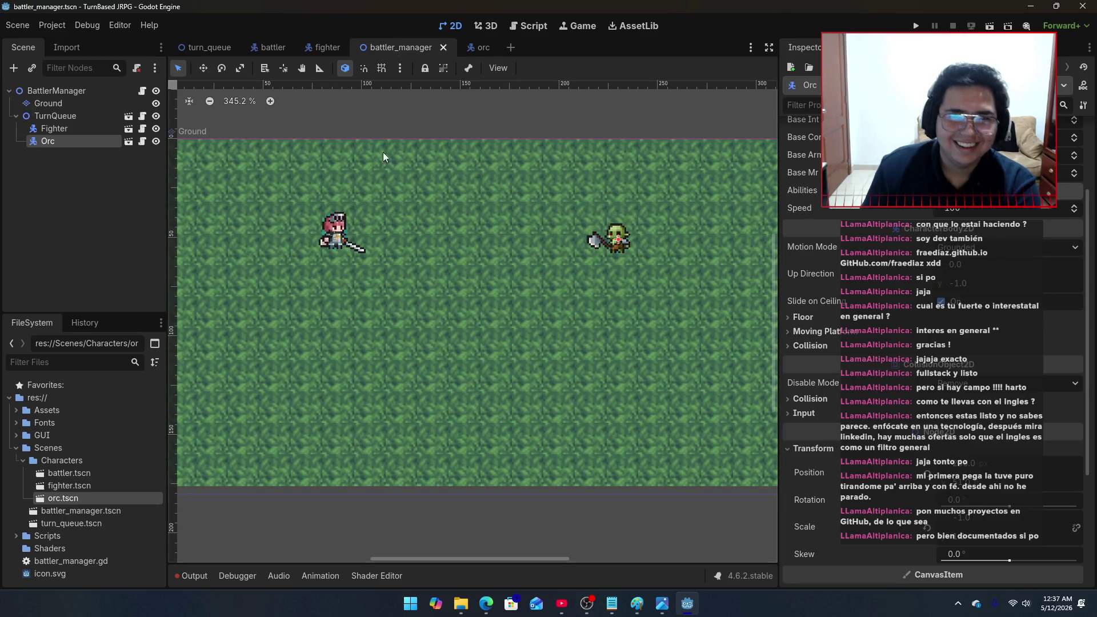
scroll(444, 182, "down", 1)
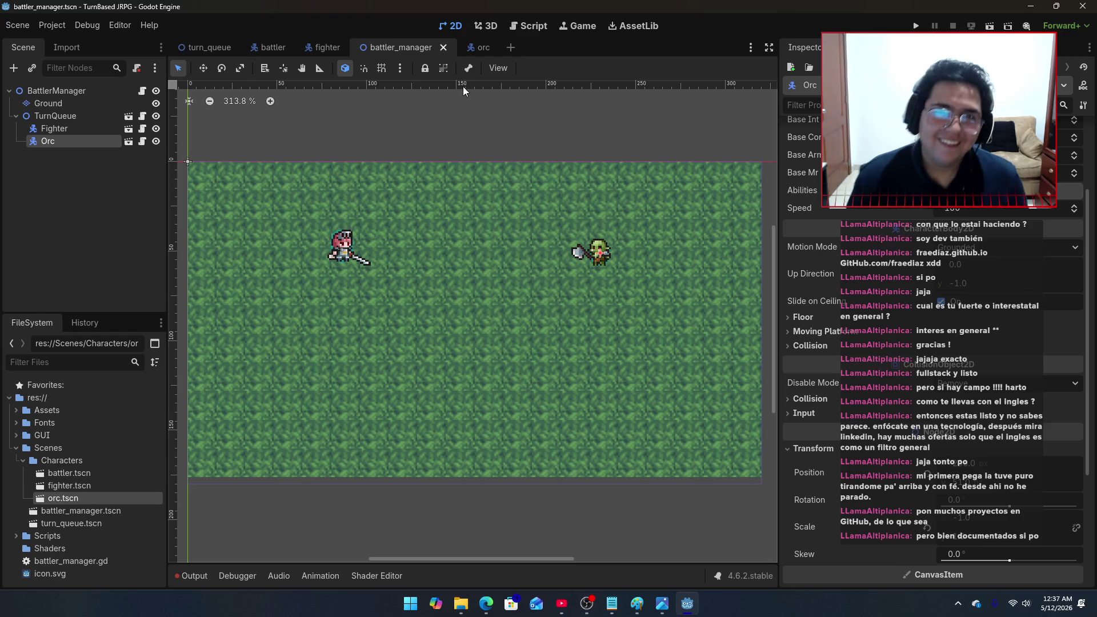
left_click(320, 50)
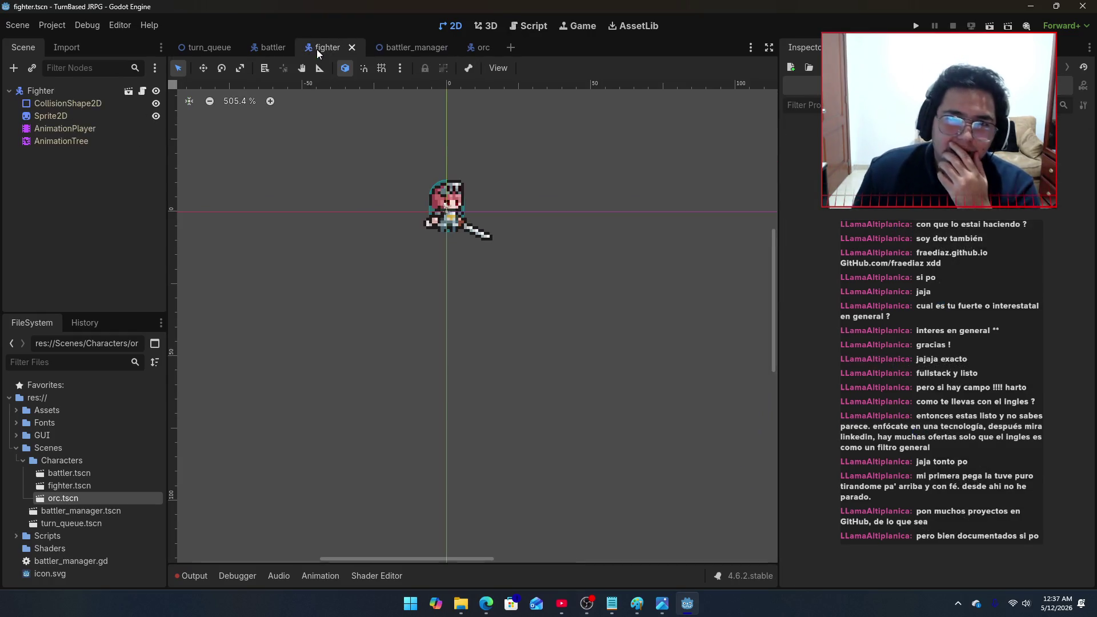
left_click(277, 49)
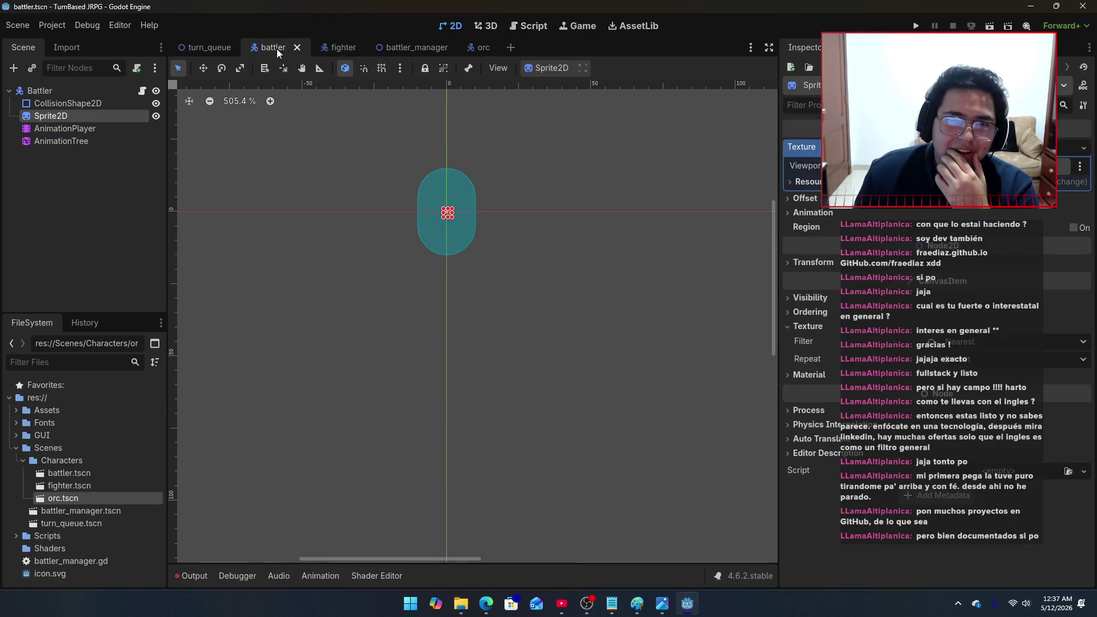
left_click(212, 48)
Open turn_queue.gd in the script editor with the caret at line 9's end, then switch to the browser
left_click(492, 28)
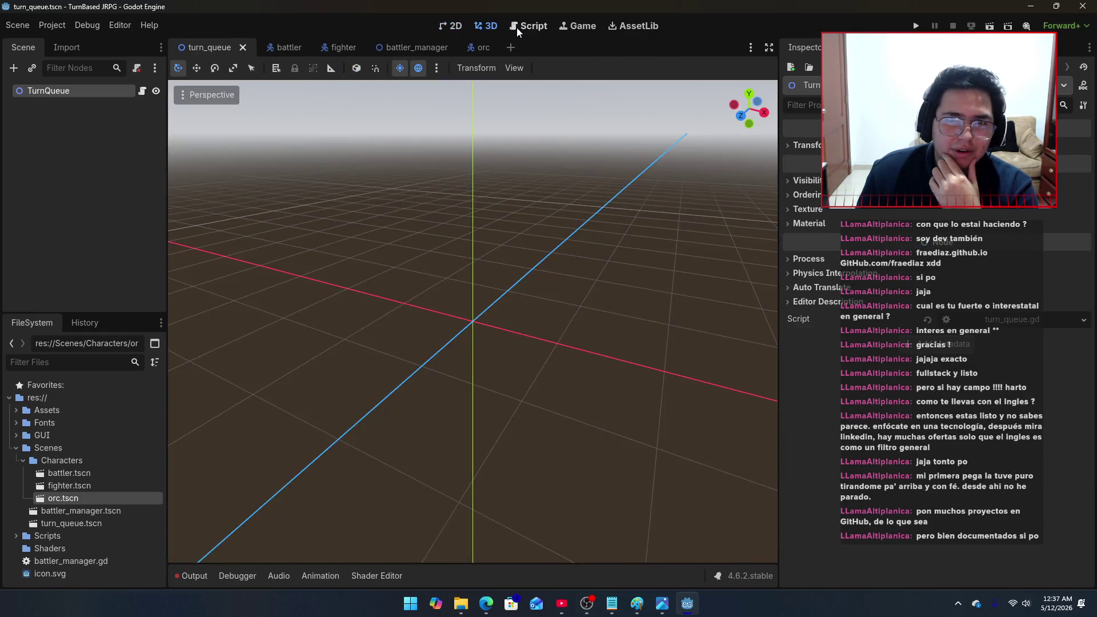
left_click(520, 27)
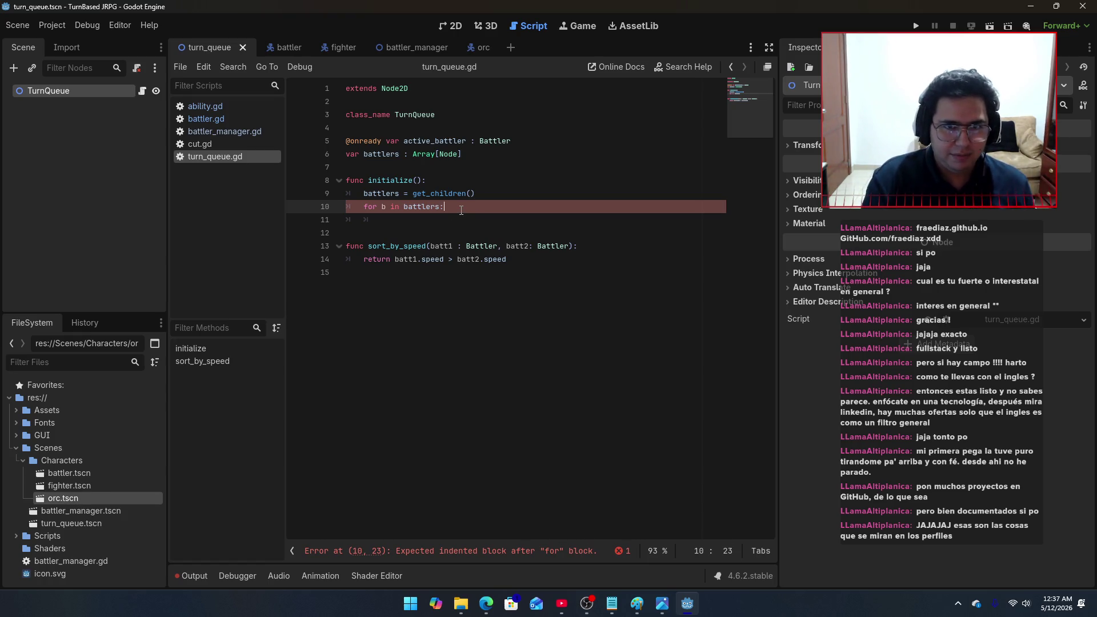
left_click(493, 199)
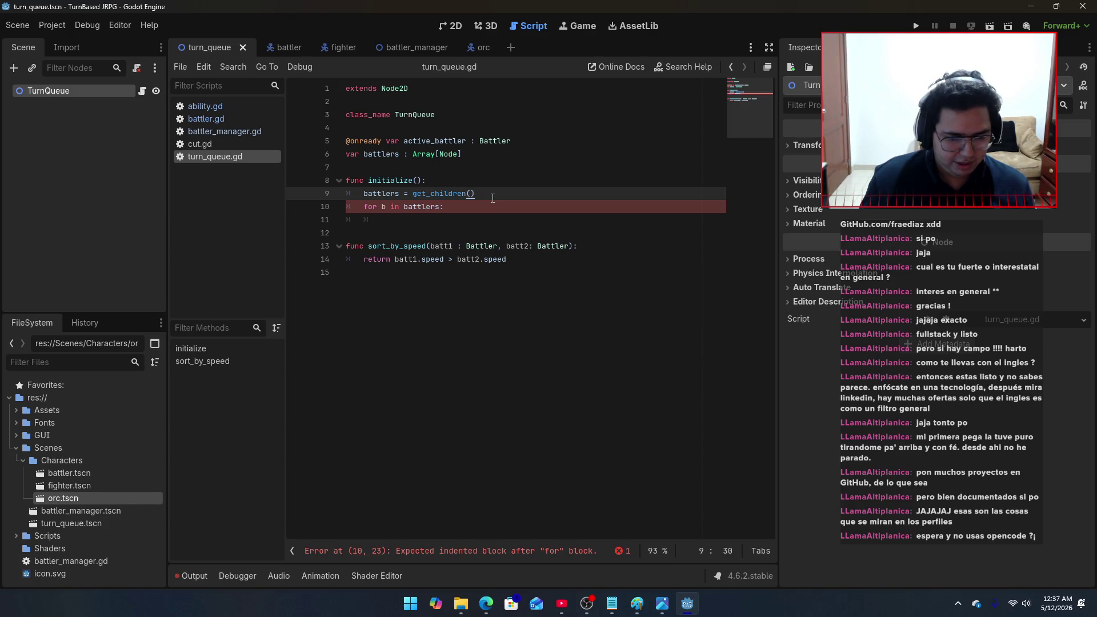
left_click(486, 603)
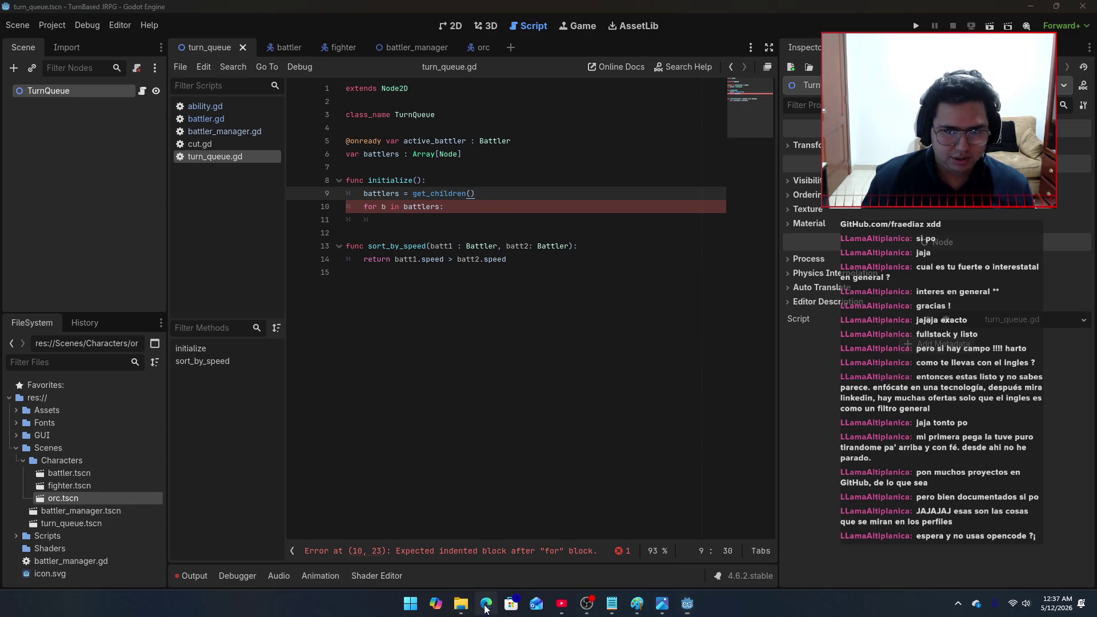
Search 'opencode' and browse the opencode.ai homepage, then close it and return to the 'godot enum export' results
left_click(708, 8)
type("opencode")
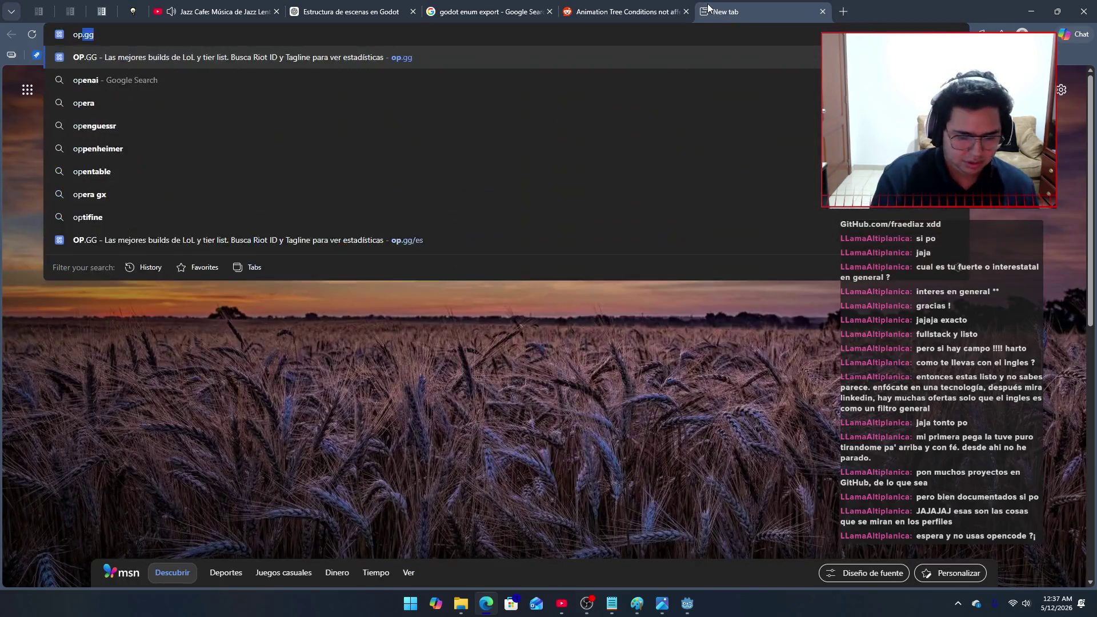
key("Return")
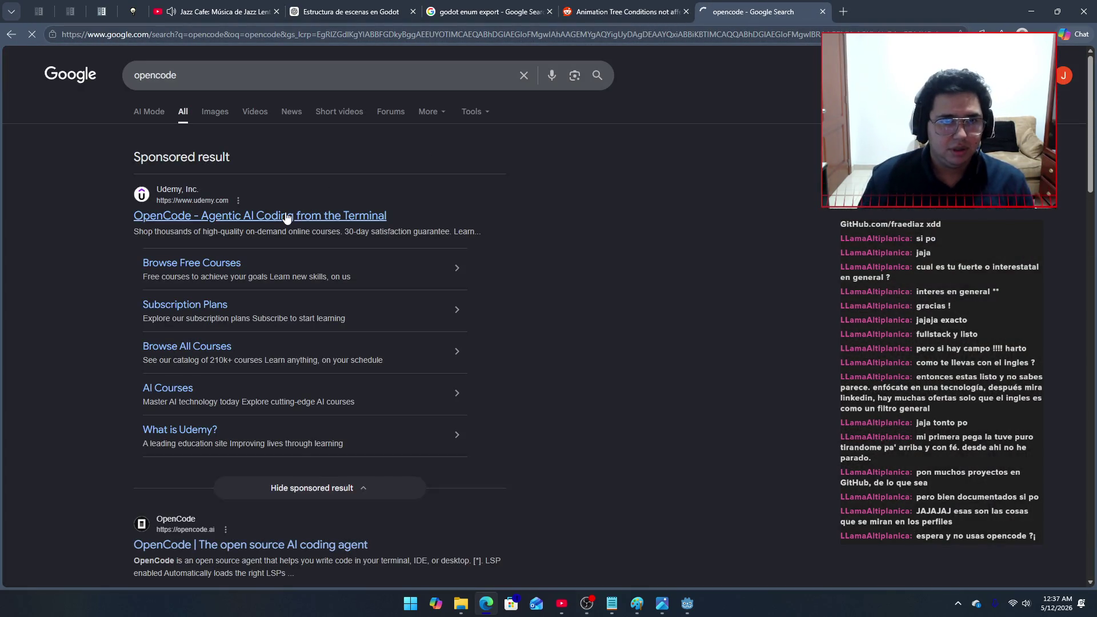
scroll(290, 274, "down", 3)
left_click(269, 377)
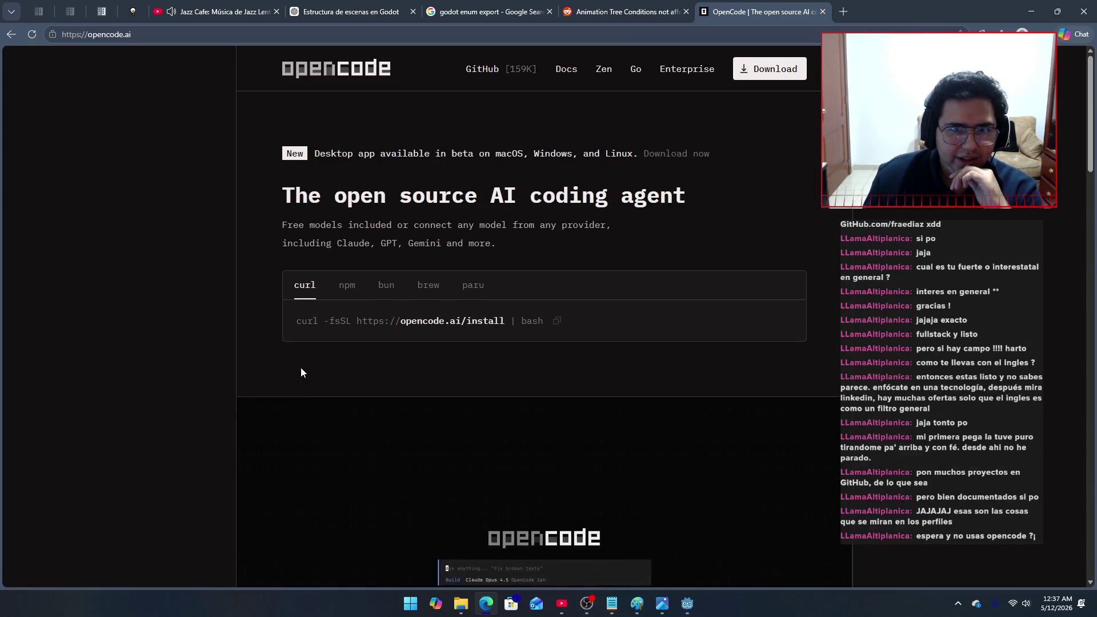
scroll(286, 358, "down", 5)
scroll(284, 362, "down", 6)
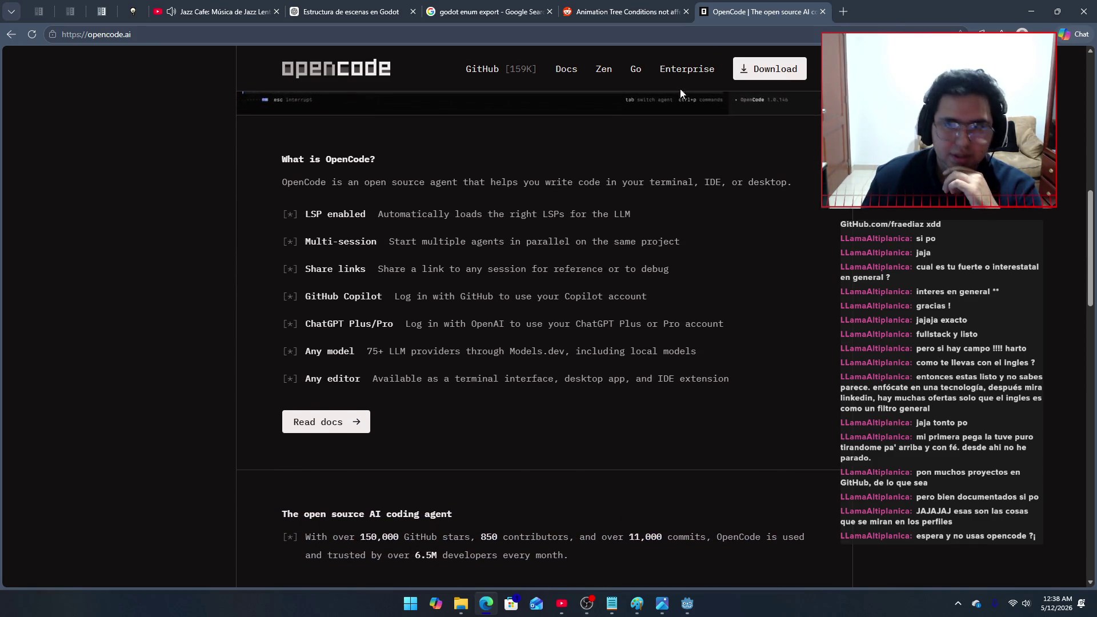
left_click(823, 12)
left_click(503, 12)
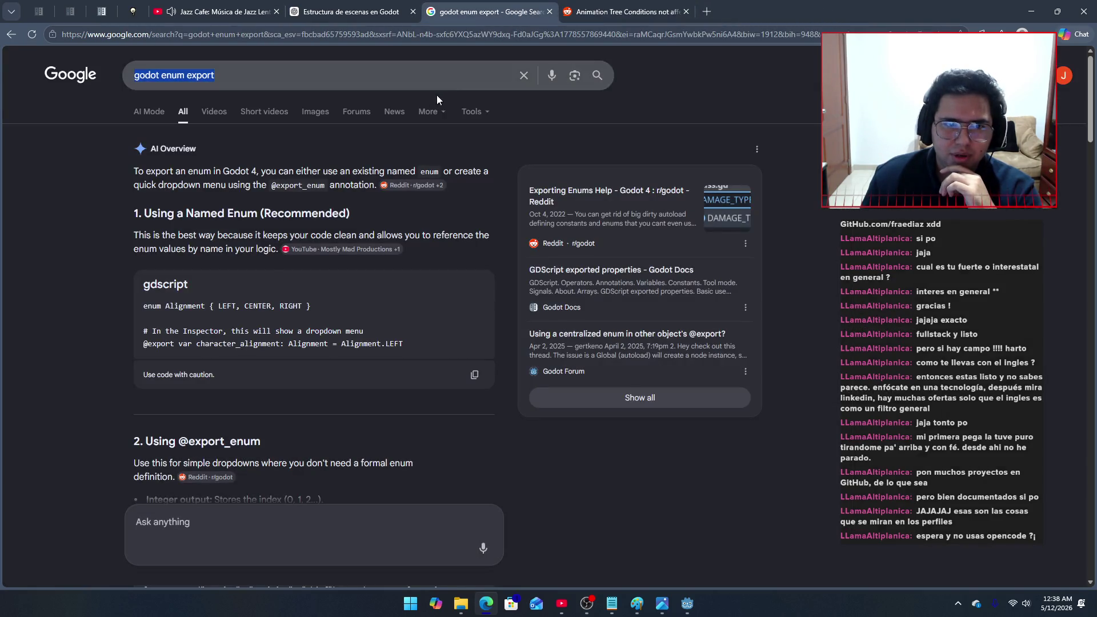
Scroll through ChatGPT's answer on the BattlerTypes enum fix, then return to turn_queue.gd in Godot
left_click(345, 12)
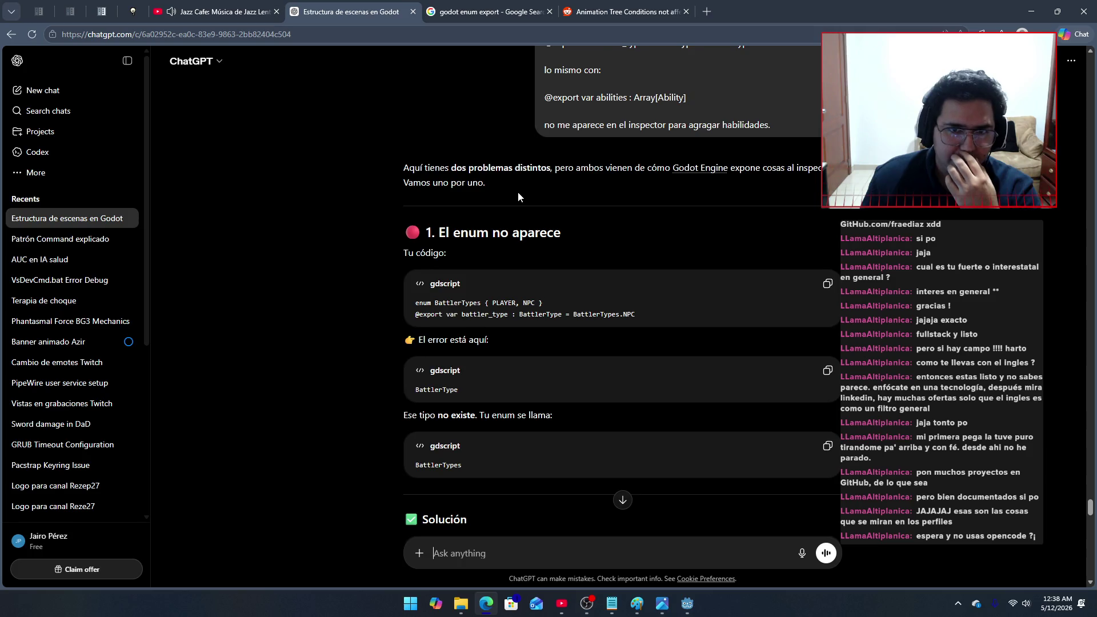
scroll(518, 194, "up", 5)
scroll(646, 342, "down", 5)
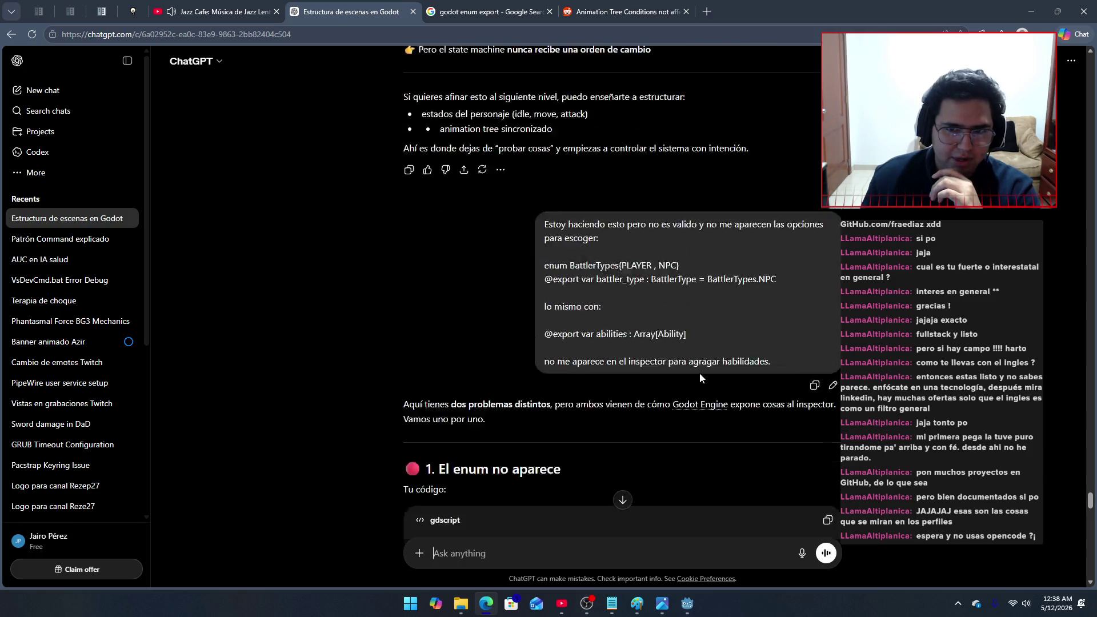
scroll(569, 316, "down", 15)
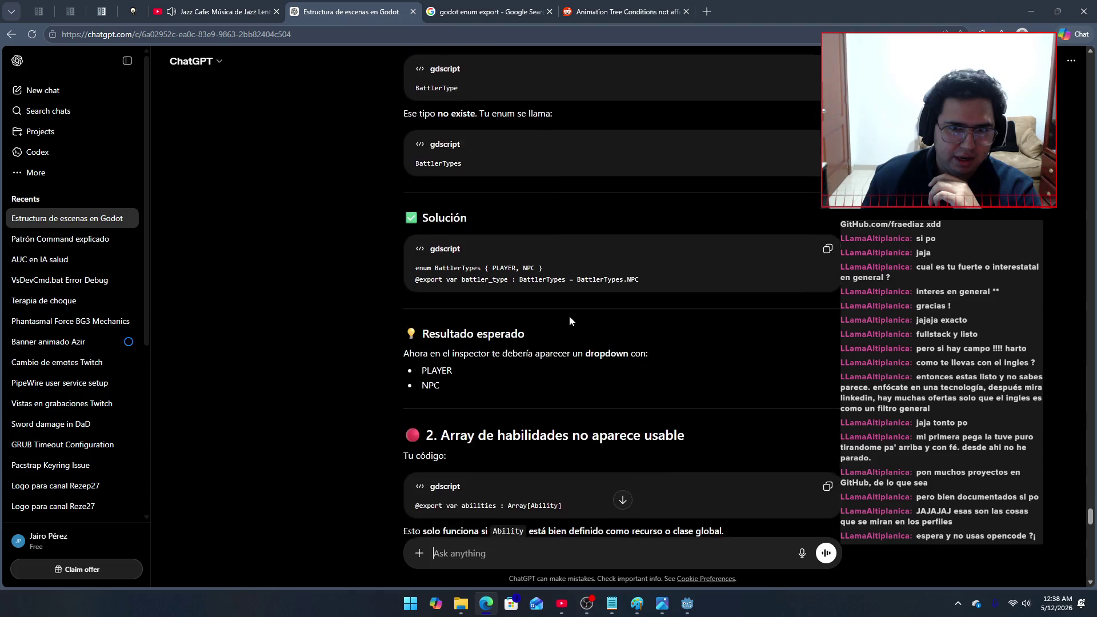
scroll(570, 317, "down", 20)
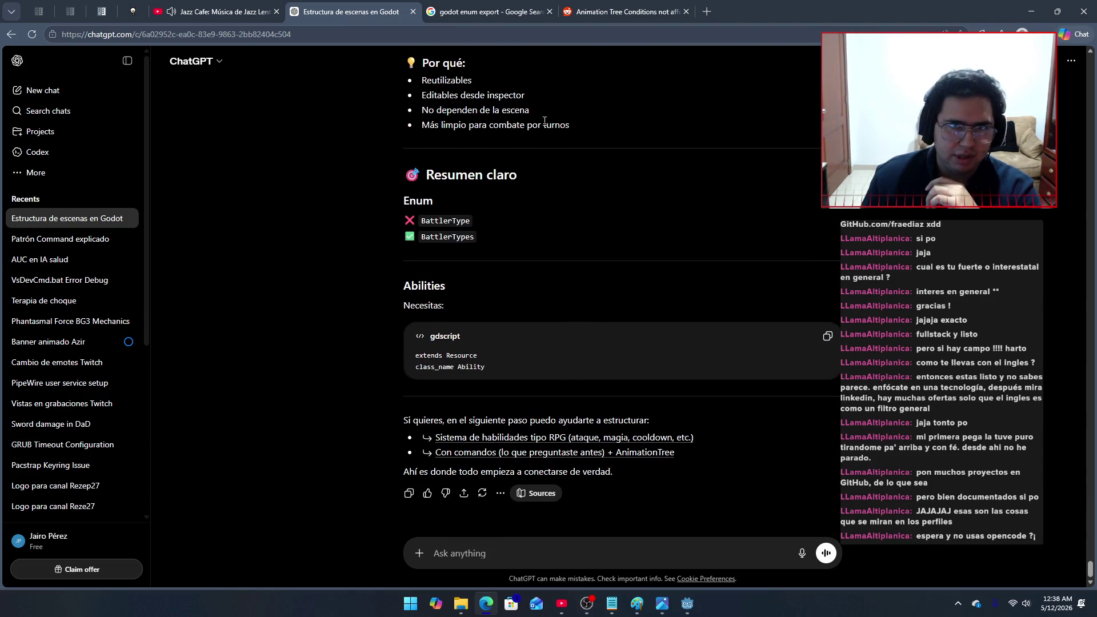
left_click(688, 604)
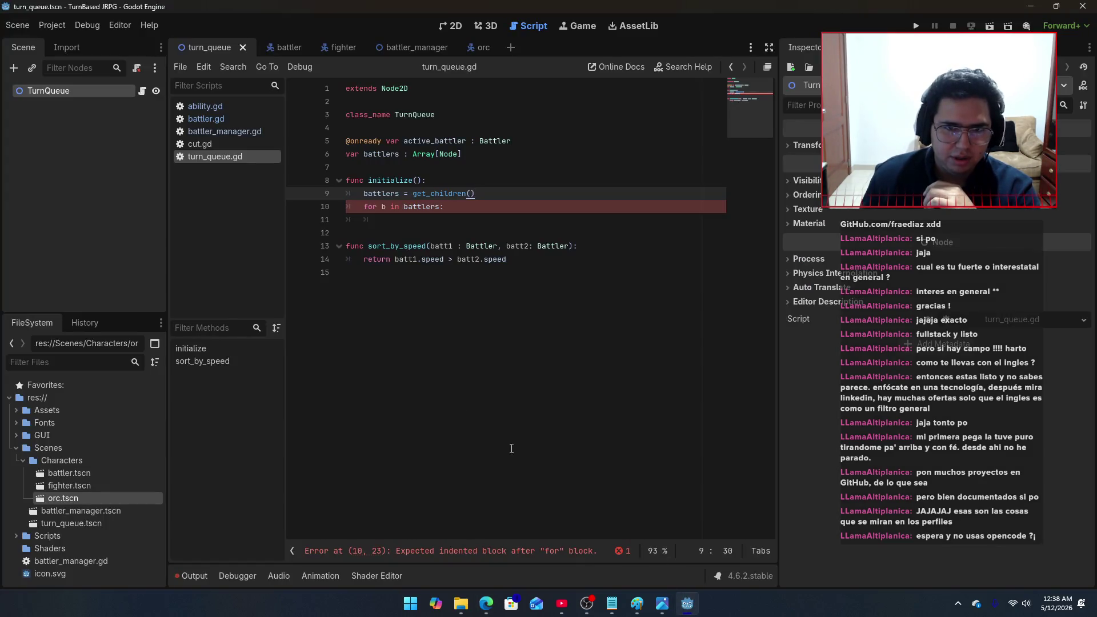
left_click(453, 209)
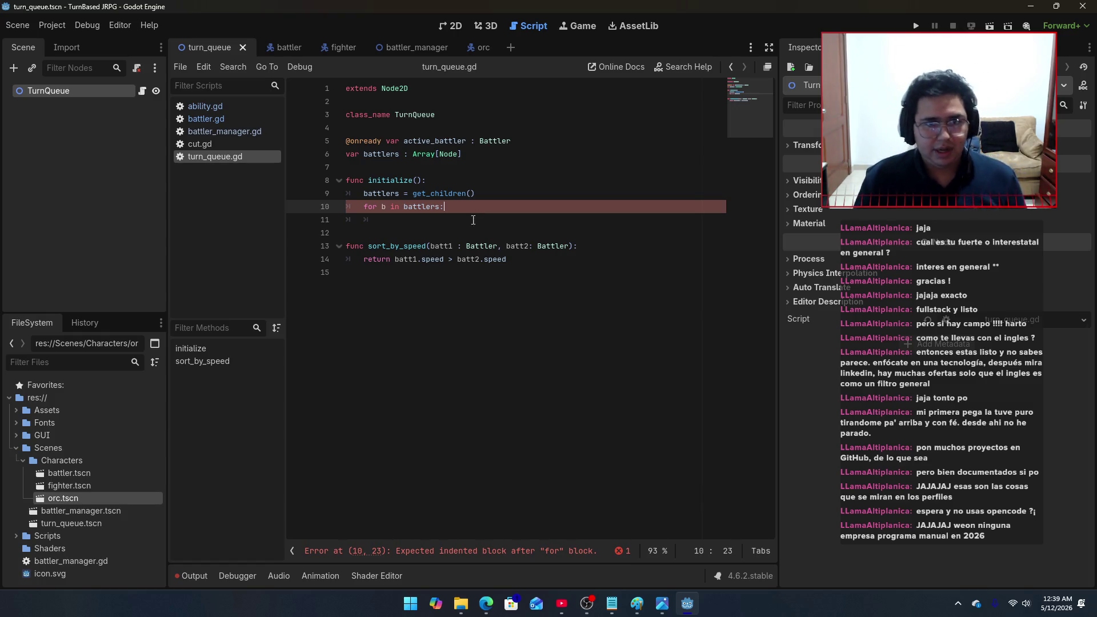
left_click(432, 219)
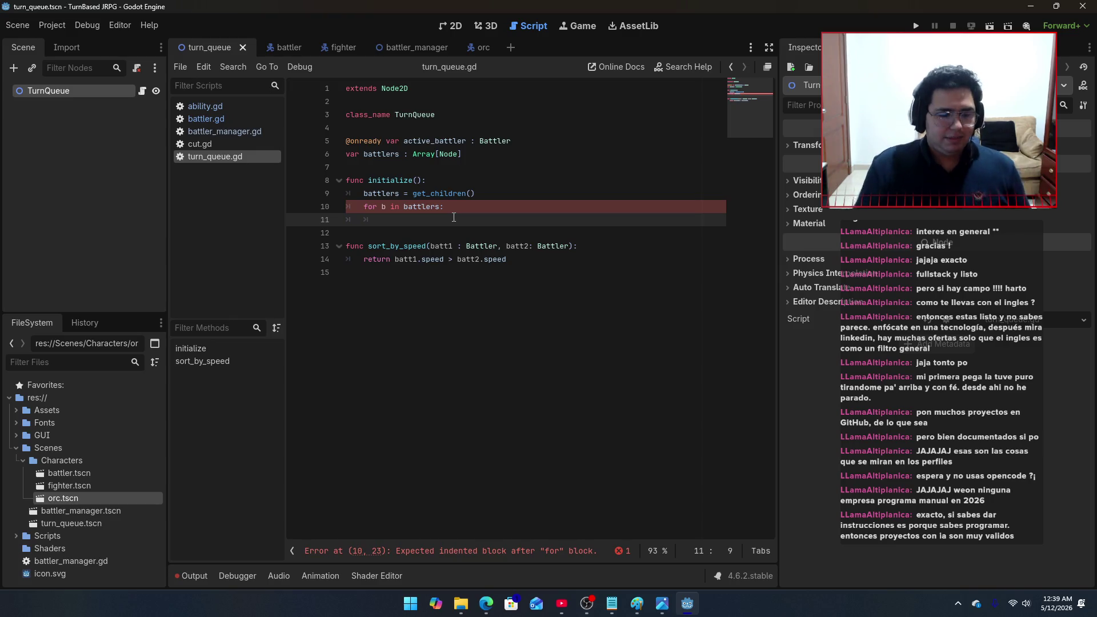
key("super")
type("paint")
Draw a red downward arrow and two red speech bubbles in Paint, then close it without saving
key("Return")
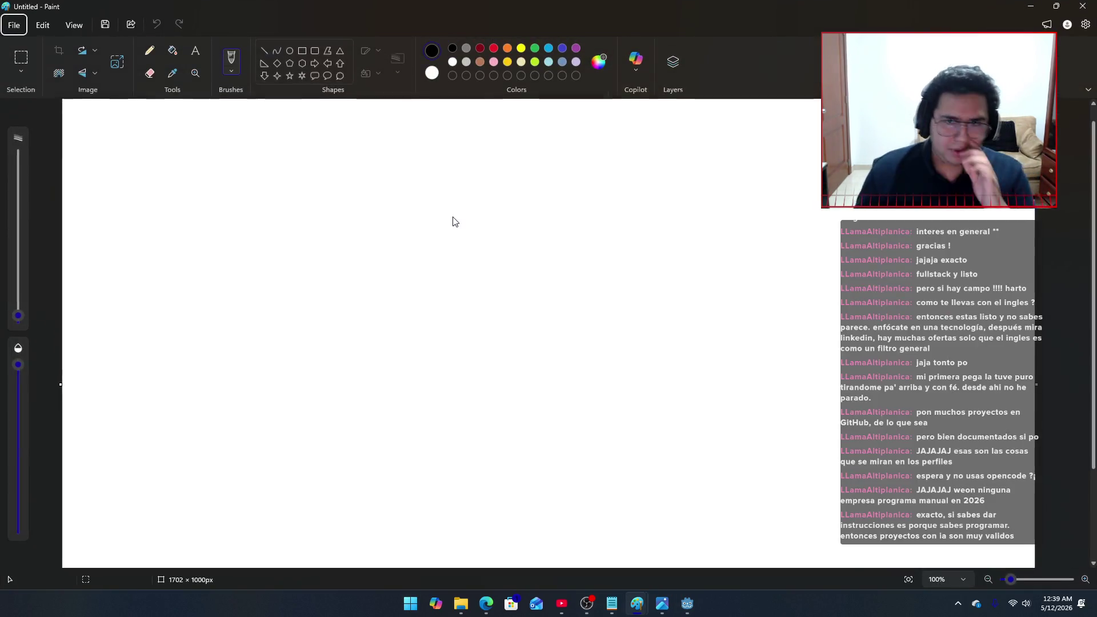
left_click(493, 47)
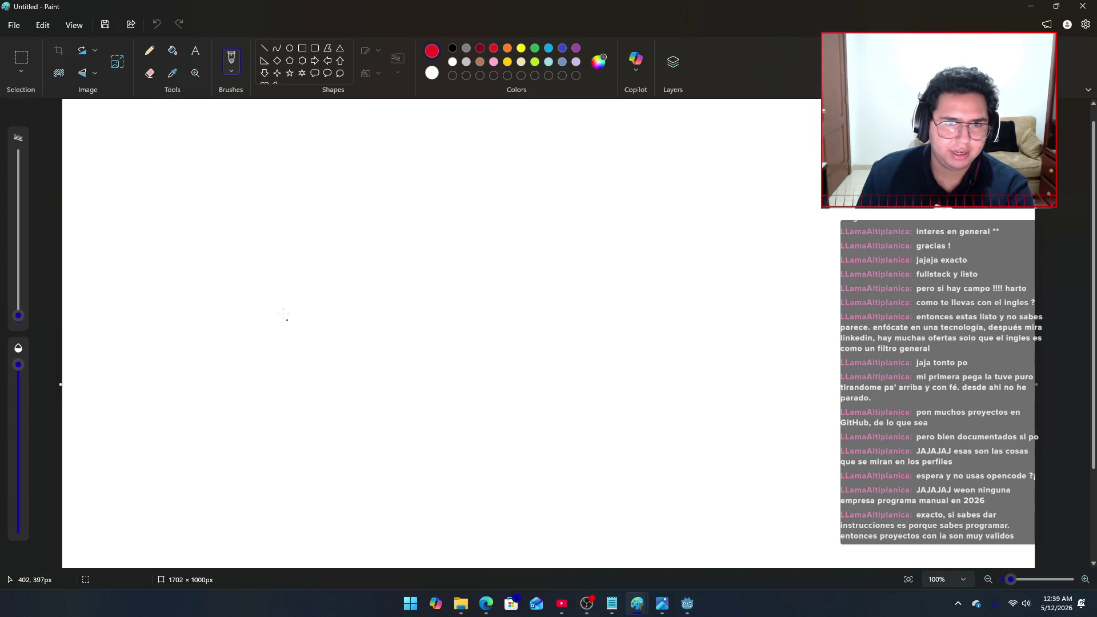
left_click_drag(200, 187, 197, 235)
mouse_move(178, 224)
left_mouse_down()
mouse_move(181, 235)
mouse_move(217, 231)
left_mouse_up()
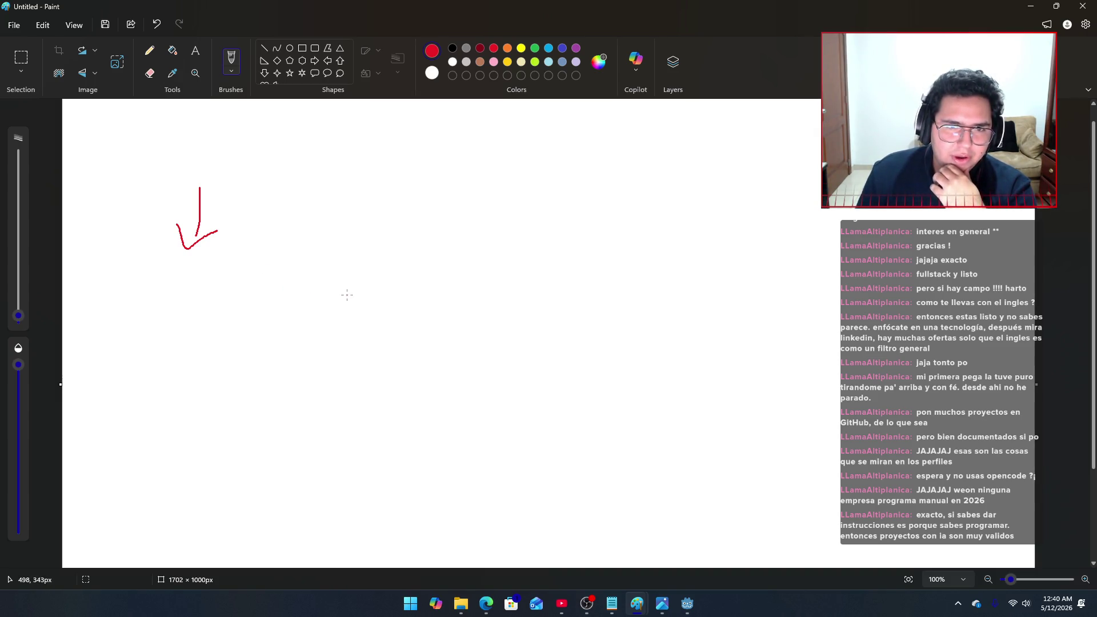
mouse_move(338, 282)
left_mouse_down()
mouse_move(321, 332)
mouse_move(393, 294)
mouse_move(321, 283)
mouse_move(377, 308)
mouse_move(330, 305)
left_mouse_up()
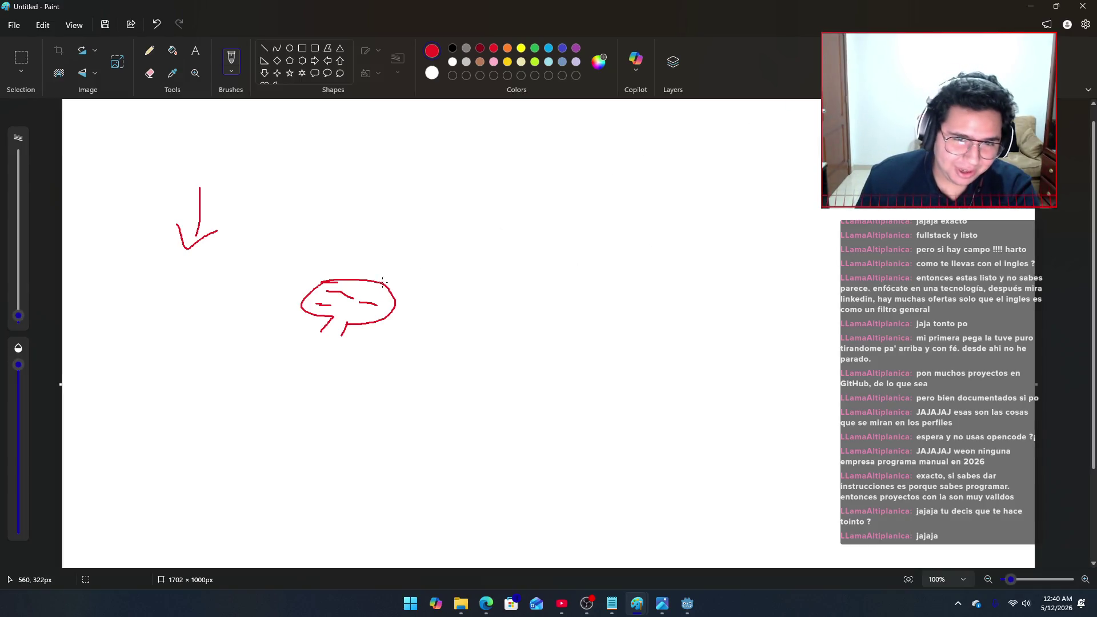
left_click_drag(525, 249, 538, 233)
mouse_move(553, 248)
left_mouse_down()
mouse_move(554, 235)
mouse_move(499, 213)
mouse_move(554, 230)
left_mouse_up()
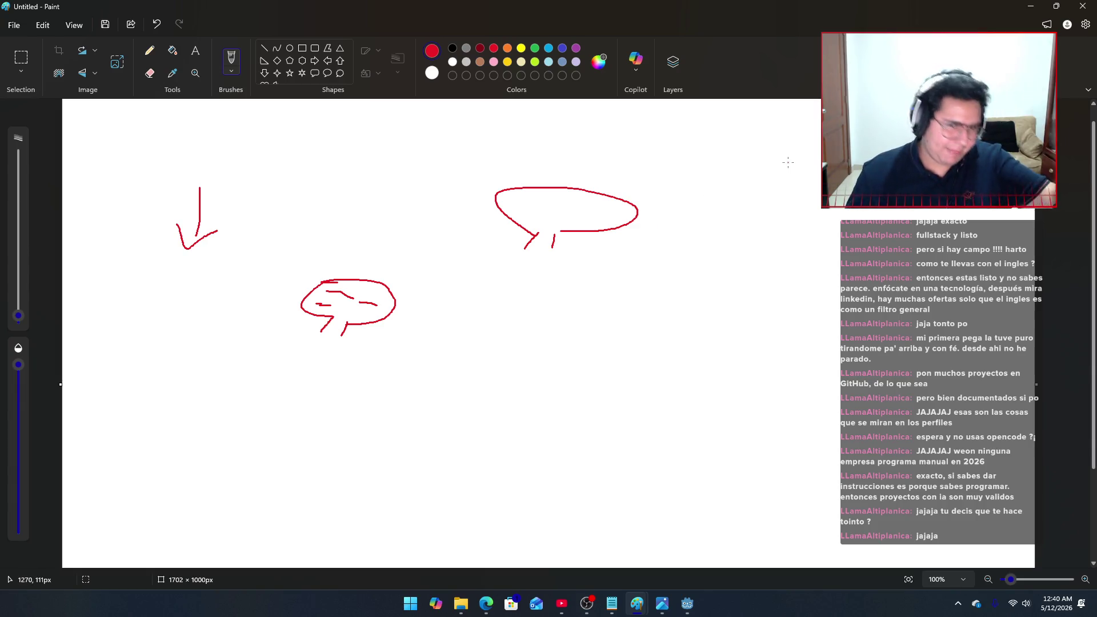
left_click(1082, 6)
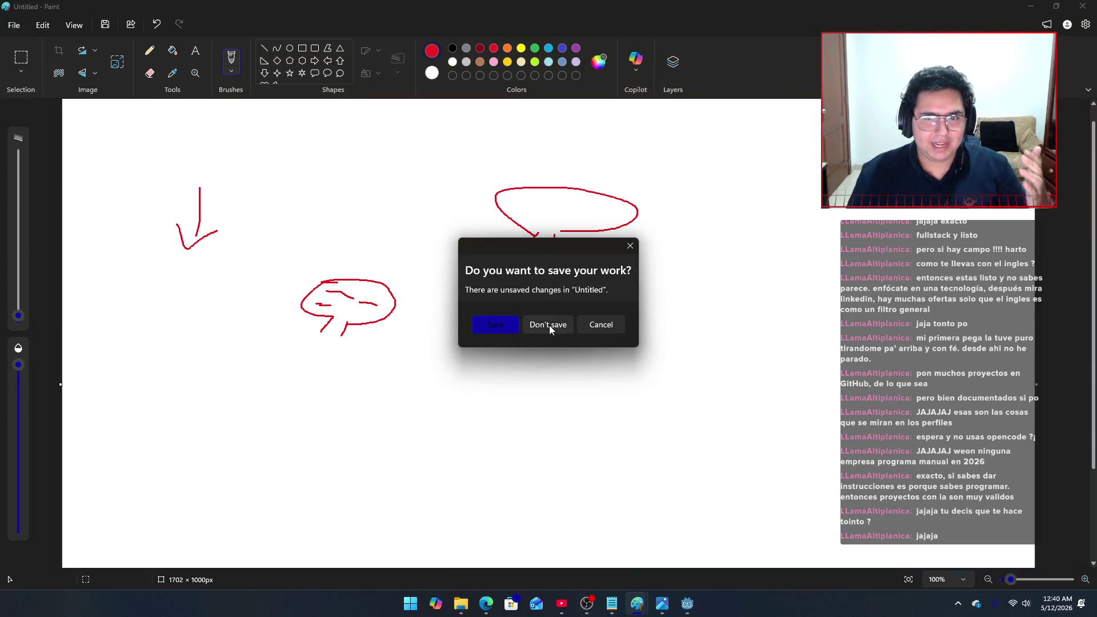
left_click(547, 324)
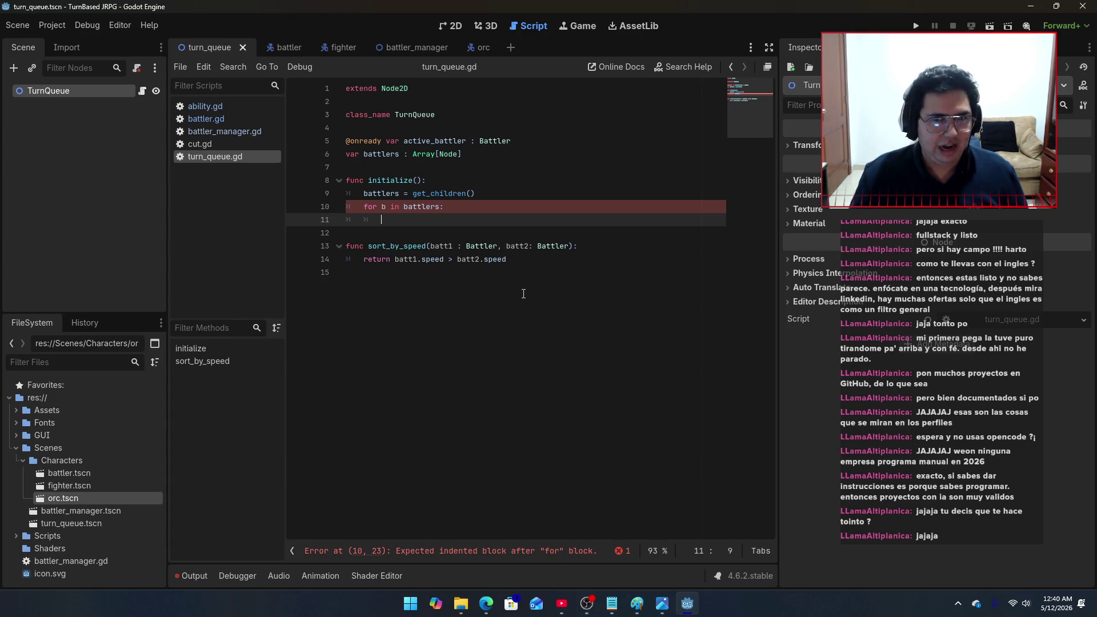
Insert an indented blank line after battlers = get_children() on line 9 of turn_queue.gd
left_click_drag(506, 259, 309, 219)
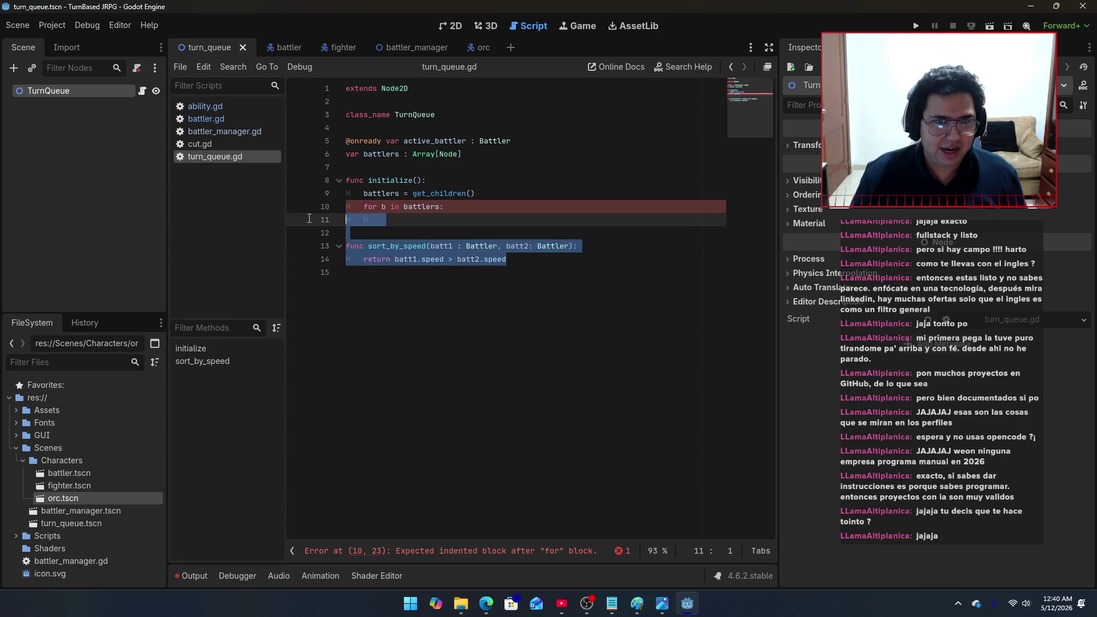
left_click(424, 222)
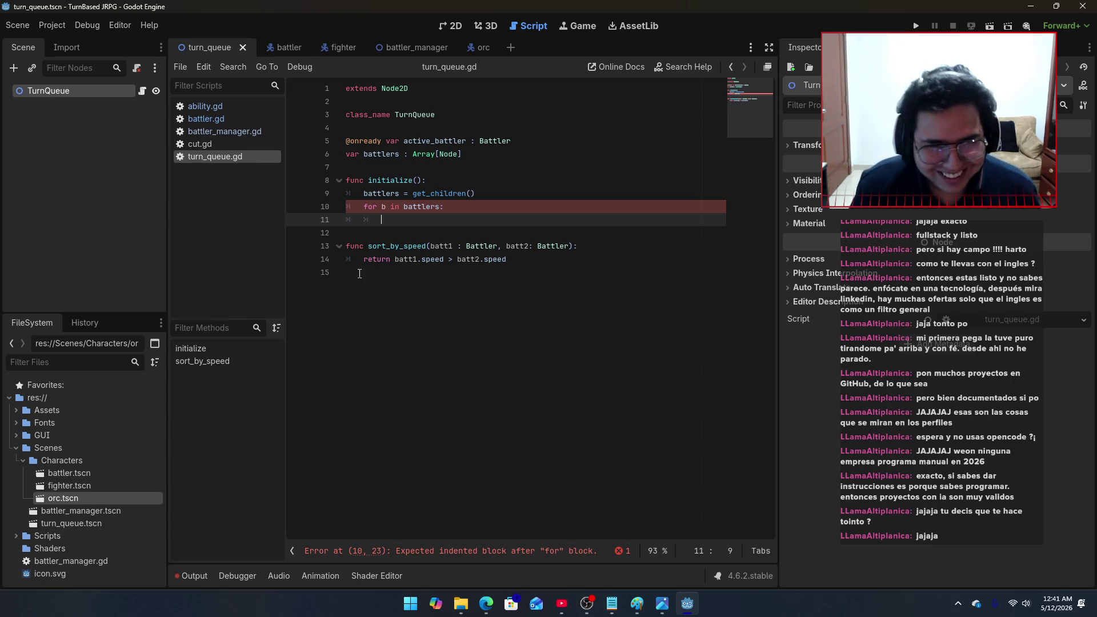
left_click(464, 207)
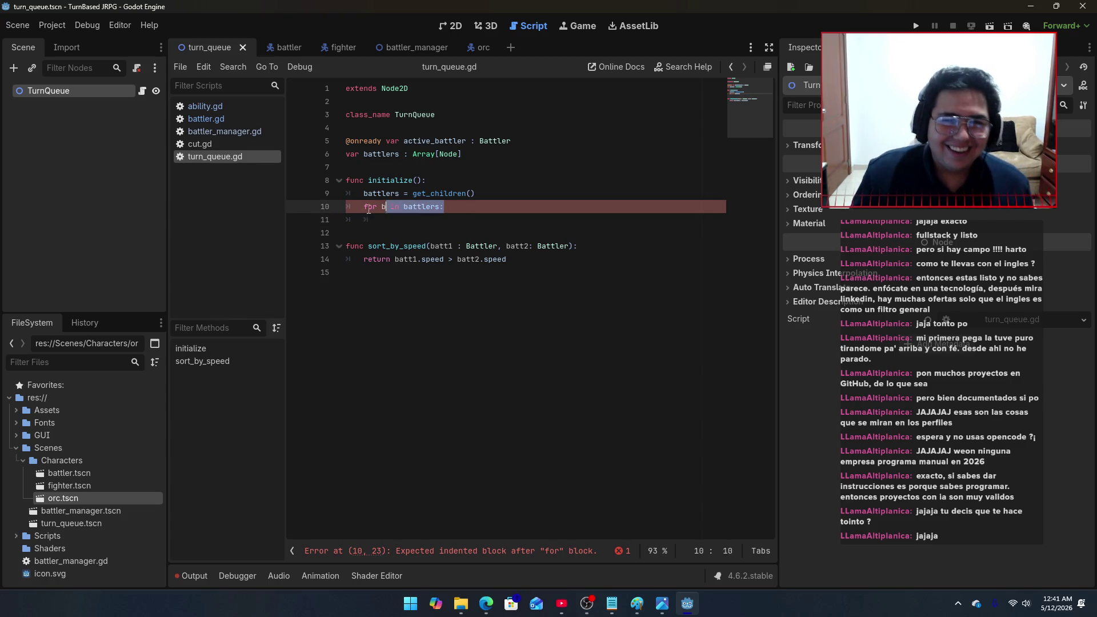
left_click(498, 197)
key("Return")
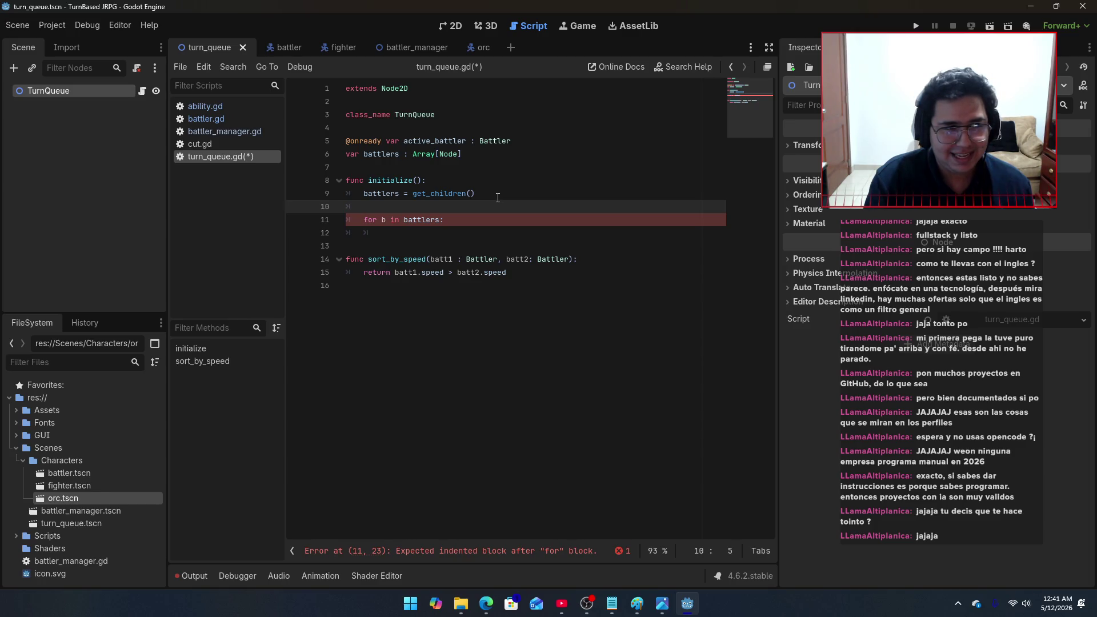
Declare var change = false on line 10 and replace the for line with while change
type("var ")
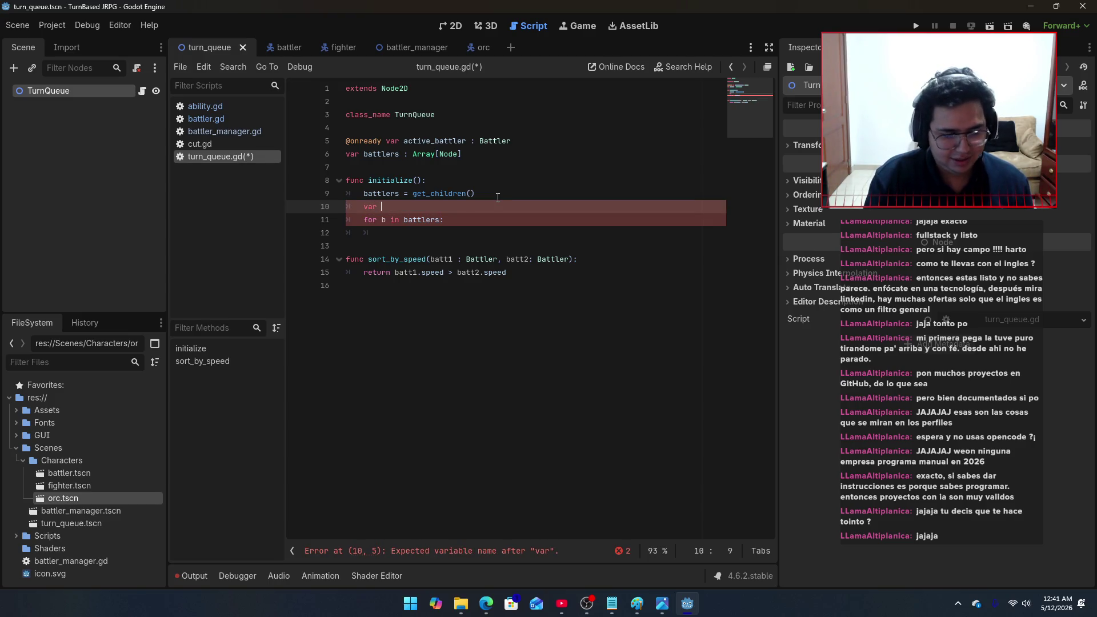
type("change ")
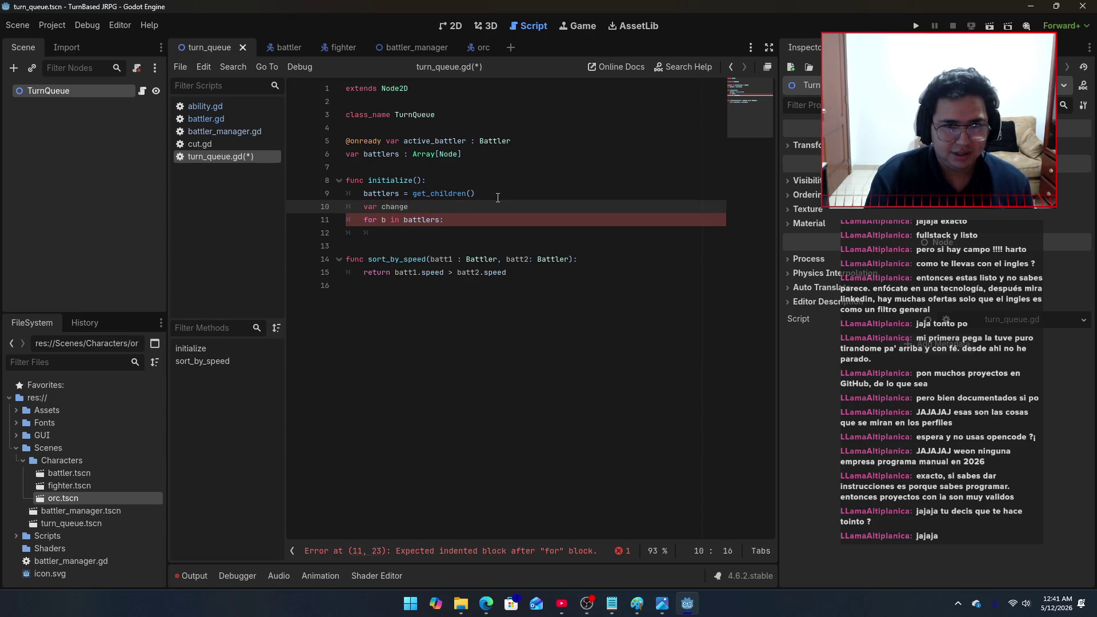
type("= f")
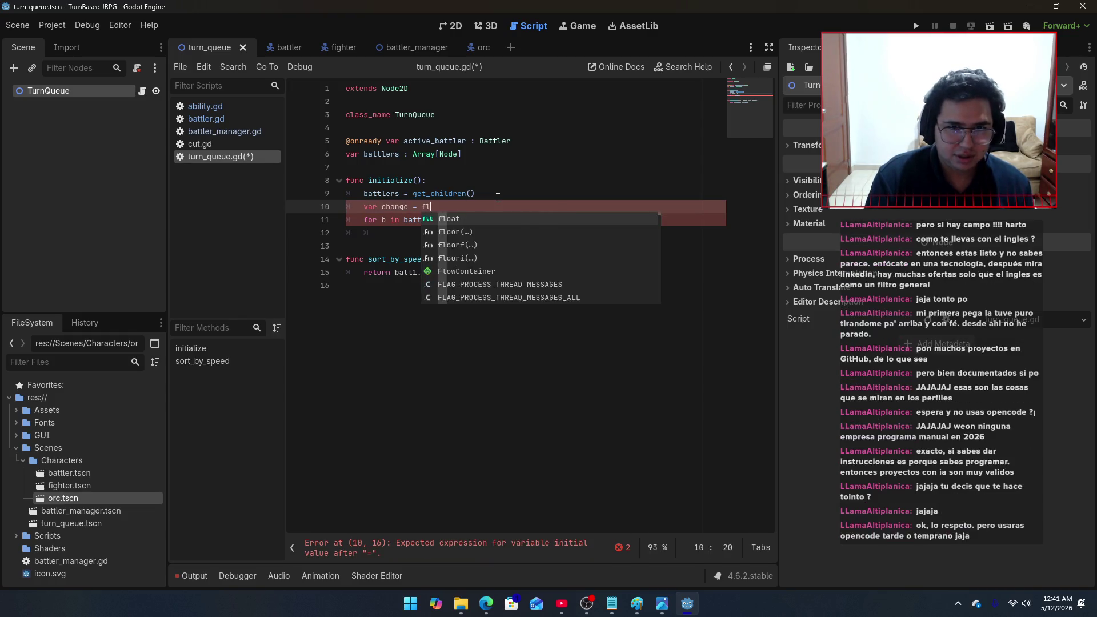
type("alse")
key("Return")
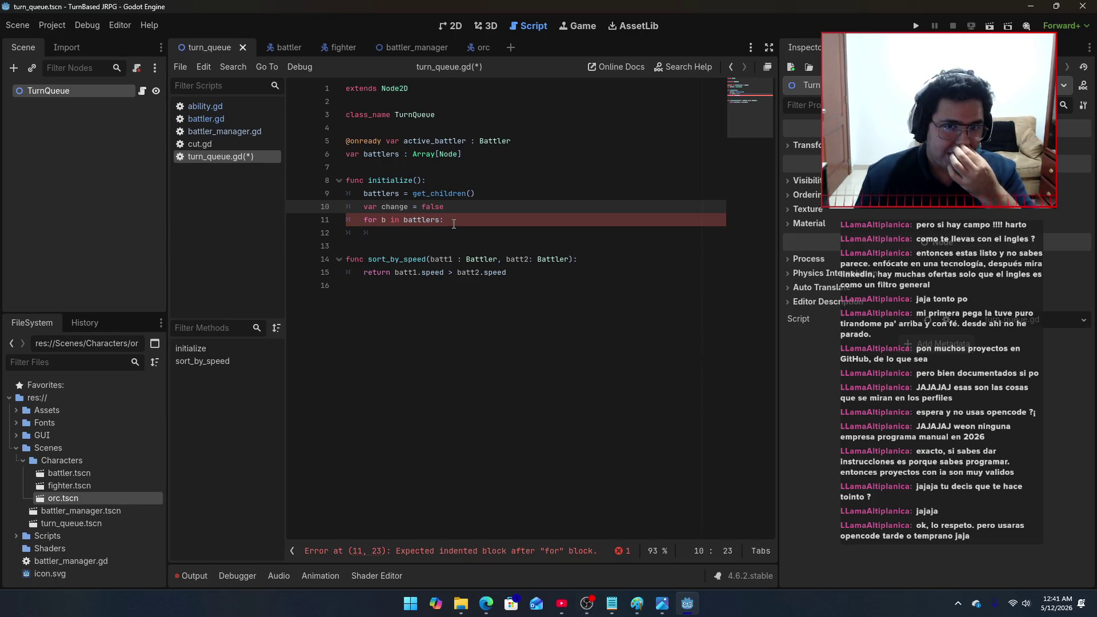
left_click(454, 224)
left_click(364, 222, "shift")
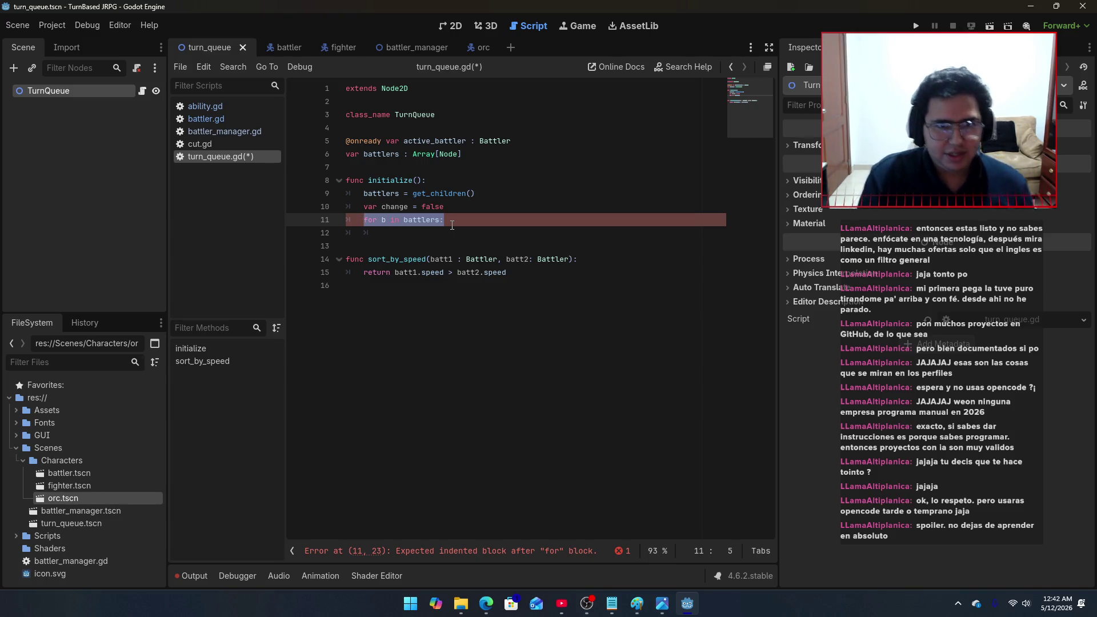
type("while chang")
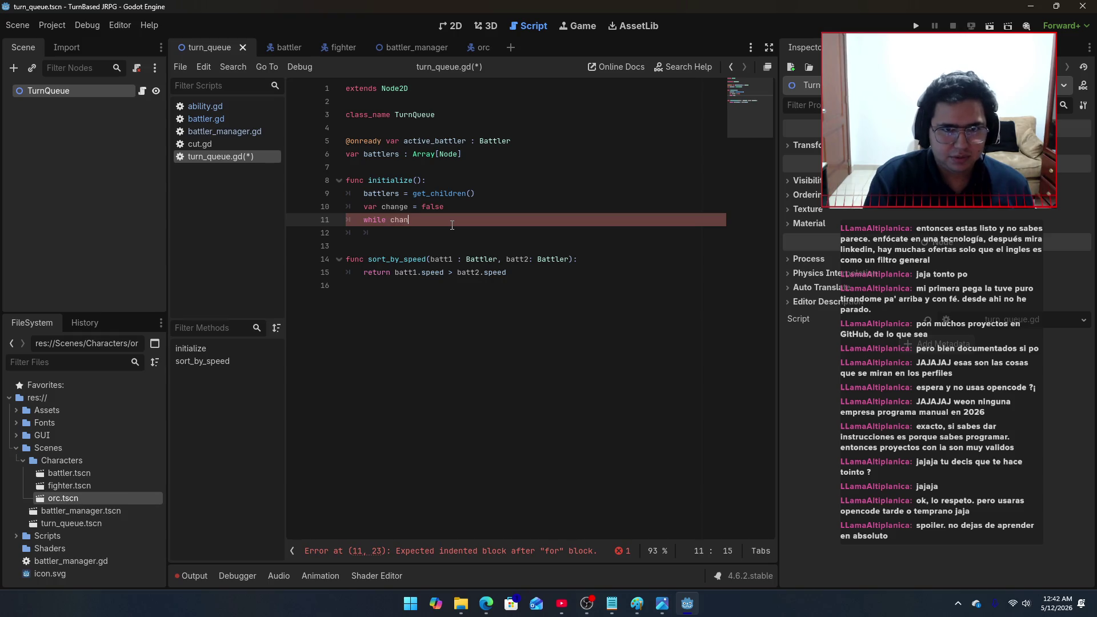
key("BackSpace")
key("BackSpace")
key("BackSpace")
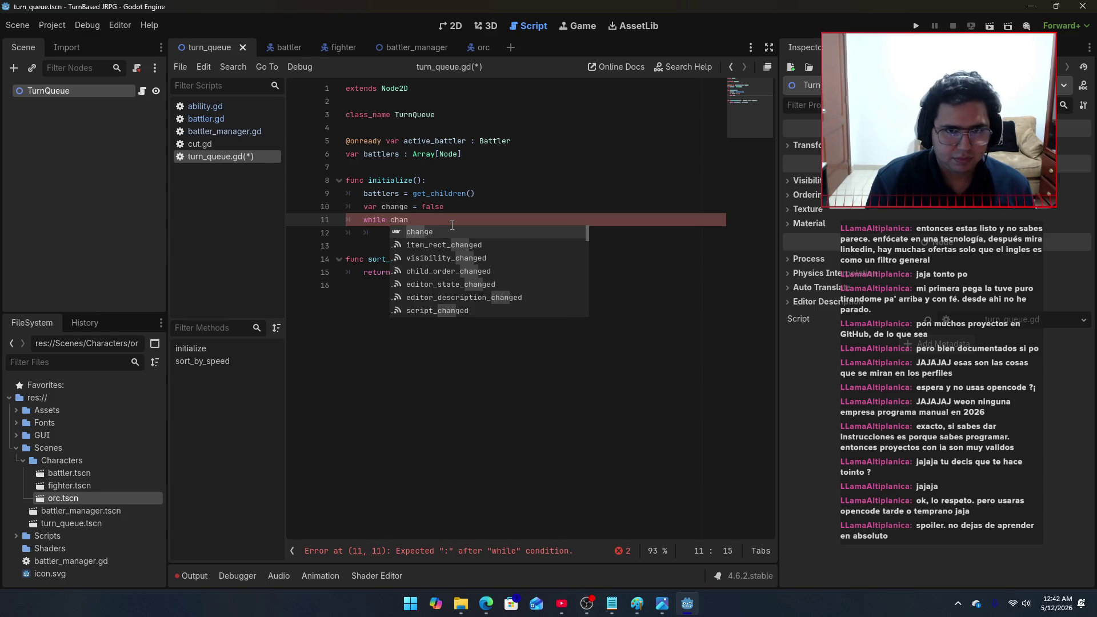
type("change")
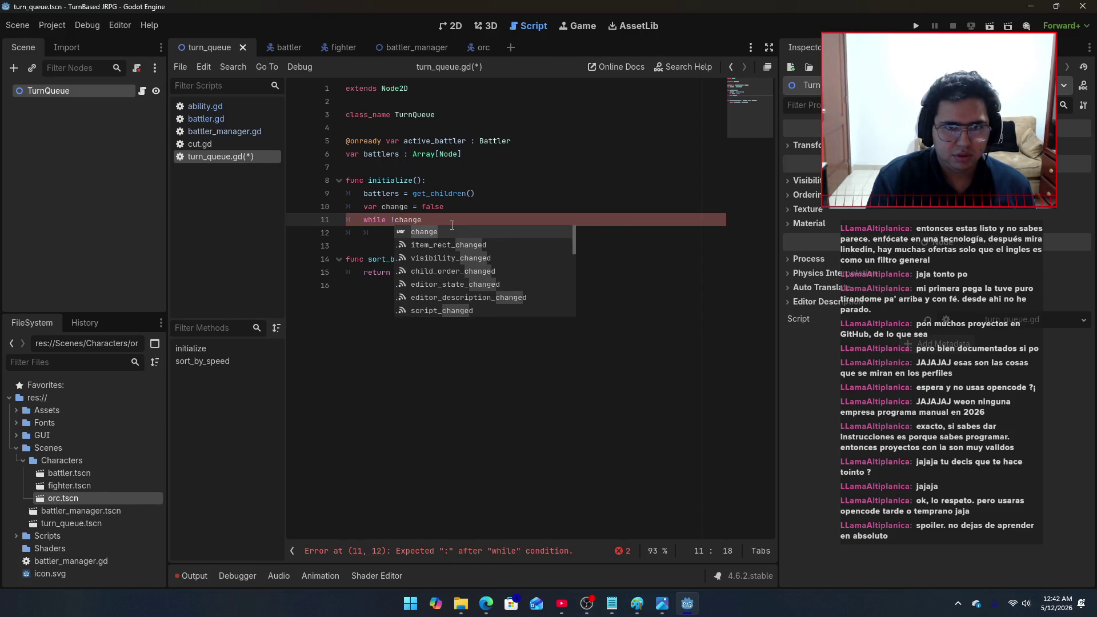
Make change true, end the while !change: line, nest for b in battlers: inside, and save
double_click(433, 207)
type("tr")
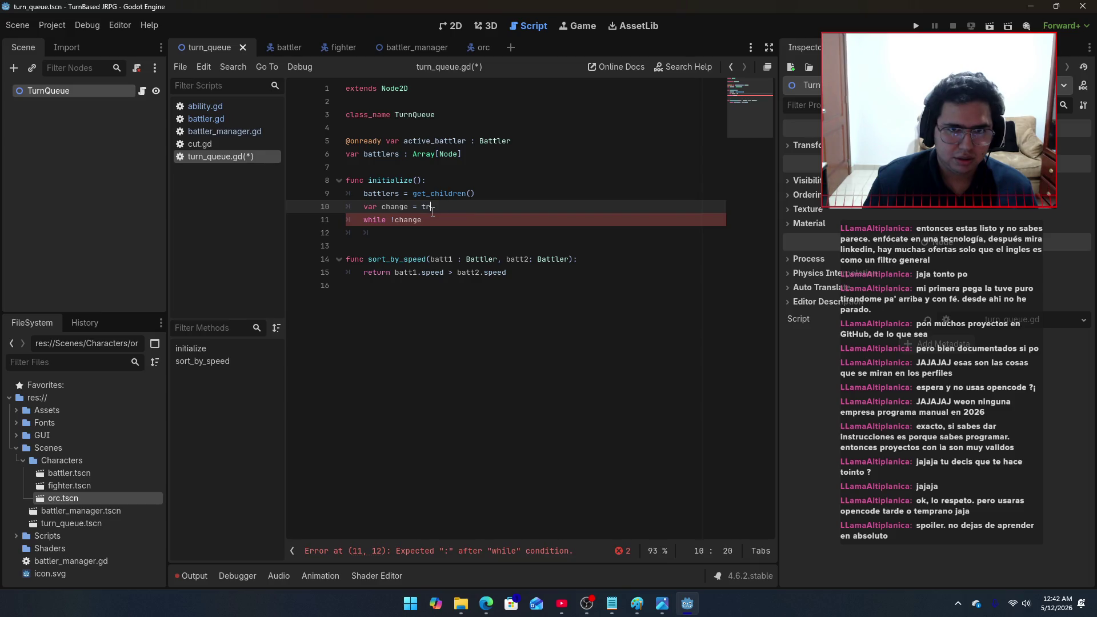
type("ue")
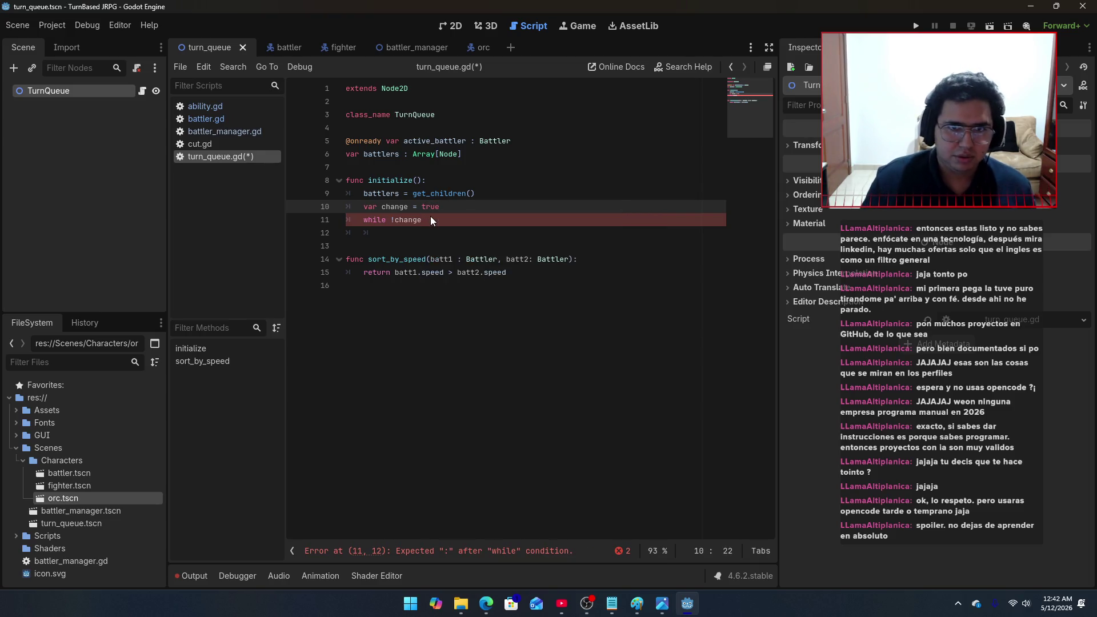
left_click(437, 222)
type(":")
key("Return")
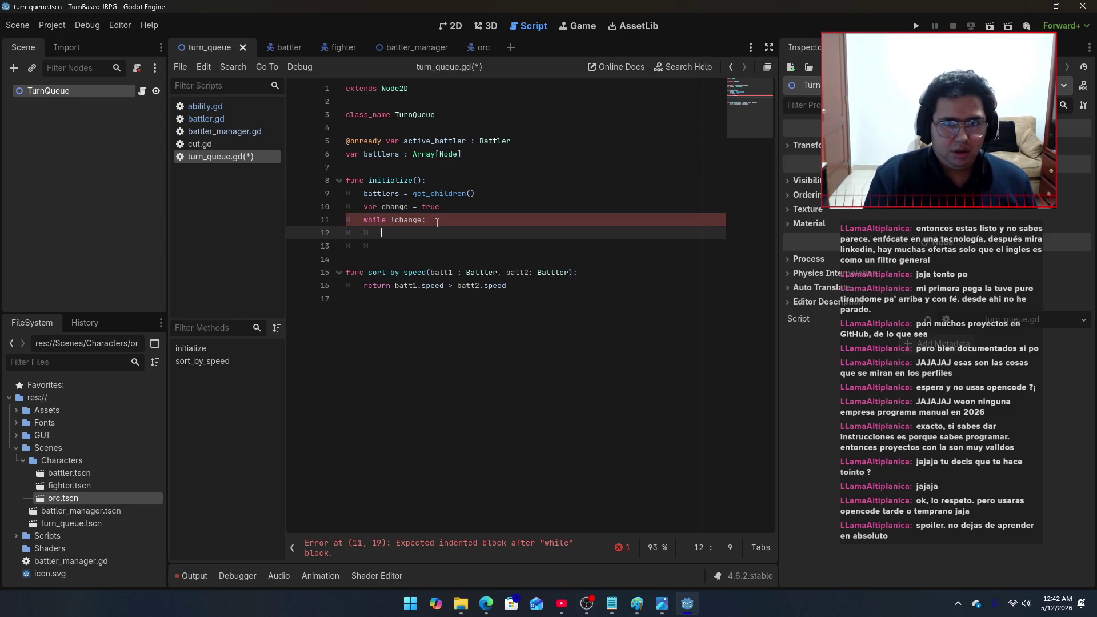
key("BackSpace")
type("b in b")
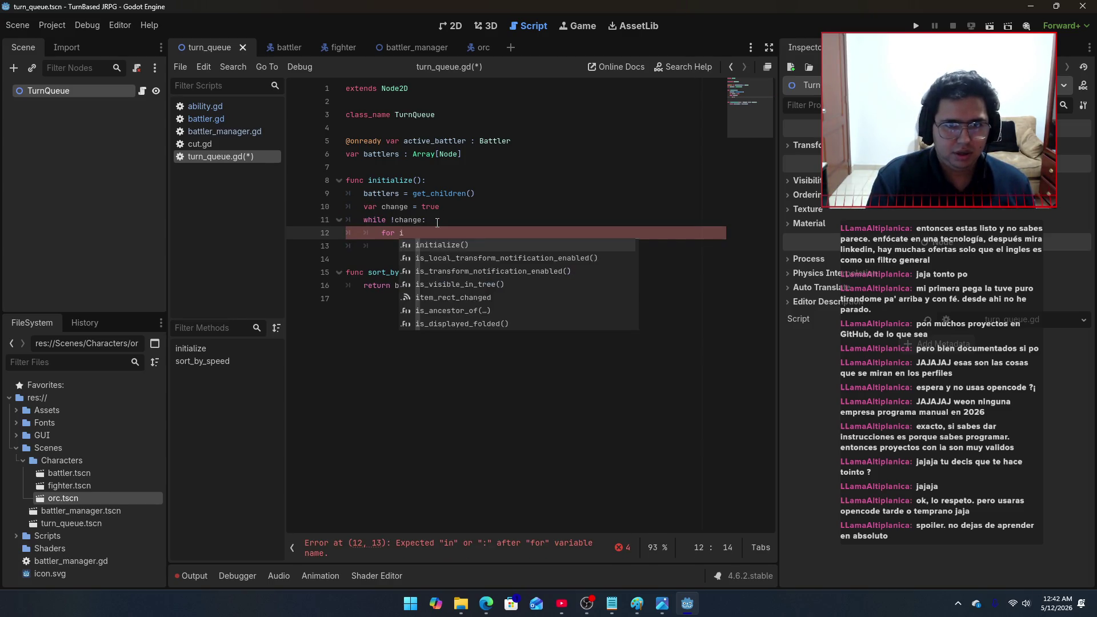
type("at")
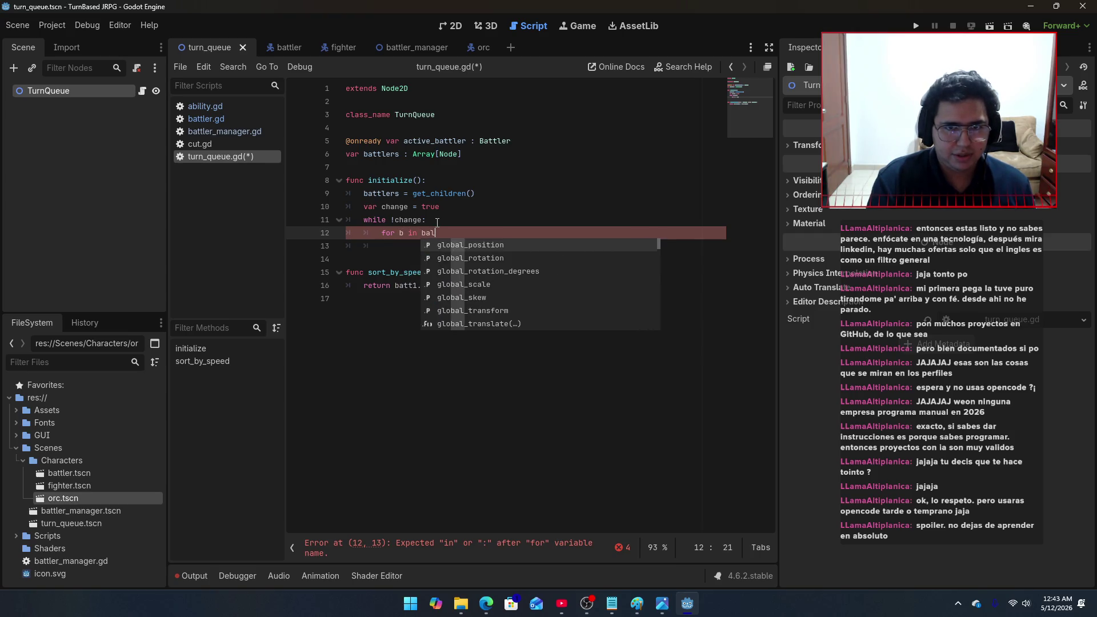
key("Return")
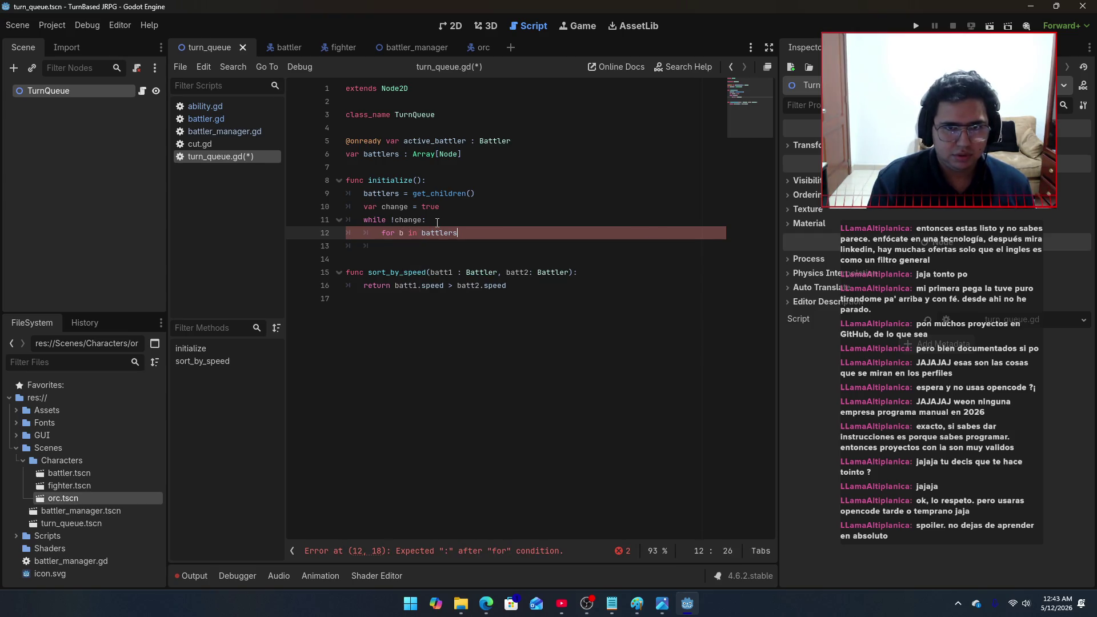
key("ctrl+s")
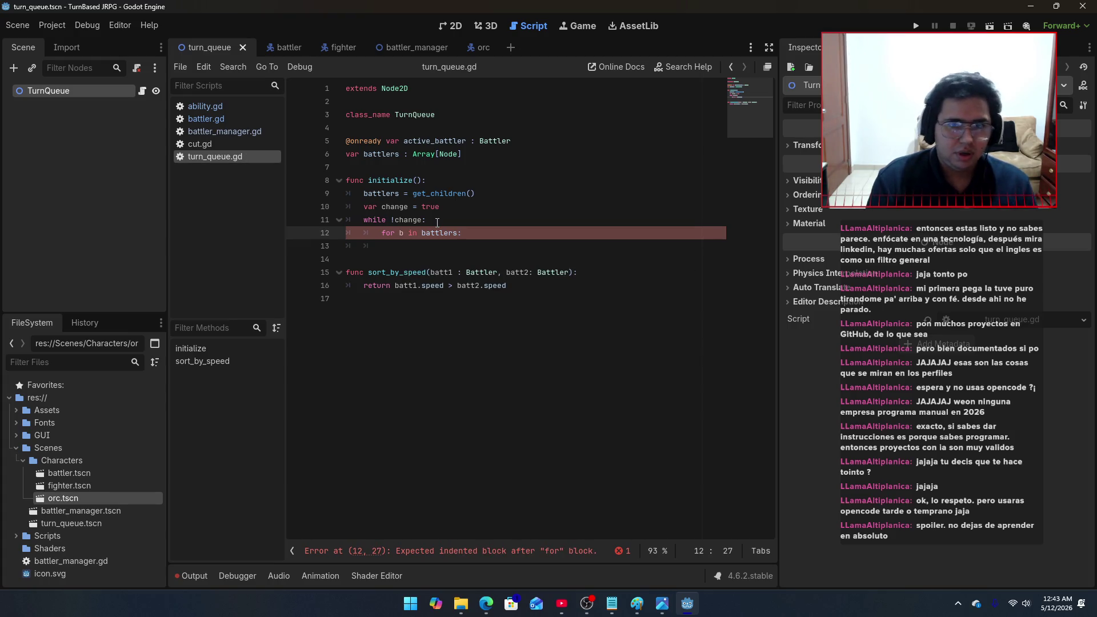
key("Return")
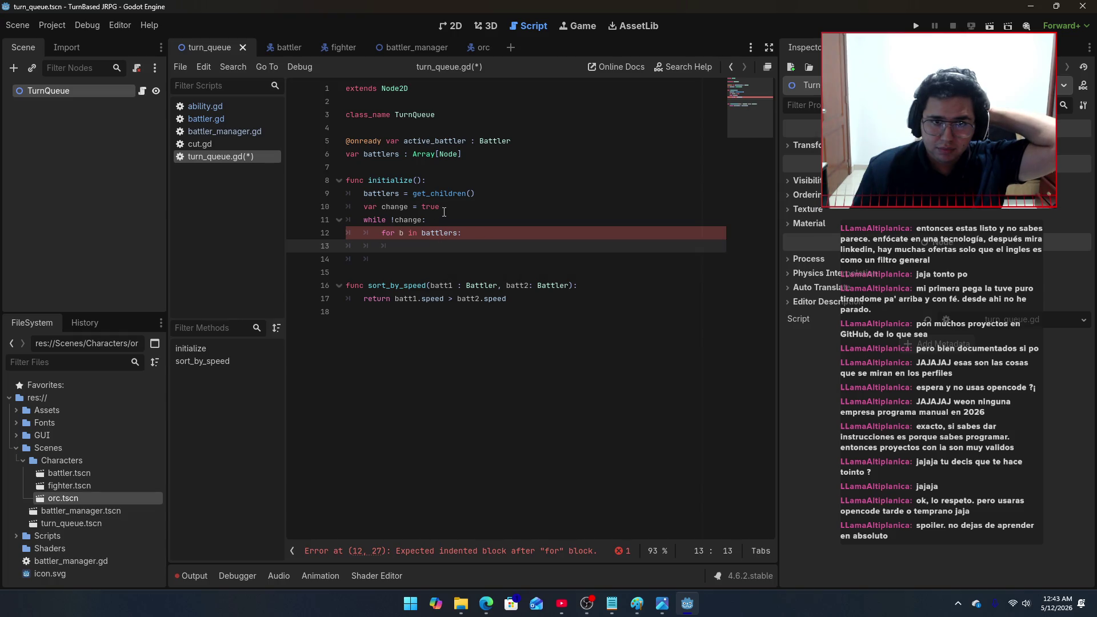
left_click(472, 208)
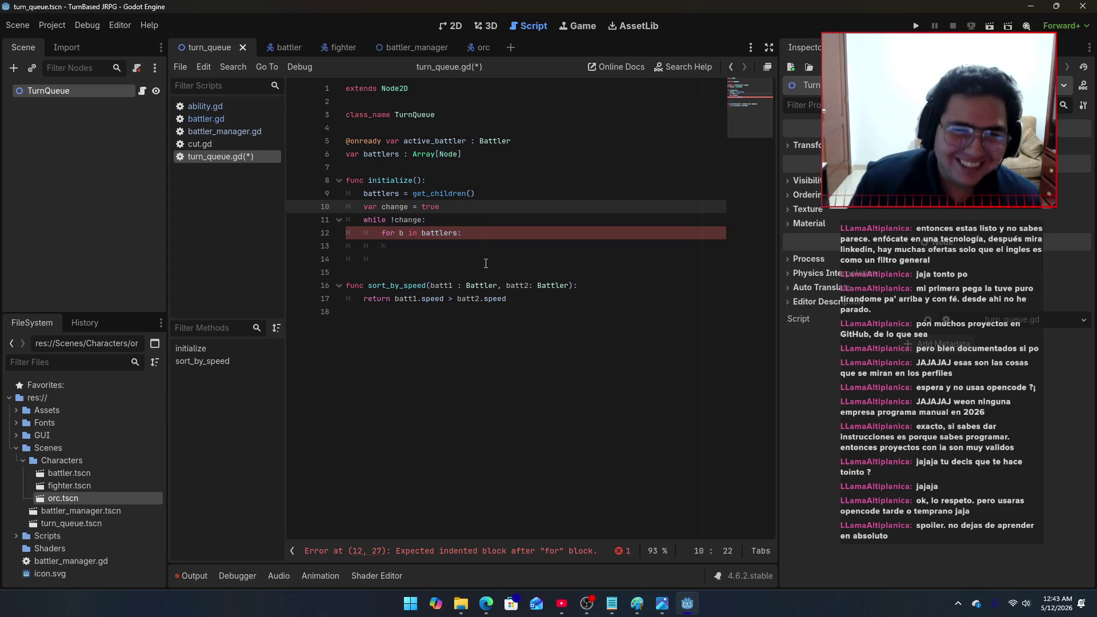
left_click(472, 238)
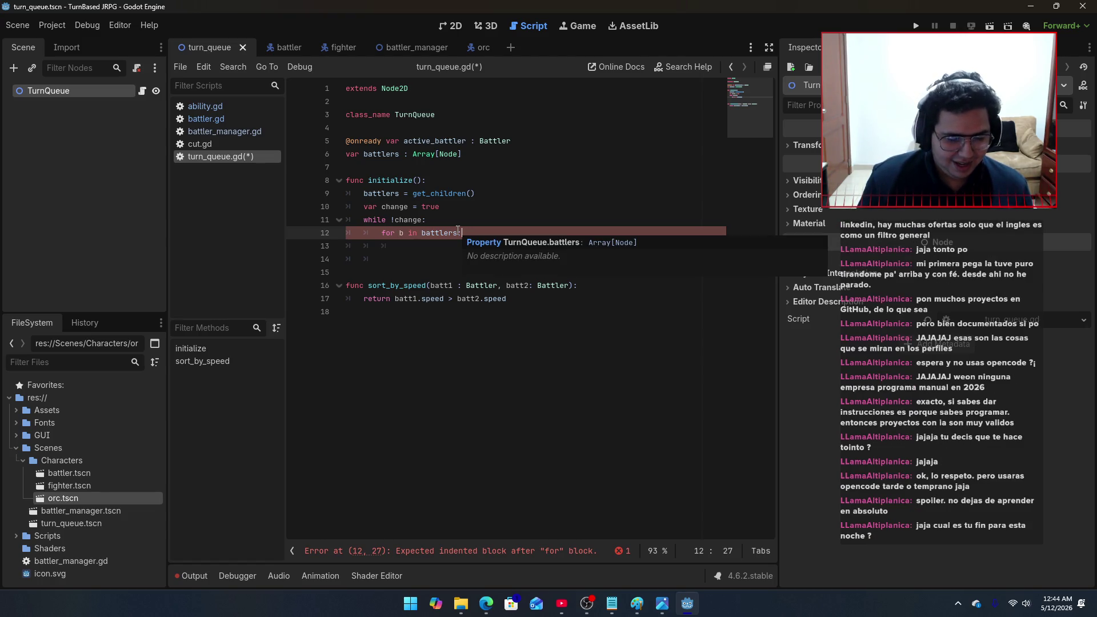
left_click(488, 605)
left_click(687, 605)
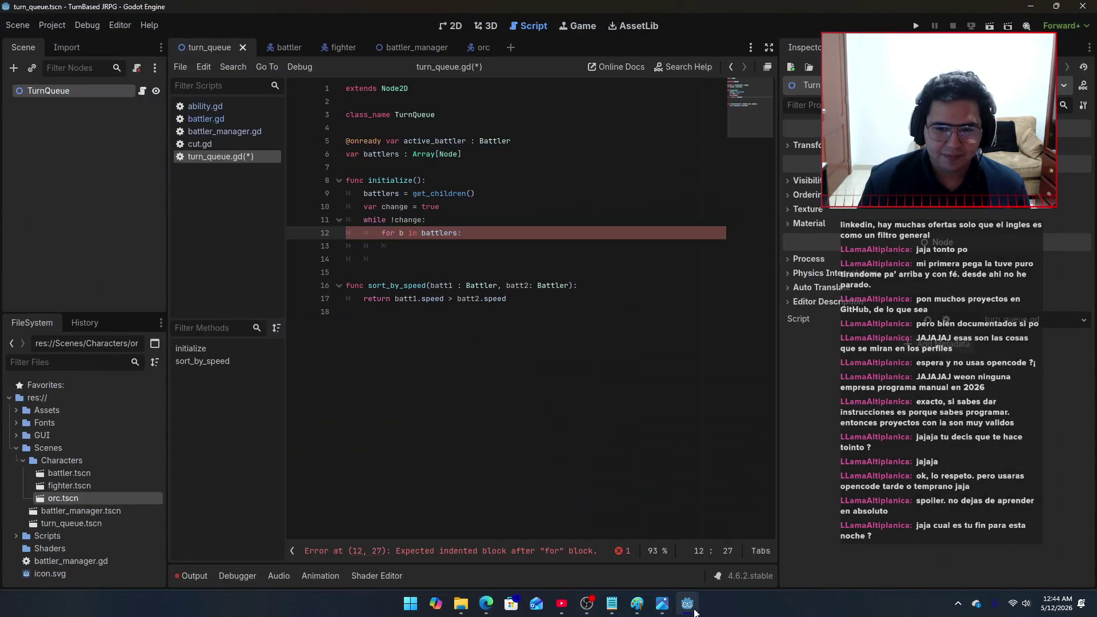
left_click(686, 608)
left_click(685, 609)
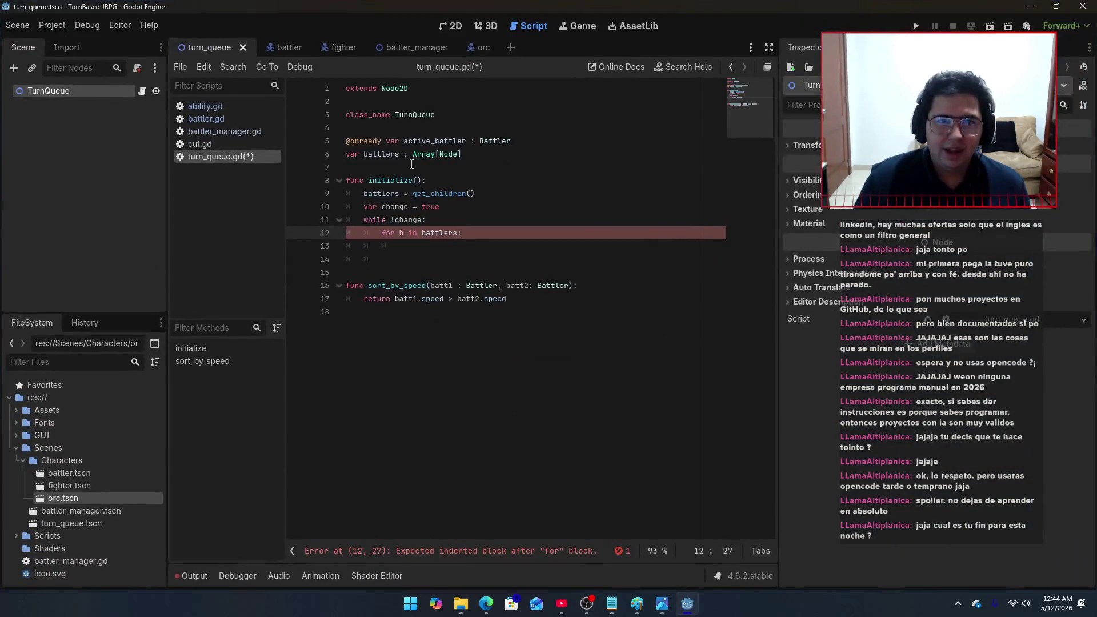
left_click(455, 26)
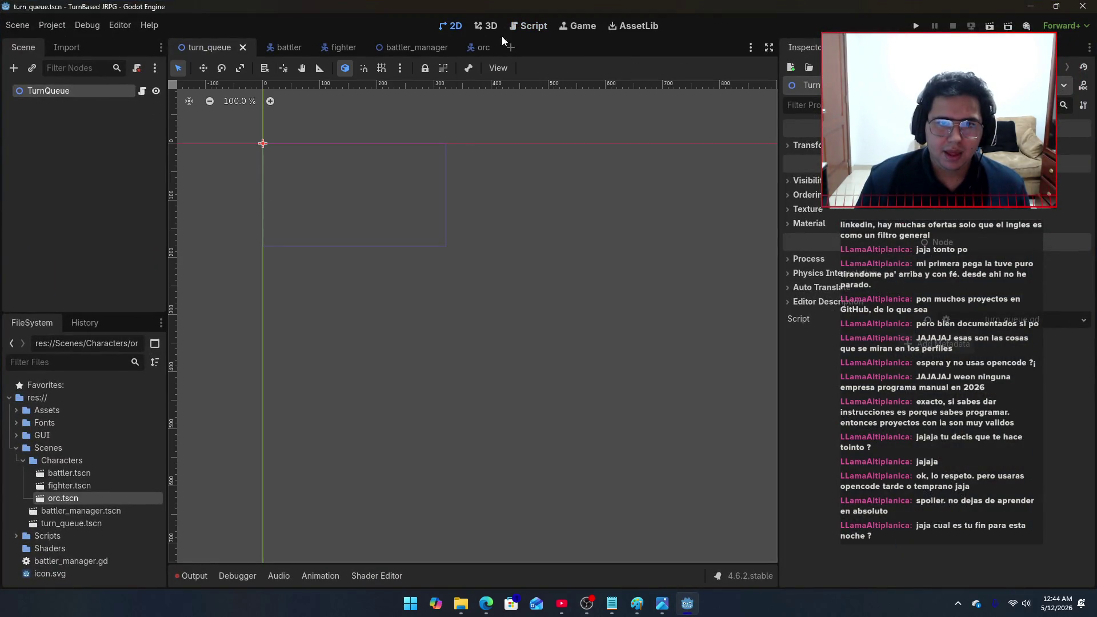
Show the battler_manager scene in the 2D view, scrolled to the fighter and orc
left_click(483, 27)
left_click(455, 27)
left_click(384, 48)
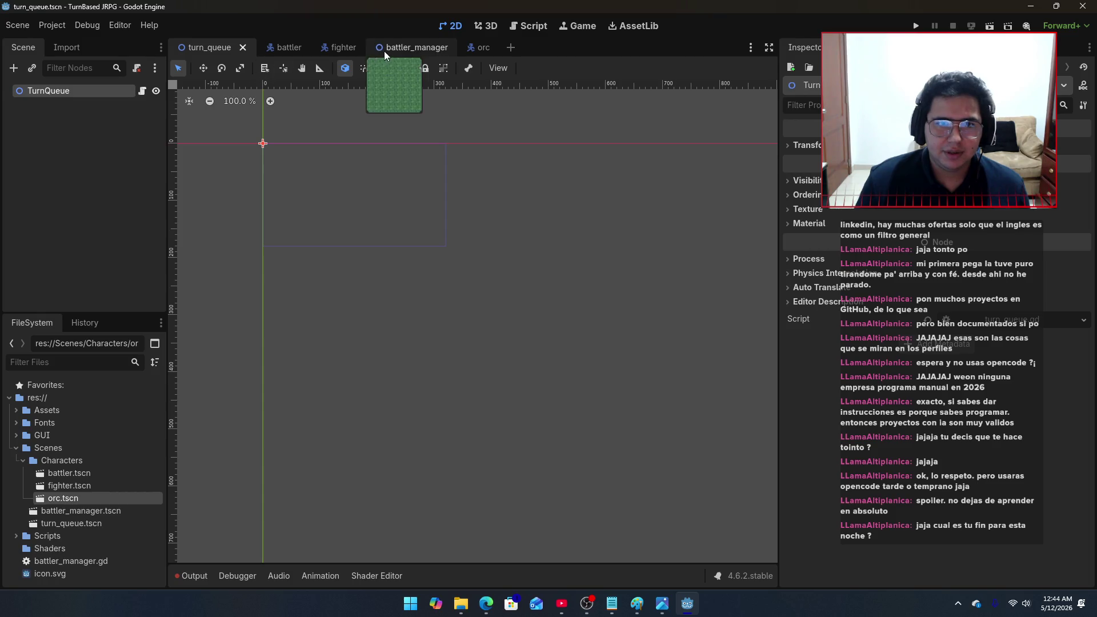
scroll(399, 228, "up", 4)
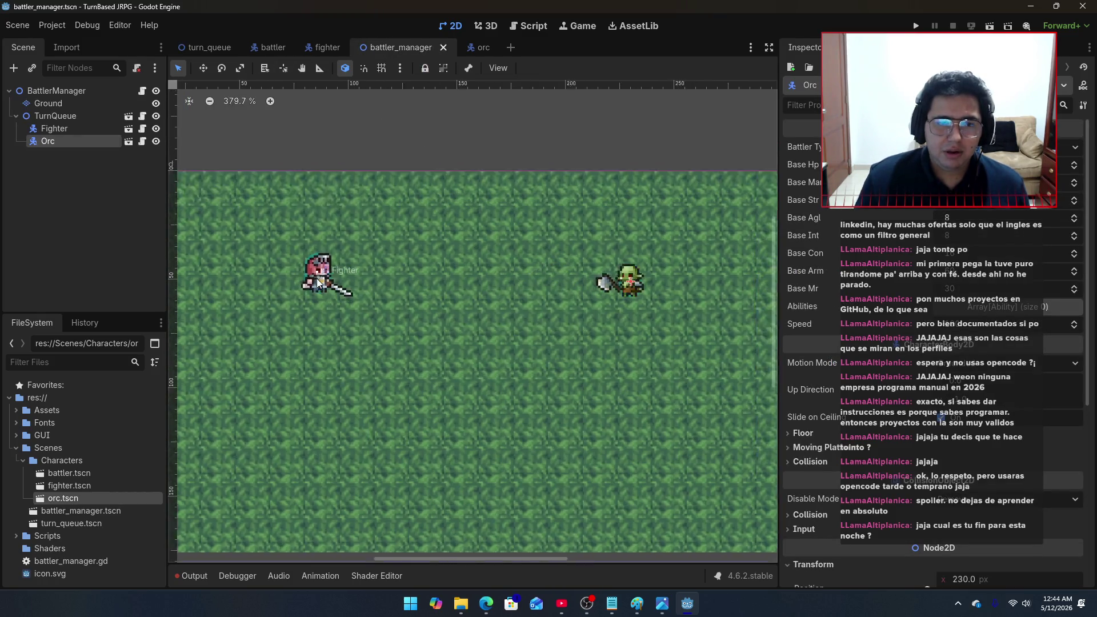
scroll(353, 263, "up", 1)
scroll(354, 263, "right", 2)
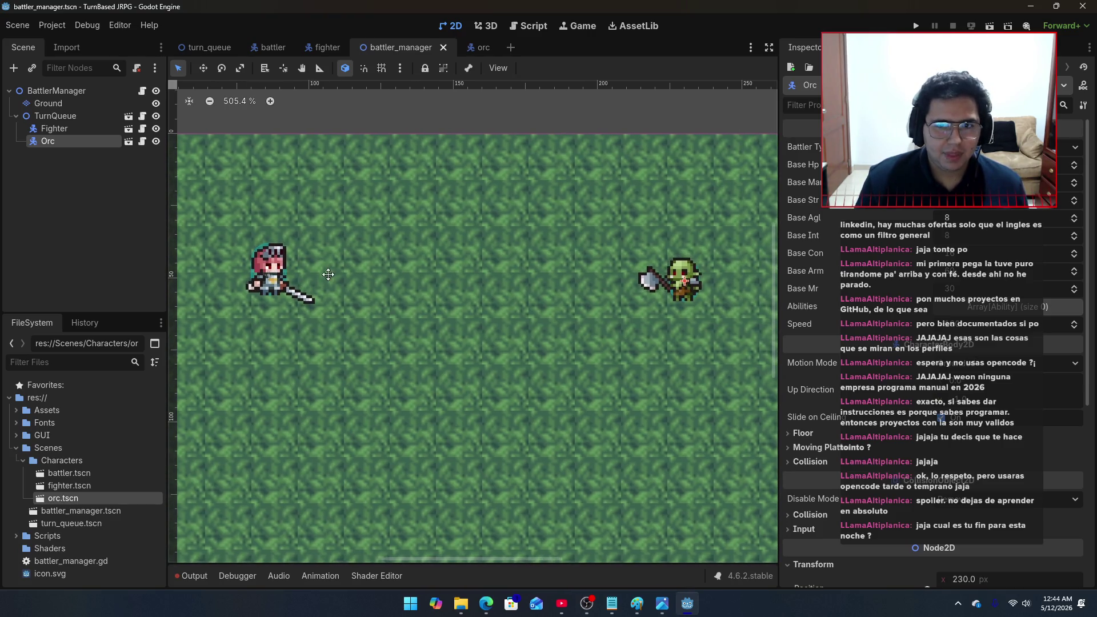
scroll(269, 280, "right", 2)
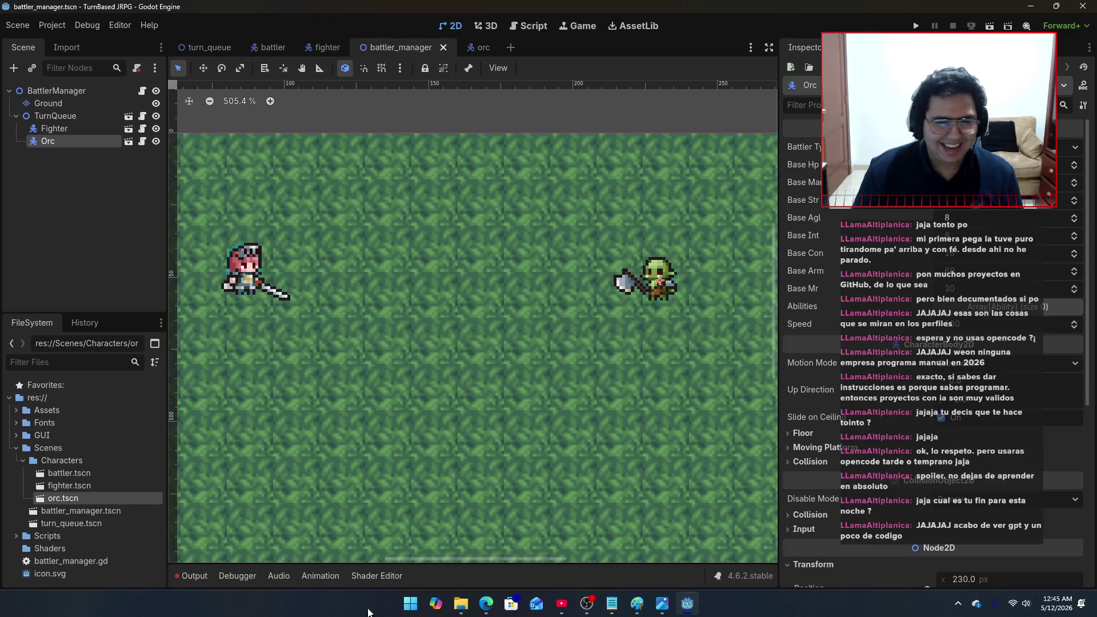
left_click(485, 603)
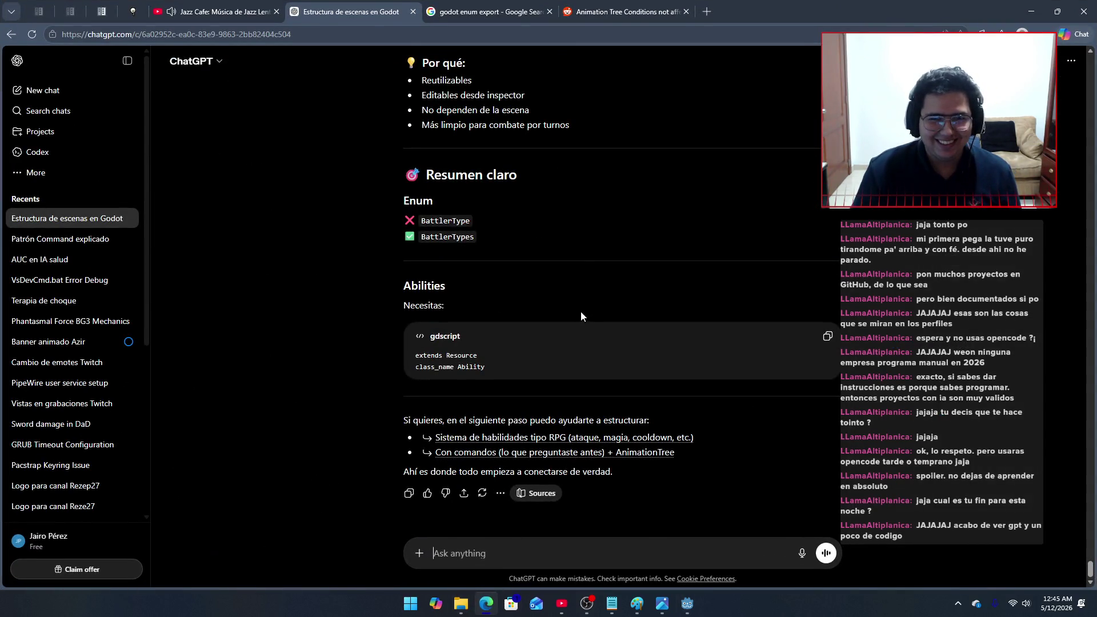
Scroll up to the earlier question and highlight its enum BattlerTypes line
scroll(581, 320, "up", 15)
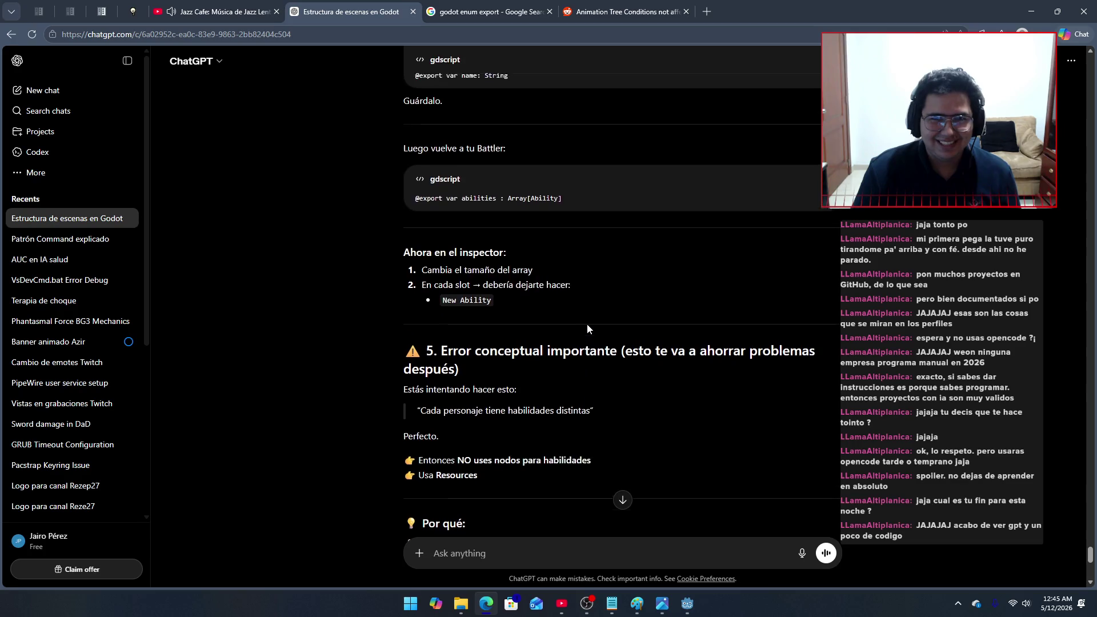
scroll(589, 326, "up", 7)
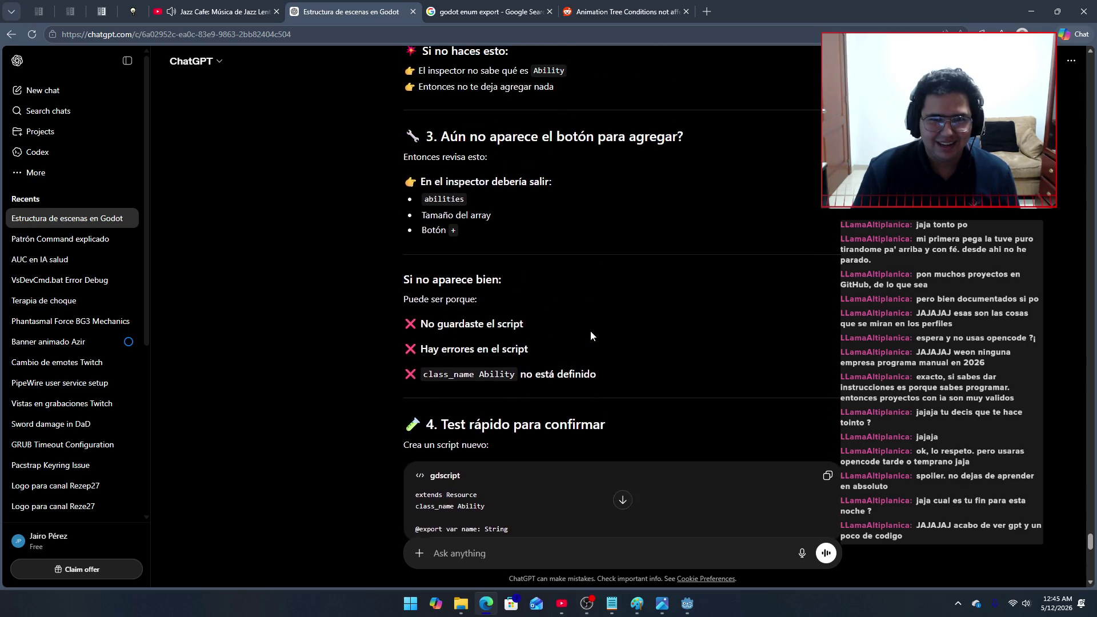
scroll(592, 333, "up", 15)
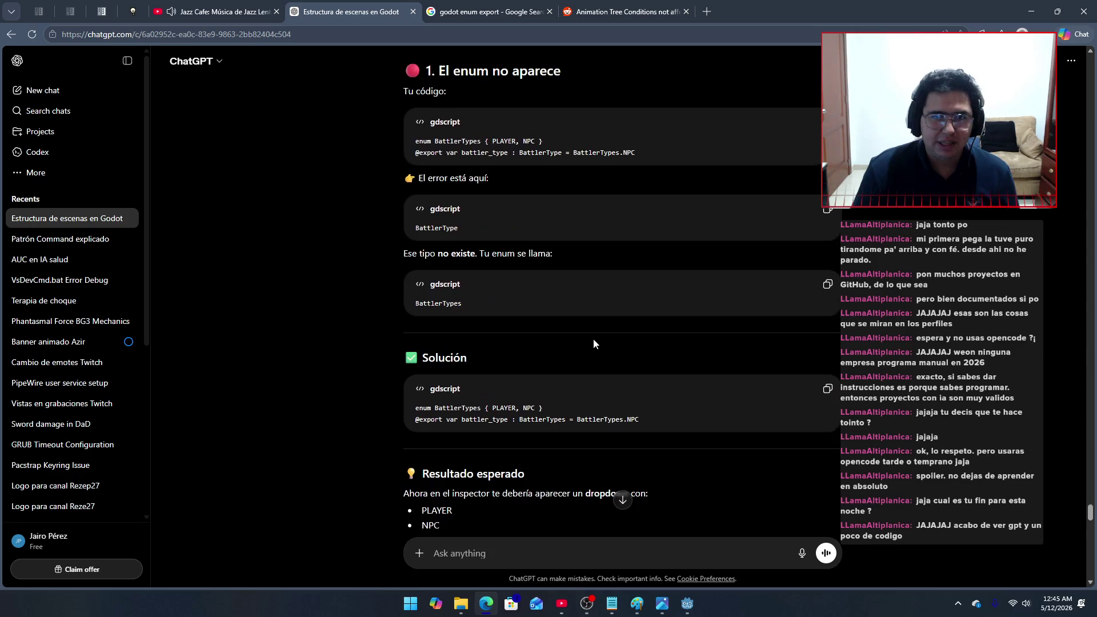
scroll(610, 342, "up", 3)
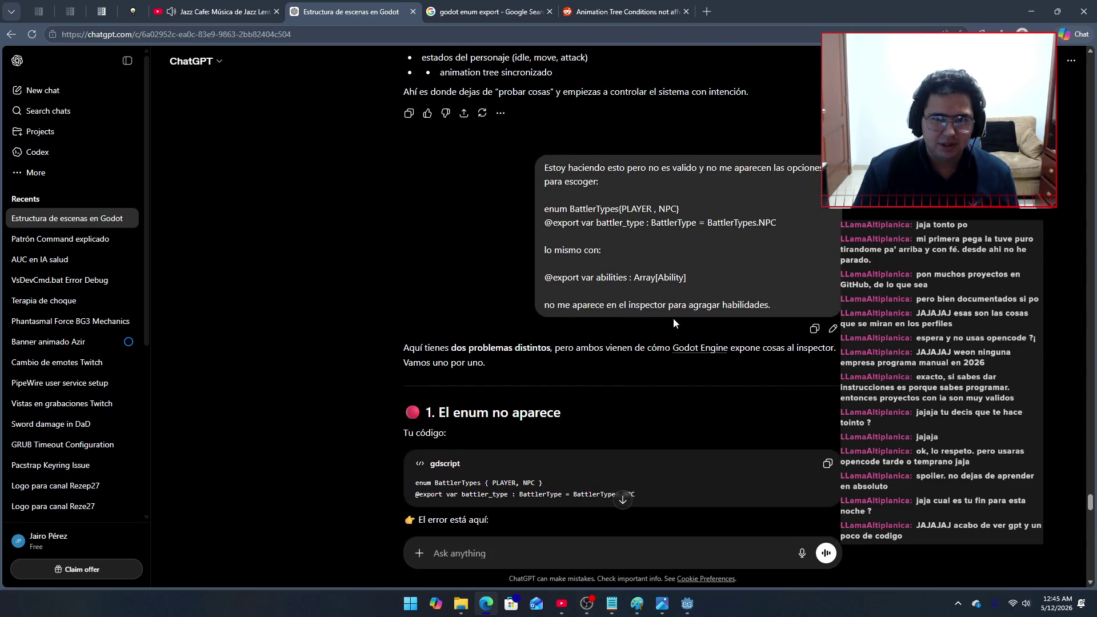
left_click_drag(549, 216, 757, 229)
left_click(698, 238)
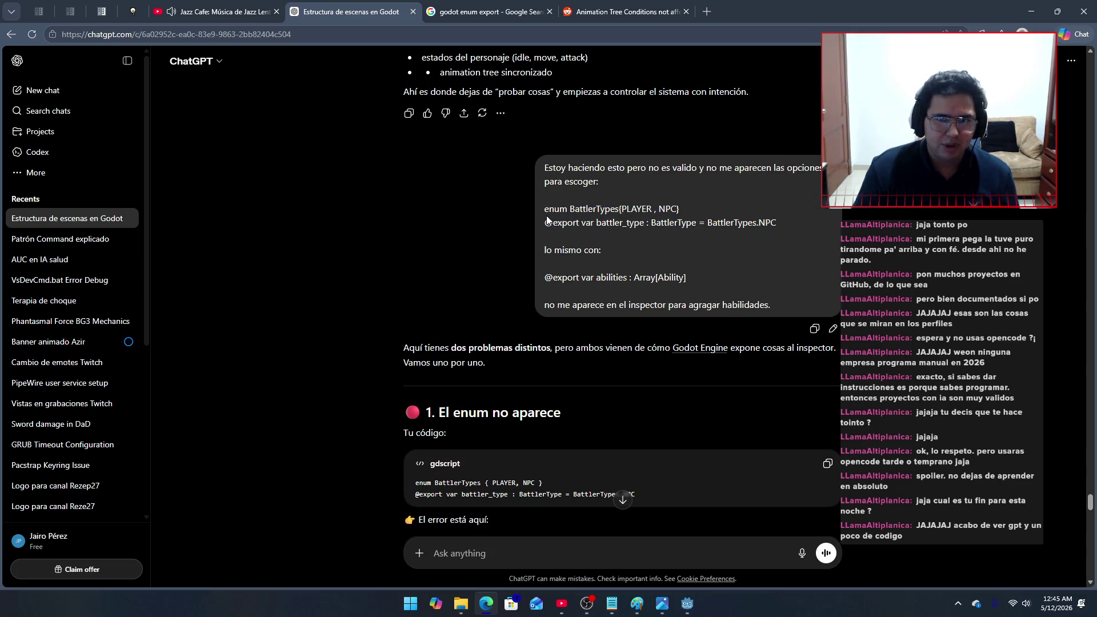
left_click_drag(543, 211, 690, 211)
left_click(614, 225)
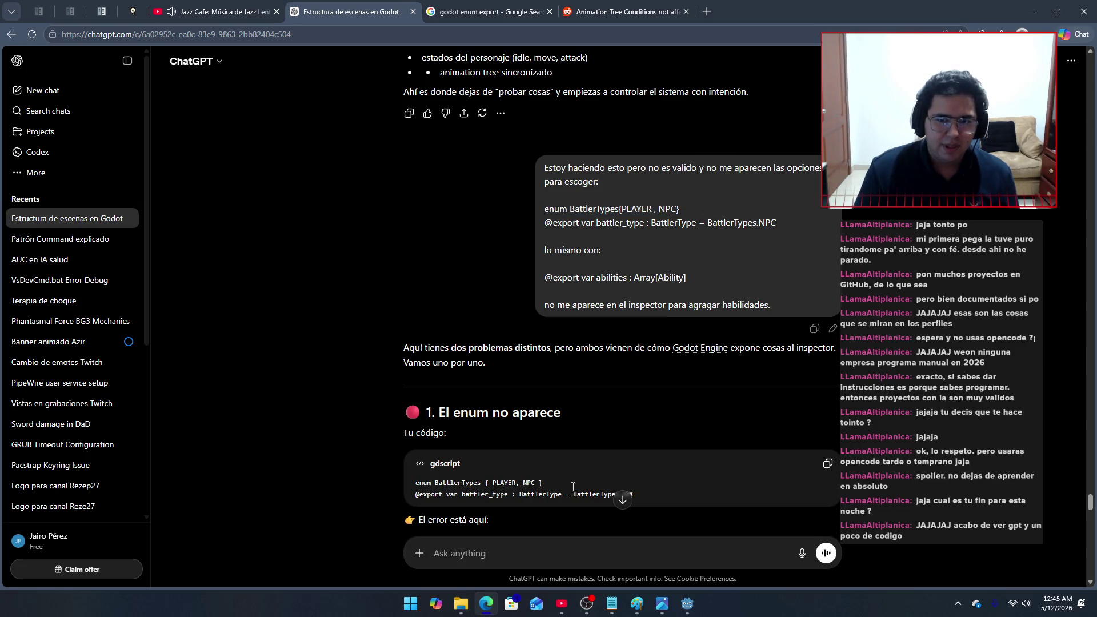
left_click(688, 605)
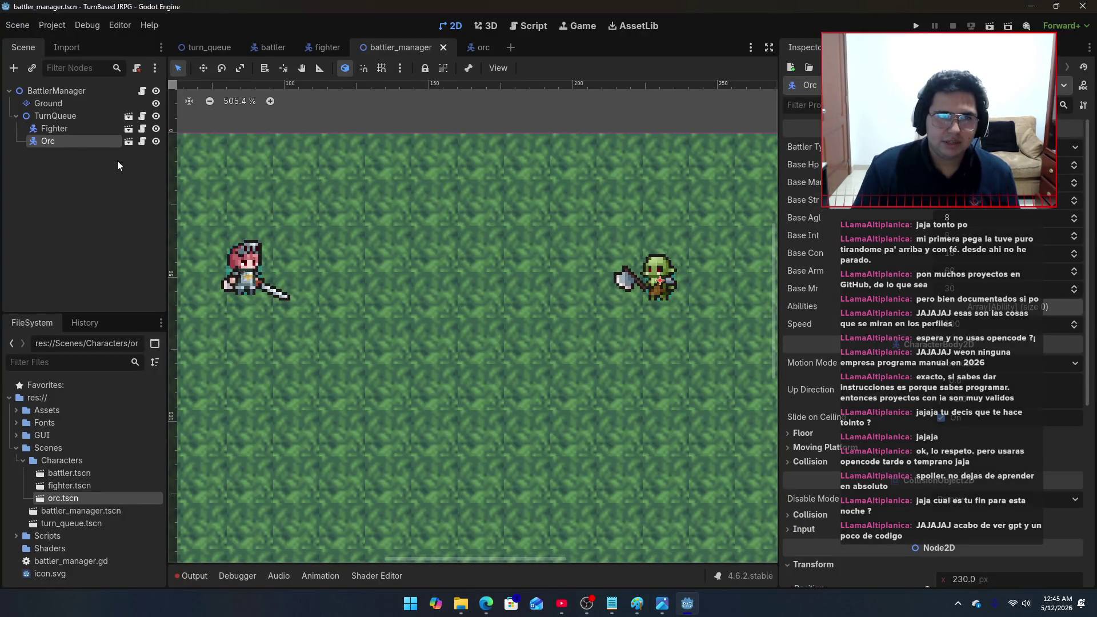
Select the BattlerManager root node, widen the viewport, and switch to the fighter scene
left_click(82, 93)
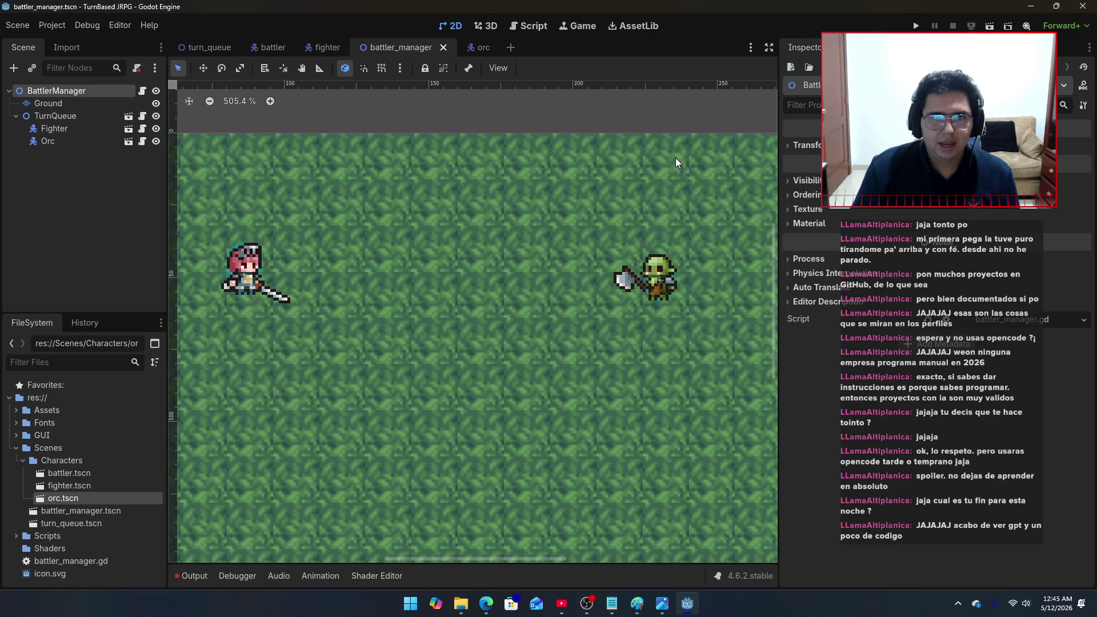
left_click_drag(780, 201, 824, 201)
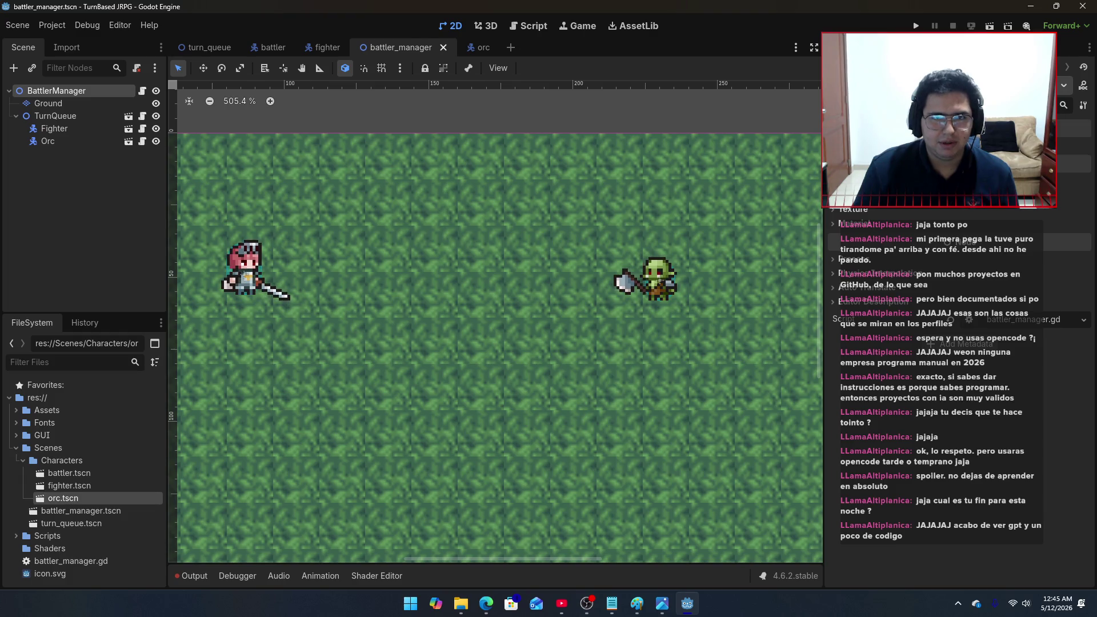
left_click(316, 48)
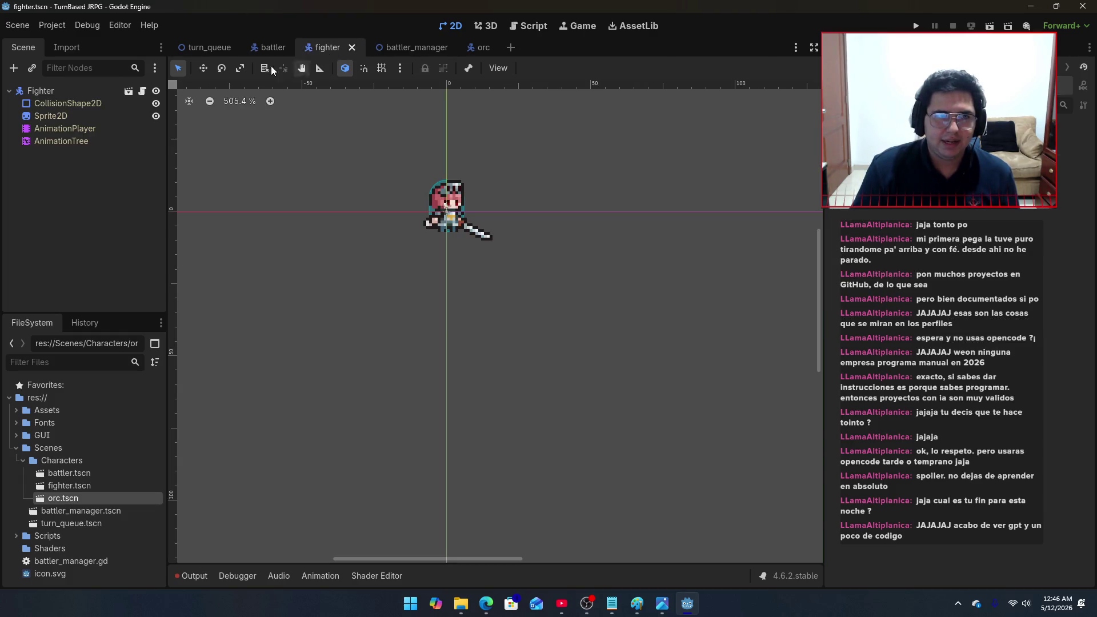
Select the Fighter root node and save fighter.tscn
left_click(31, 92)
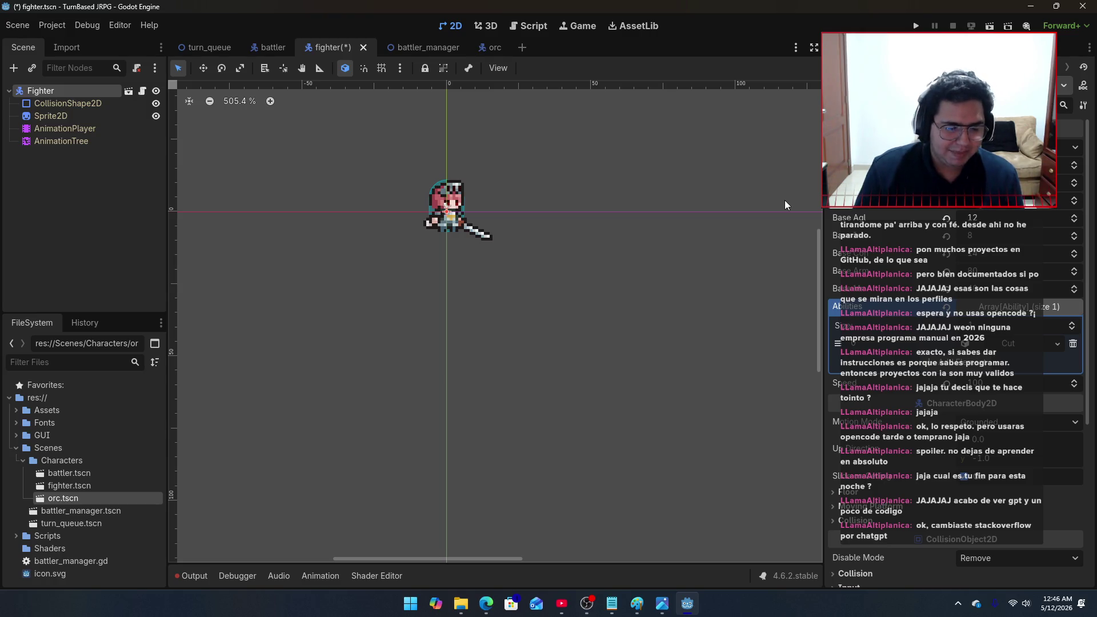
key("ctrl+s")
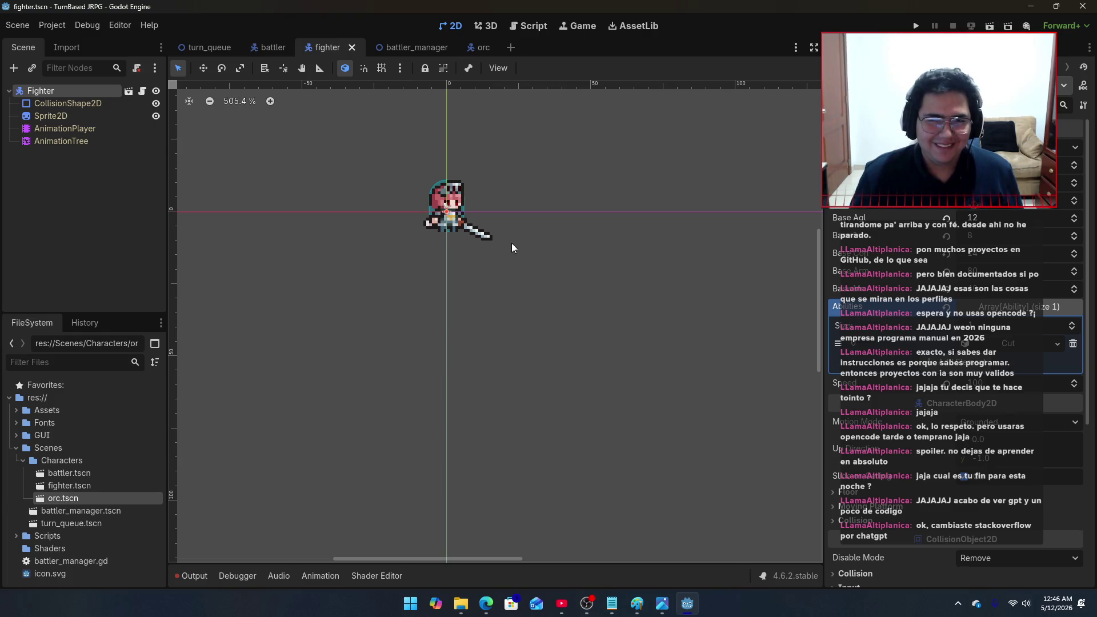
scroll(481, 283, "up", 4)
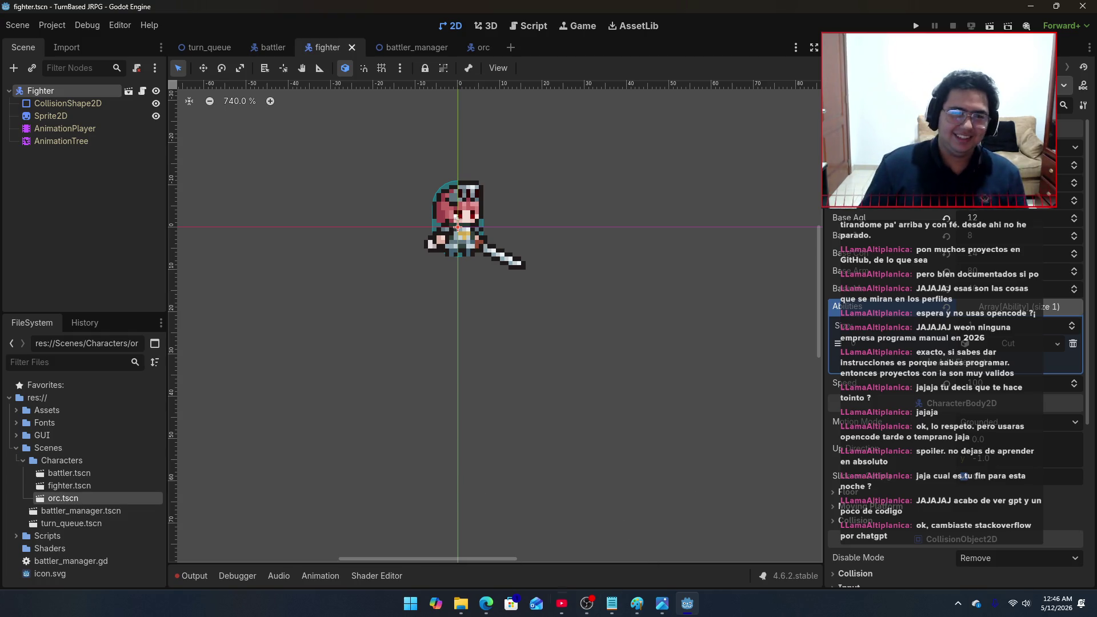
Flip through the turn_queue, battler, fighter and battler_manager scenes, ending on turn_queue's script
left_click(211, 46)
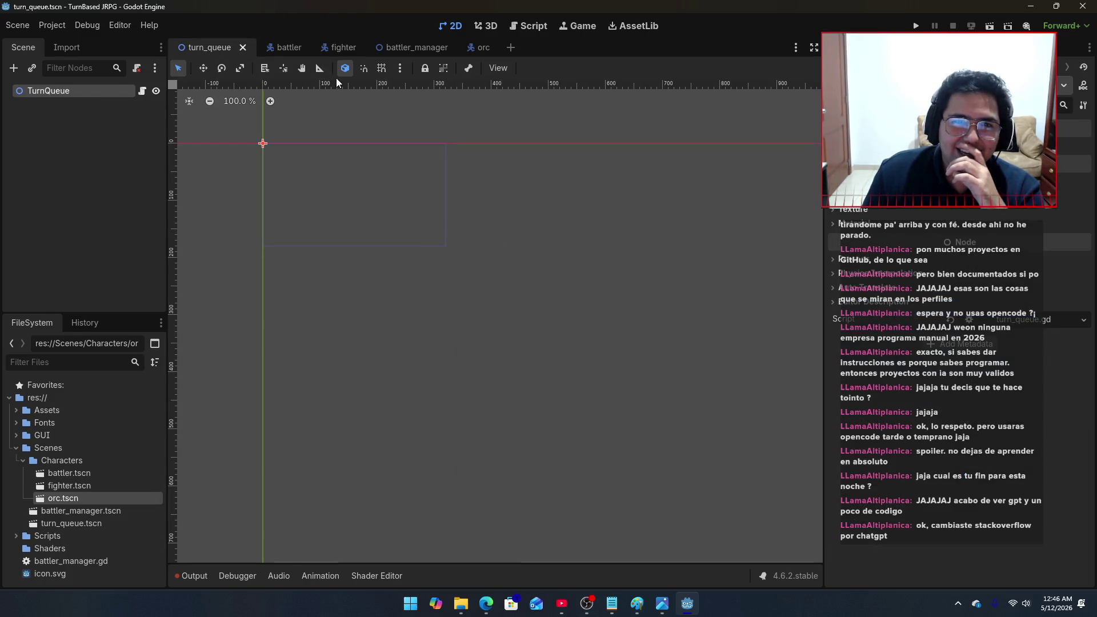
left_click(341, 50)
left_click(268, 47)
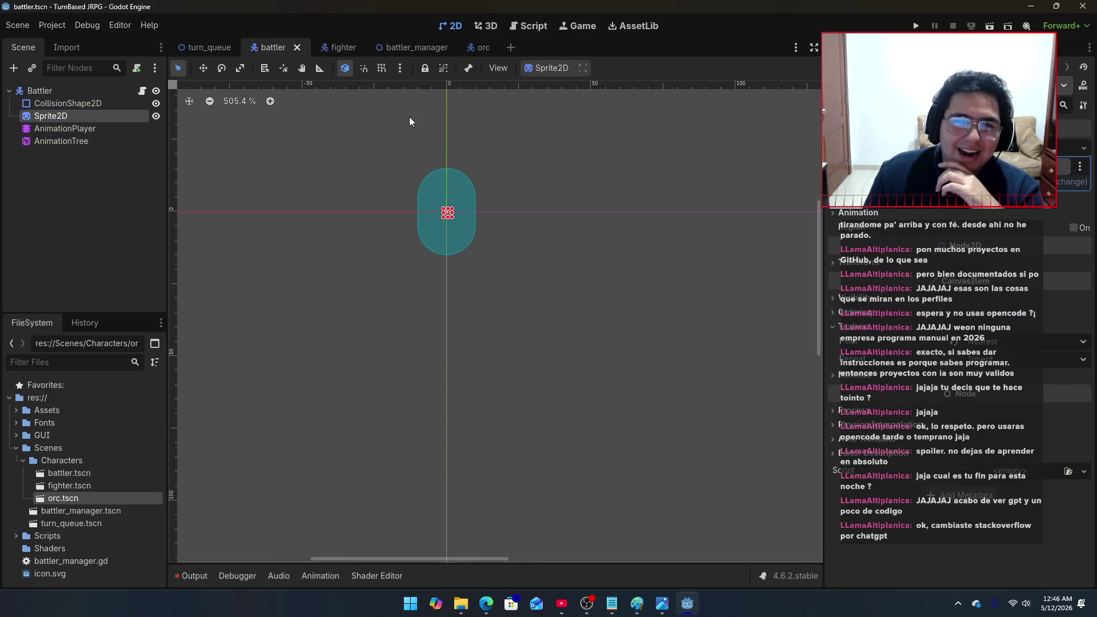
left_click(341, 48)
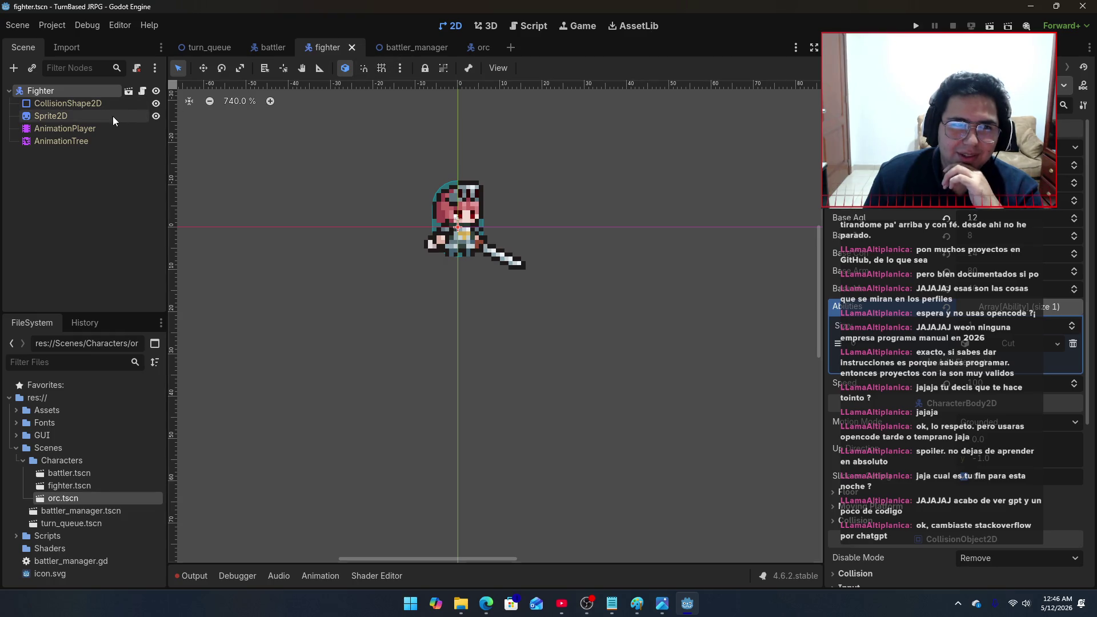
left_click(260, 49)
left_click(197, 50)
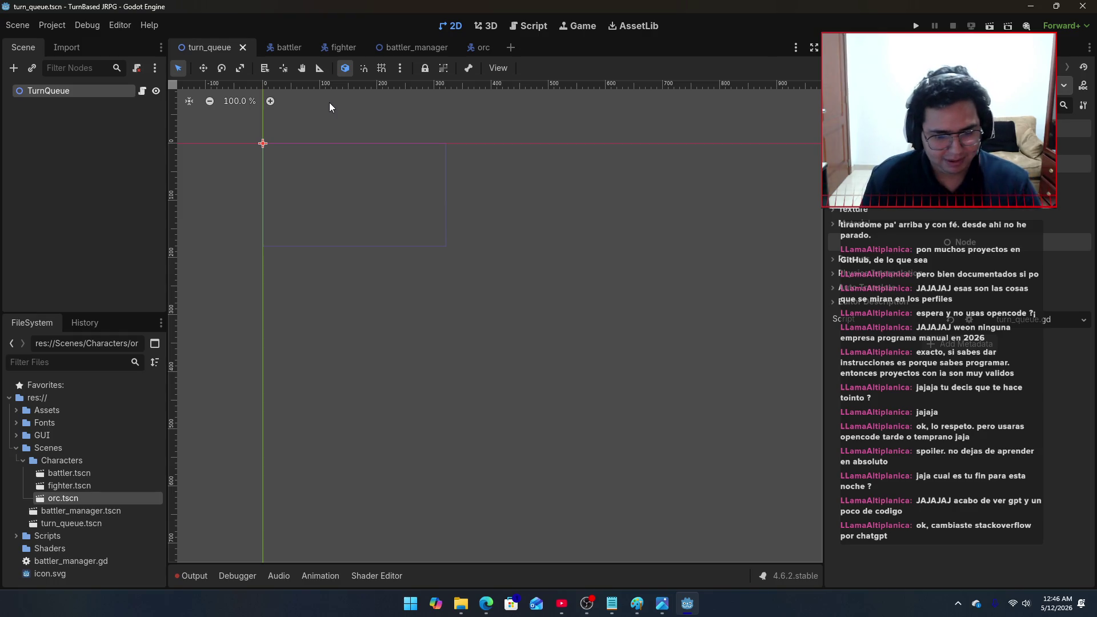
left_click(277, 47)
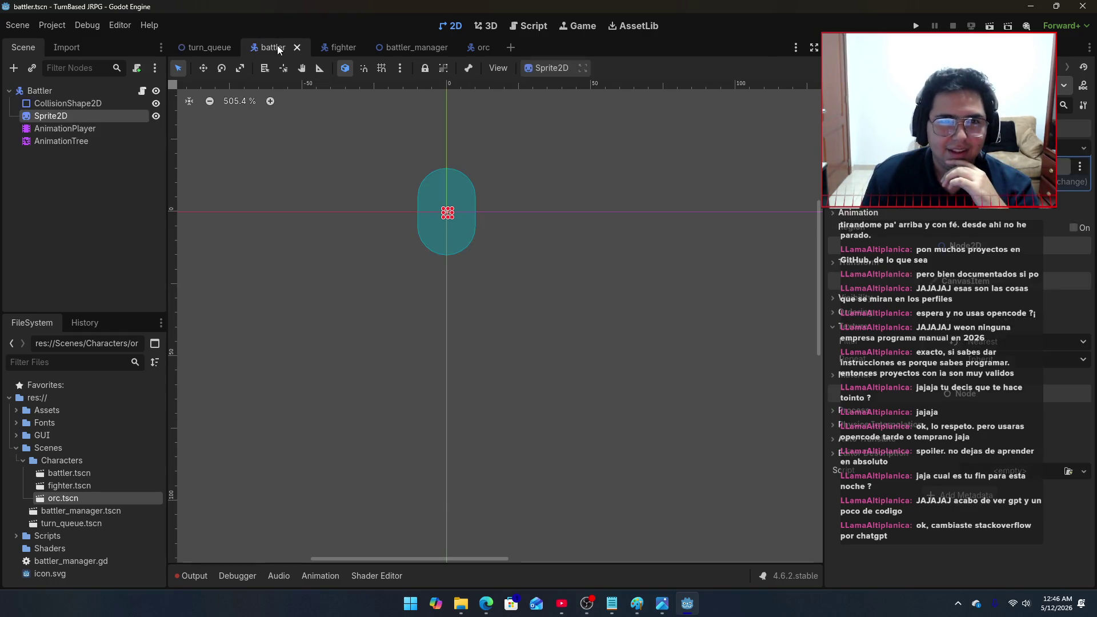
left_click(413, 48)
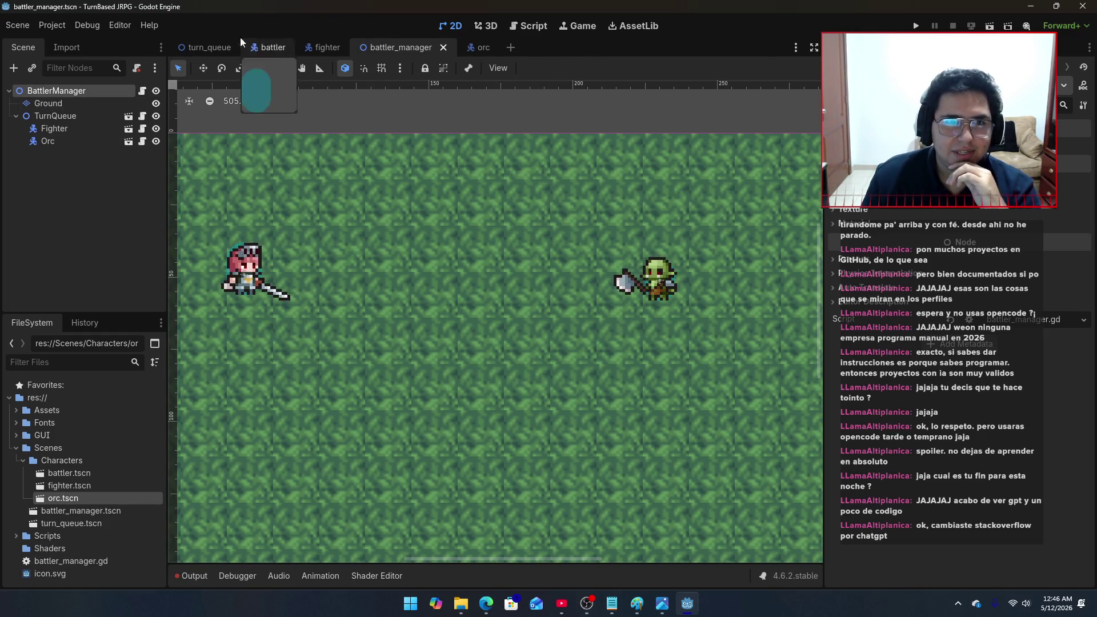
left_click(207, 44)
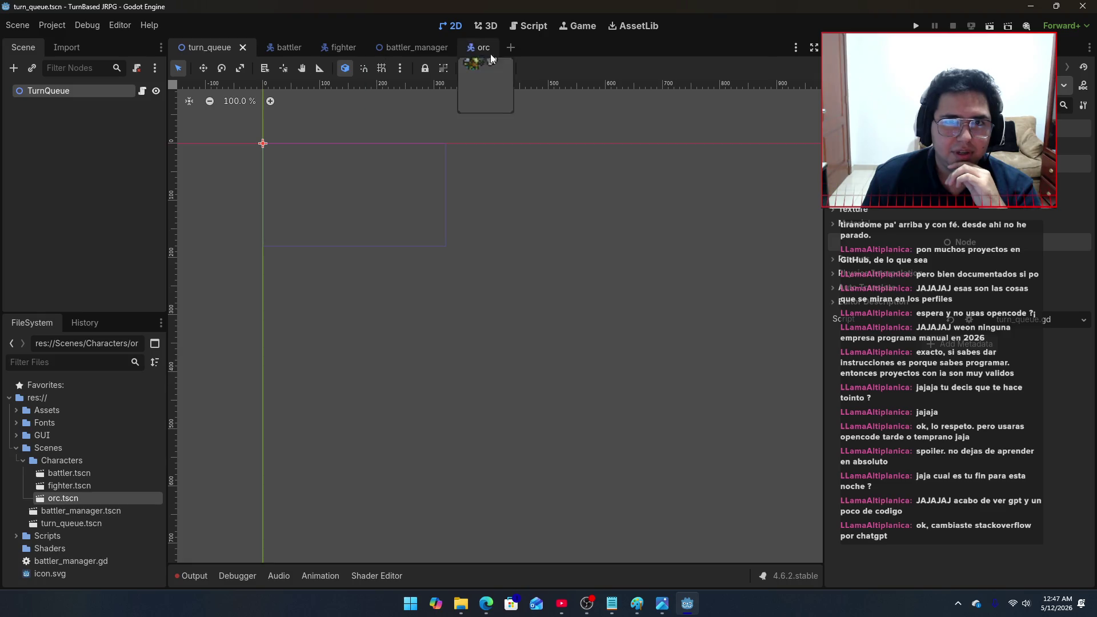
left_click(528, 28)
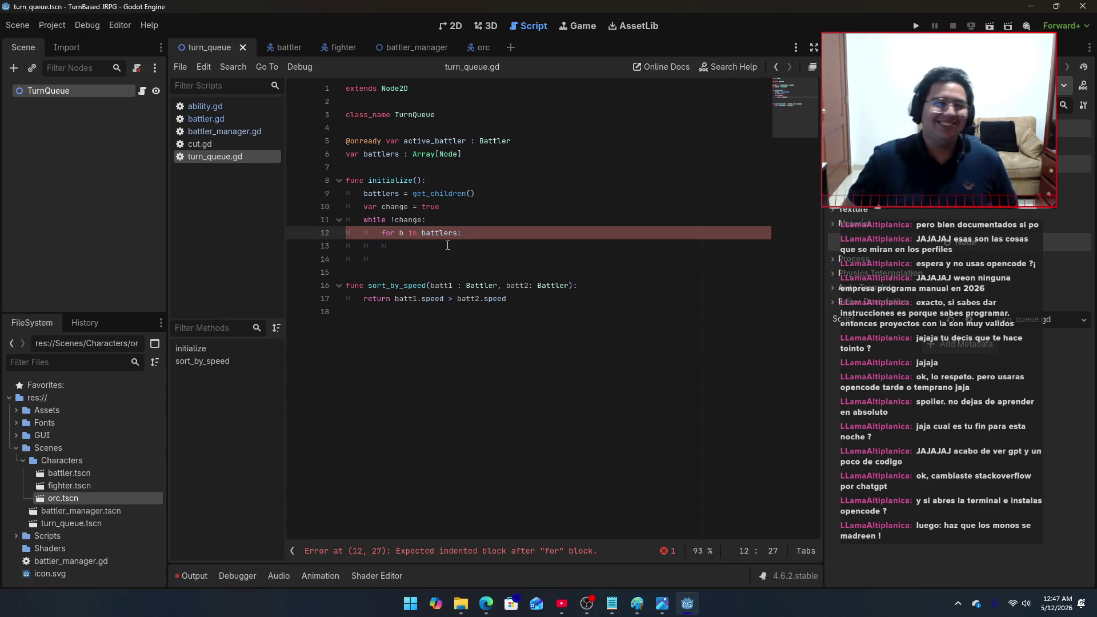
Make line 12's loop iterate over battlers.sort() via autocomplete, then look up sort's documentation
key("shift+Home")
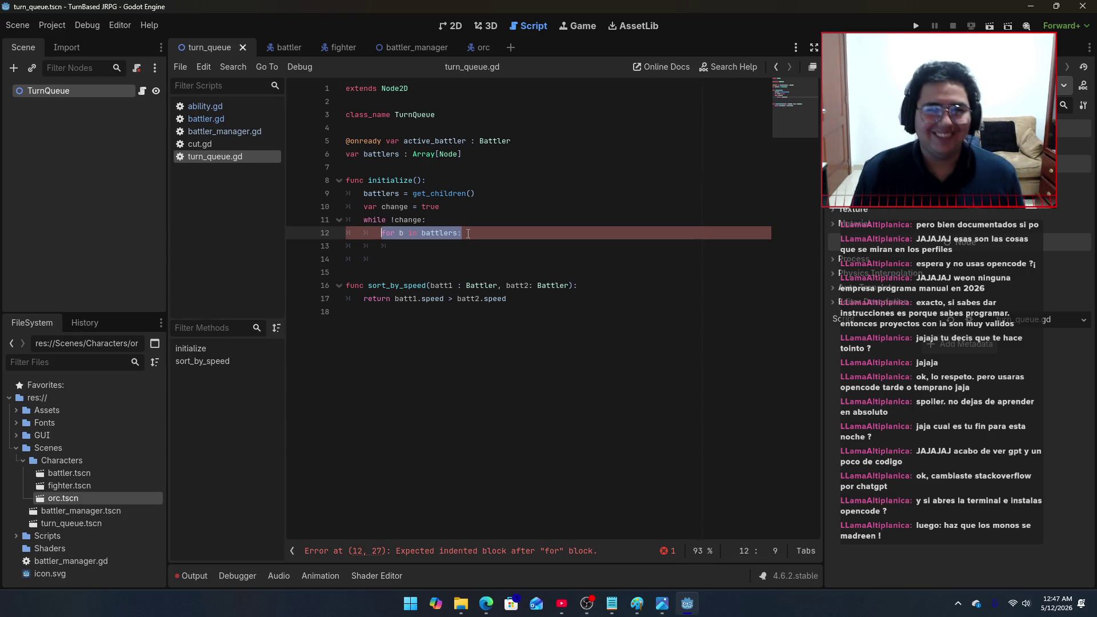
left_click(468, 234)
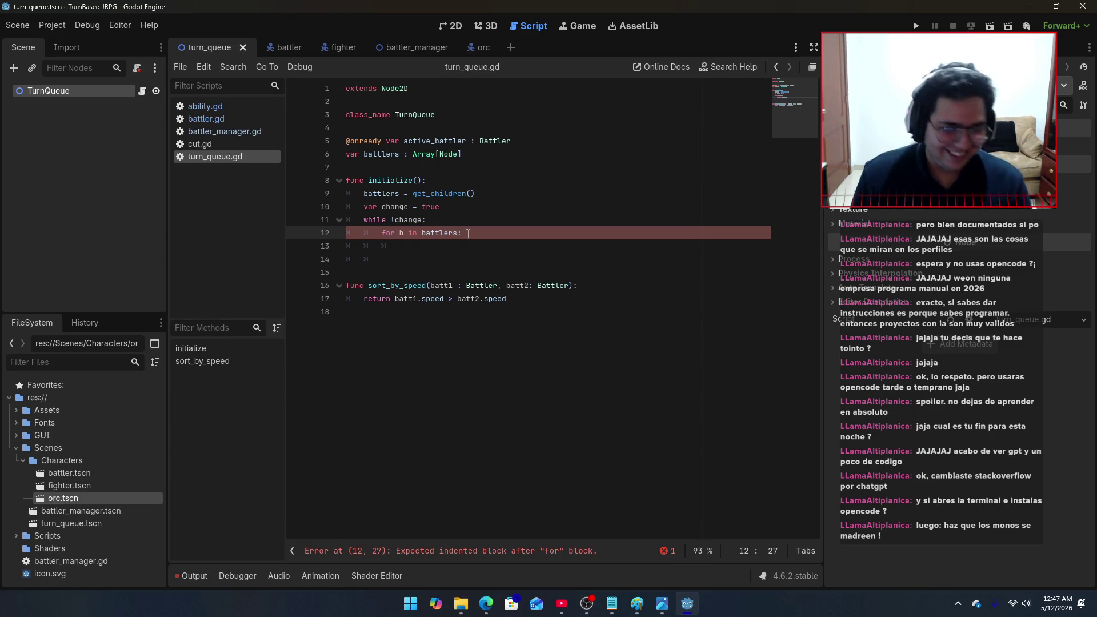
left_click_drag(468, 233, 380, 238)
left_click(473, 235)
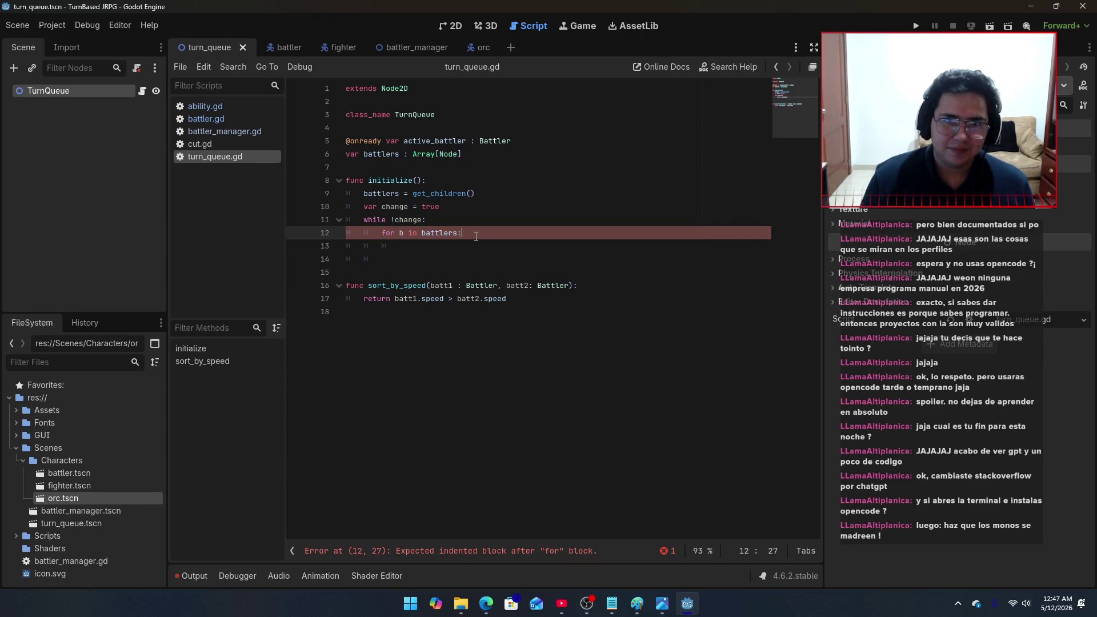
left_click(455, 212)
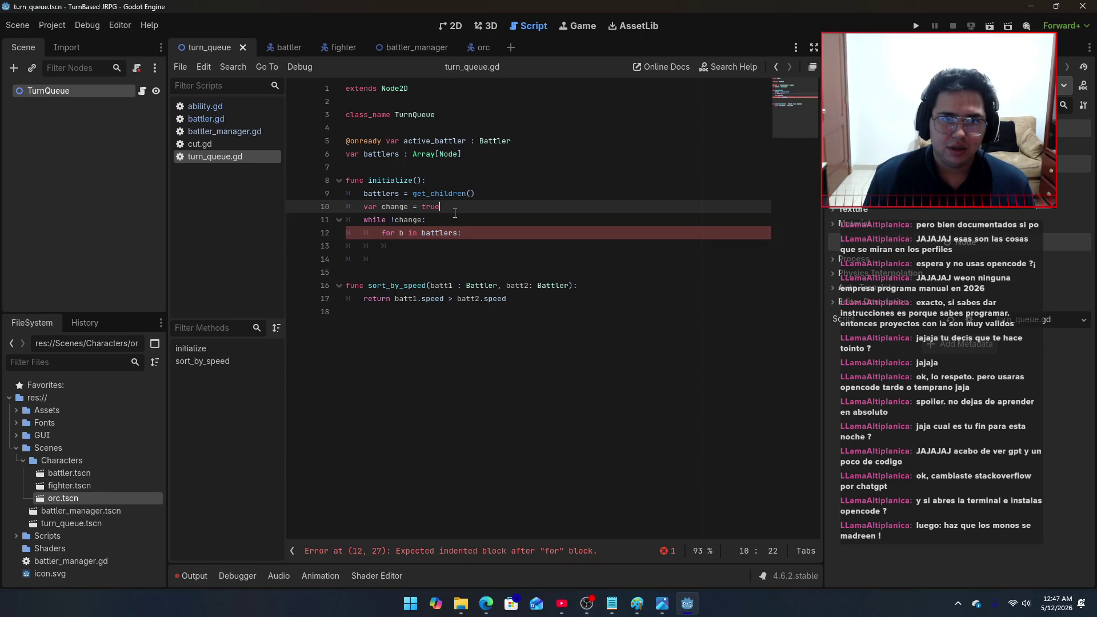
double_click(445, 233)
left_click(458, 233)
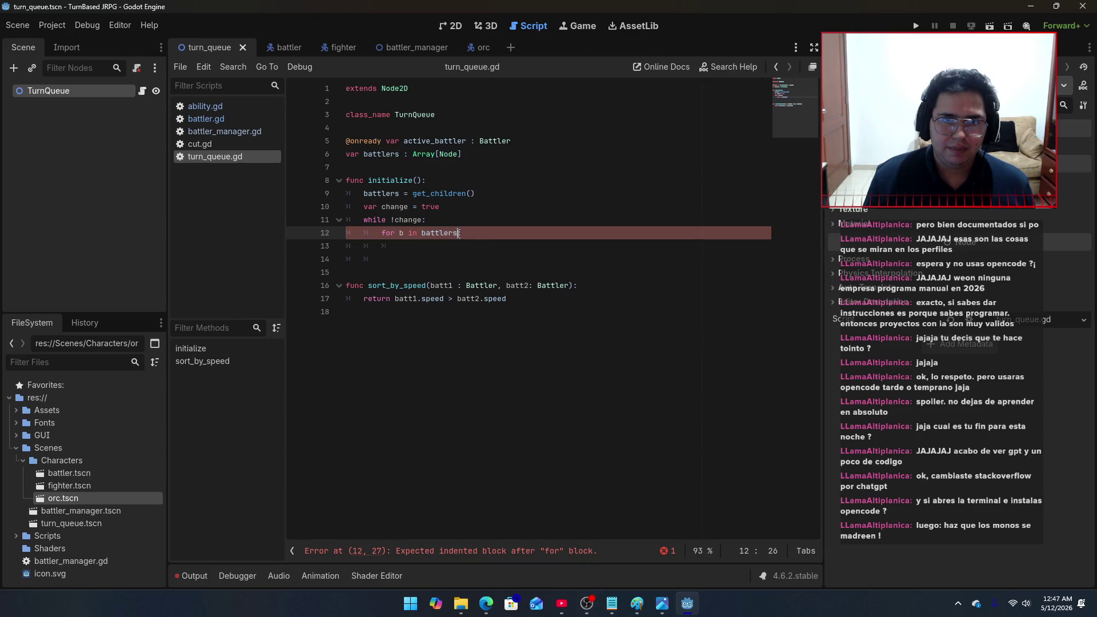
type("len")
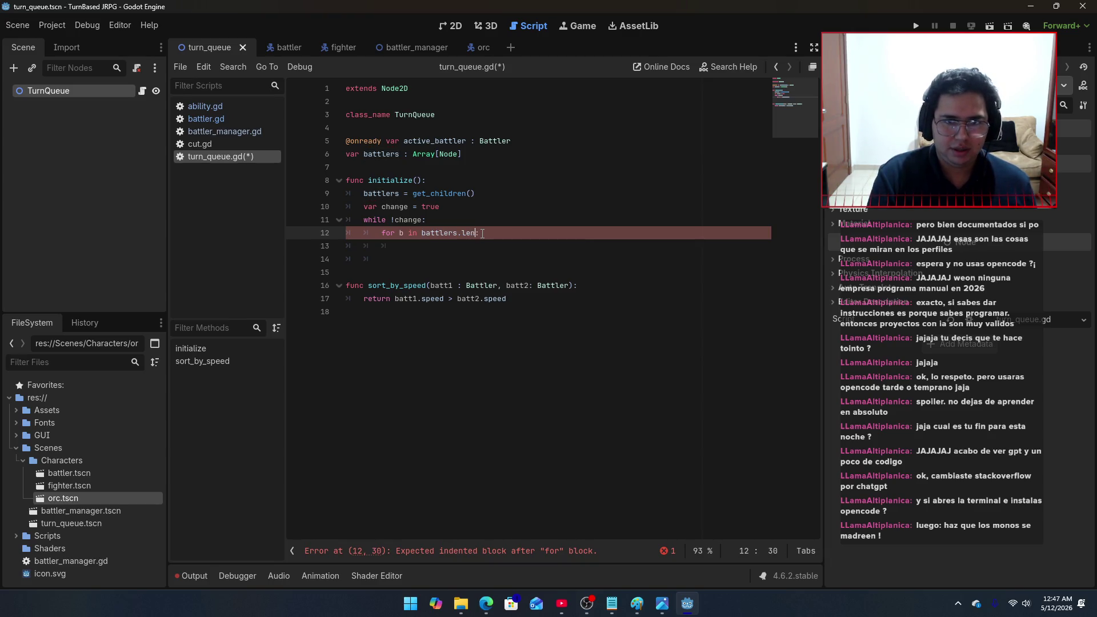
key("BackSpace")
key("BackSpace")
key("BackSpace")
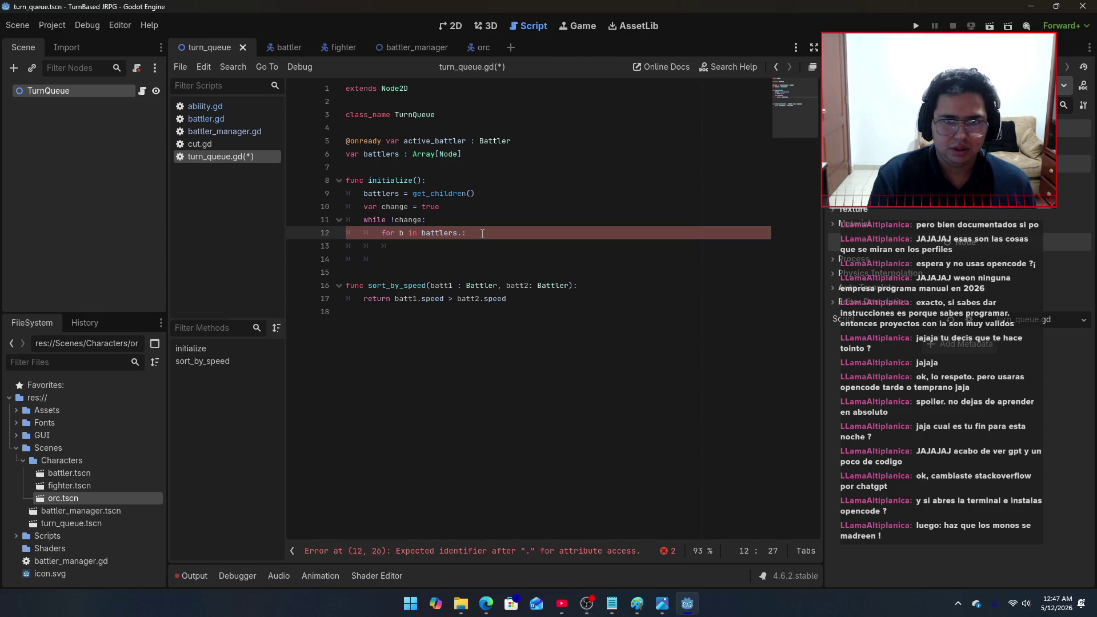
type("s")
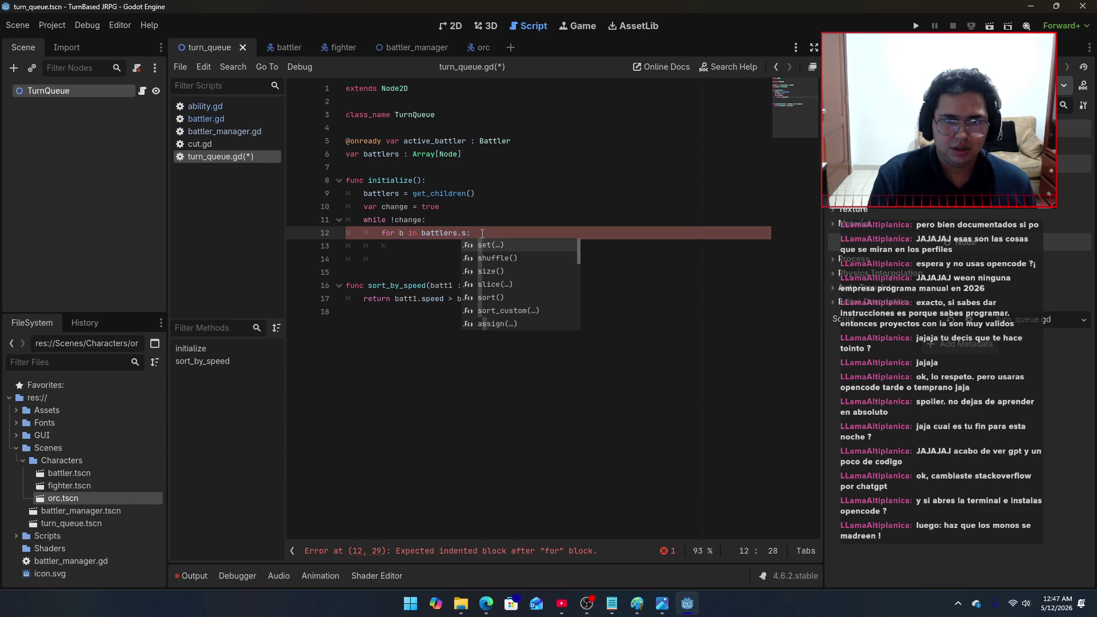
key("Down")
key("Down")
key("Down")
key("Return")
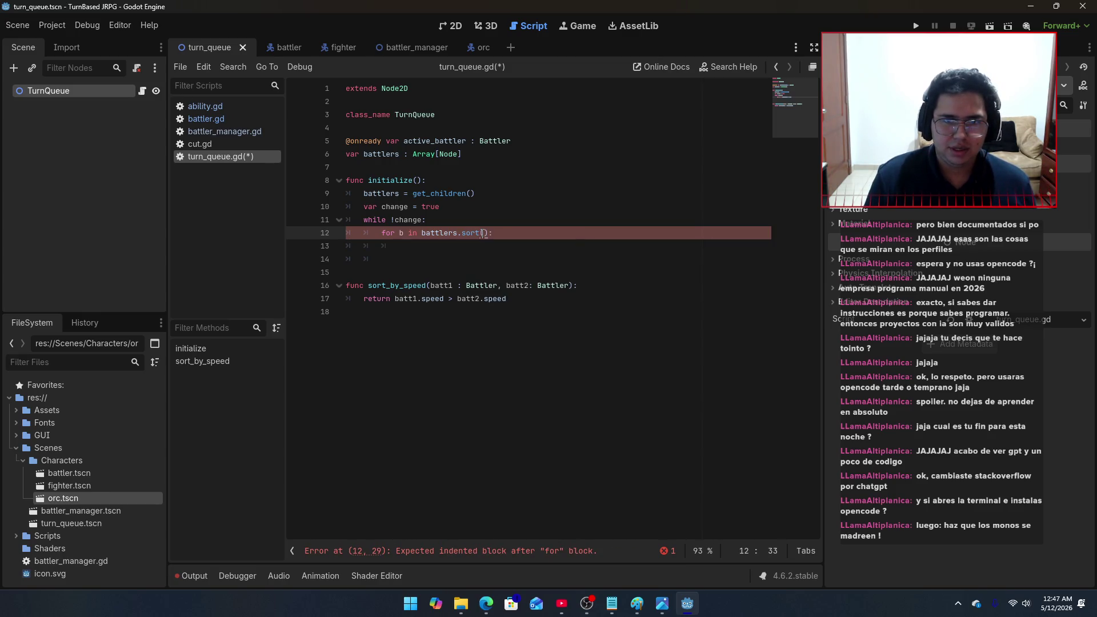
left_click(478, 231, "ctrl")
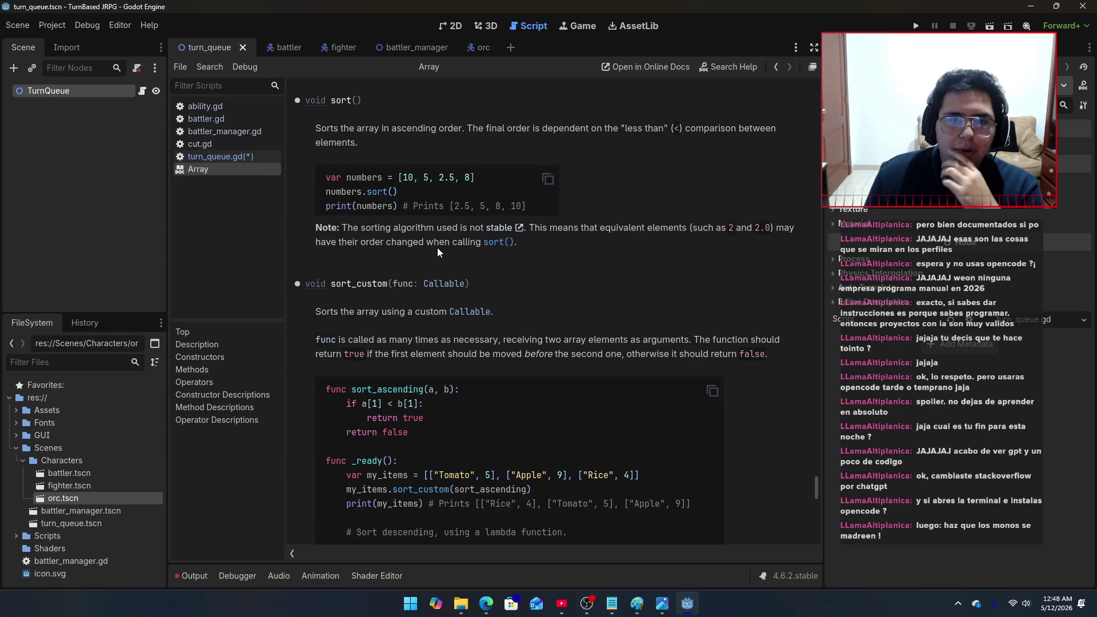
Scroll the Array help page down to sort_custom() and highlight its name
scroll(438, 252, "down", 4)
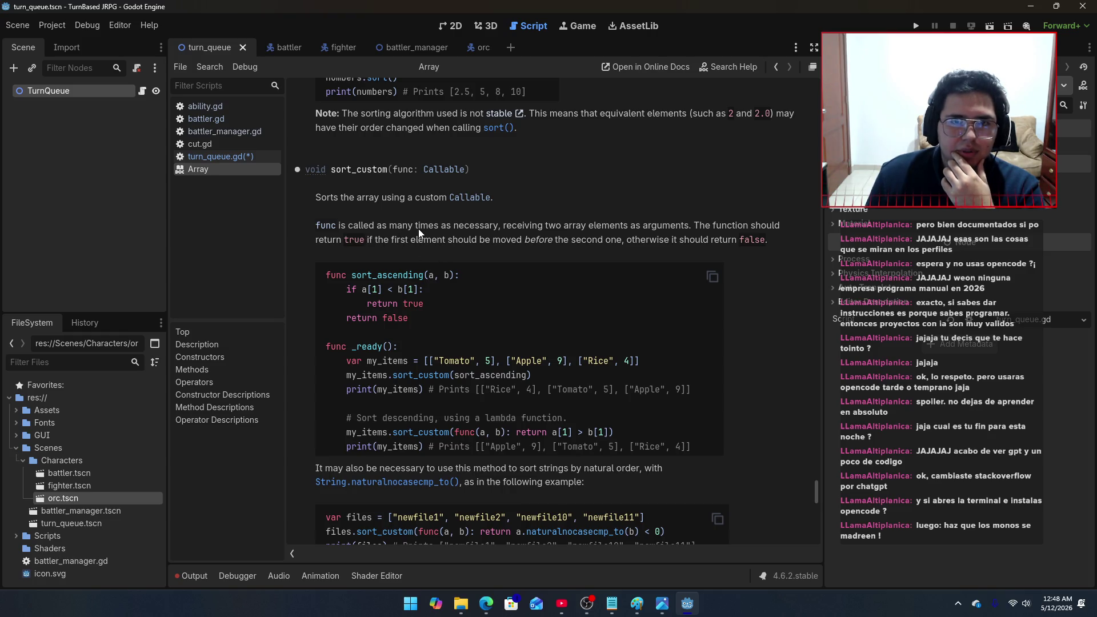
scroll(436, 224, "down", 2)
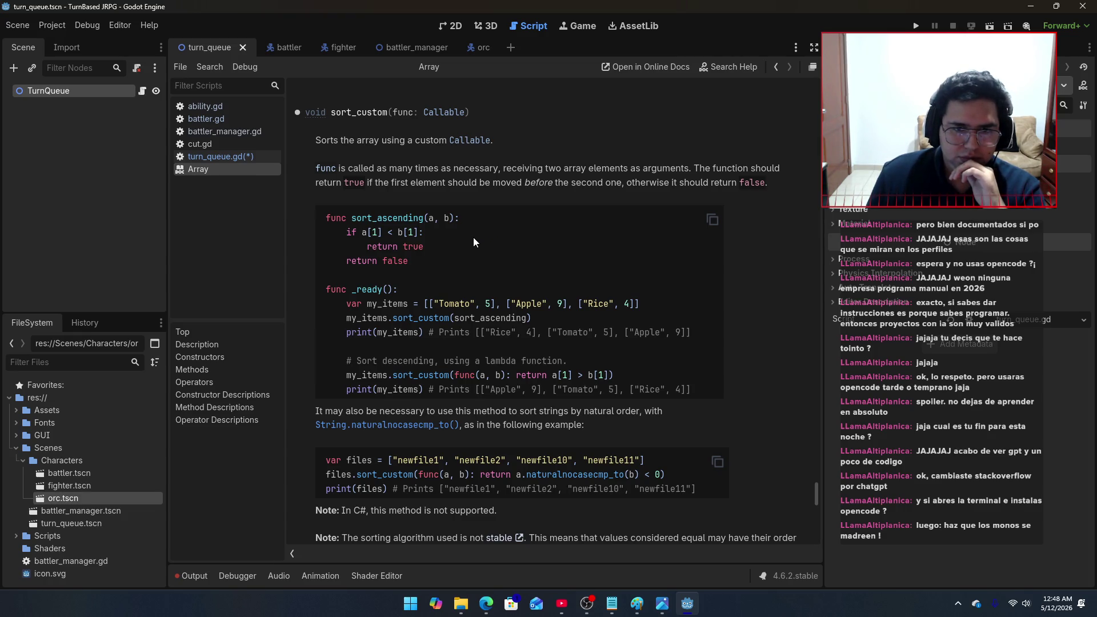
scroll(473, 238, "down", 1)
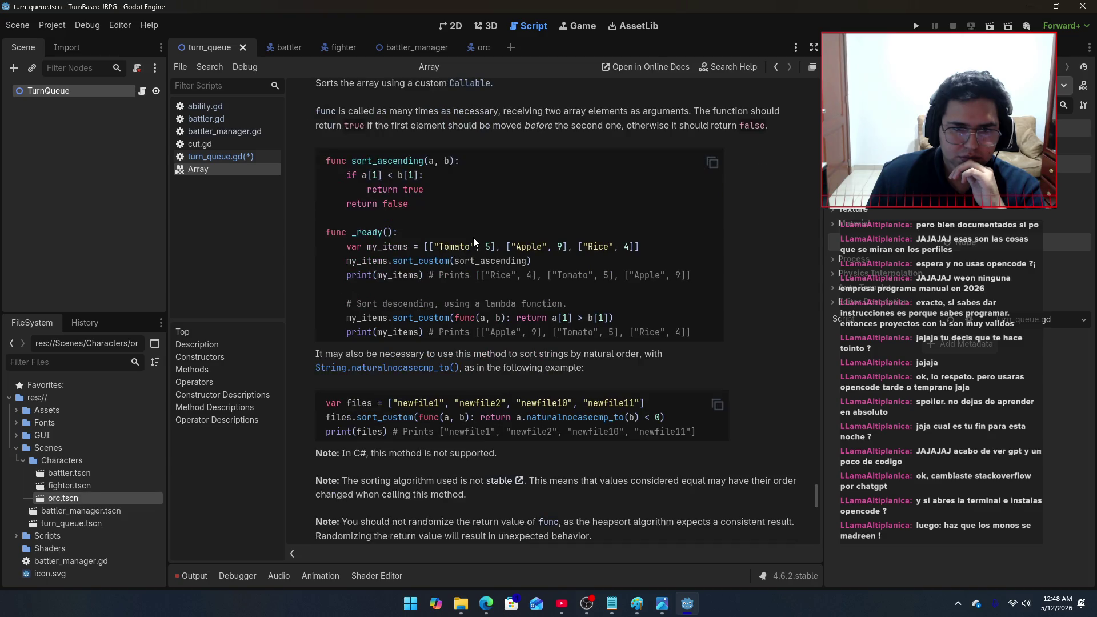
scroll(473, 238, "down", 1)
scroll(473, 237, "up", 1)
scroll(473, 237, "up", 3)
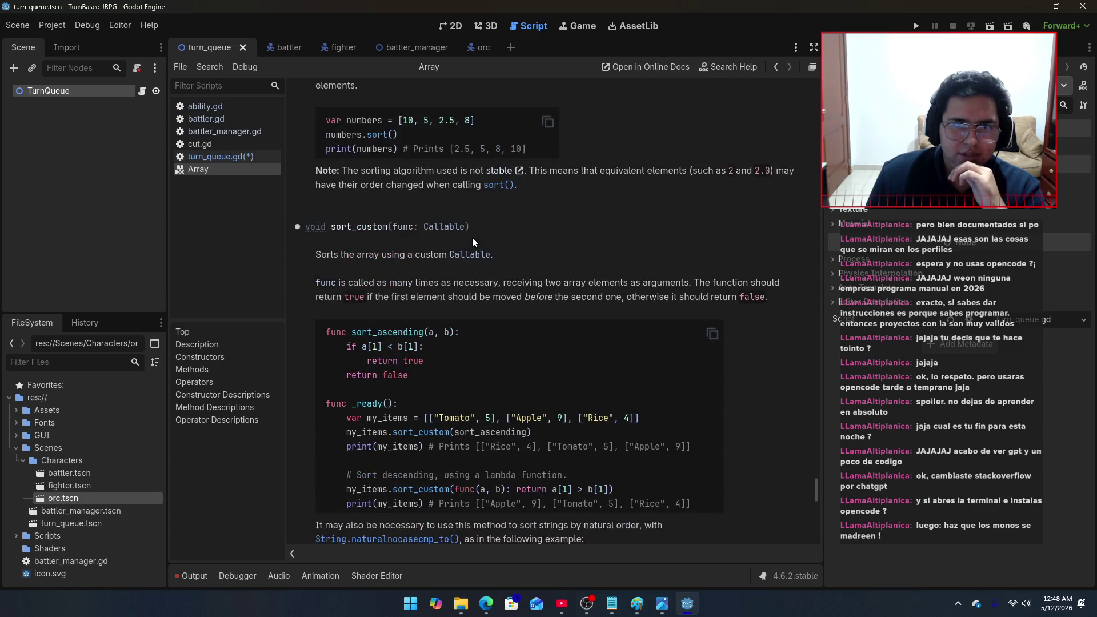
double_click(334, 227)
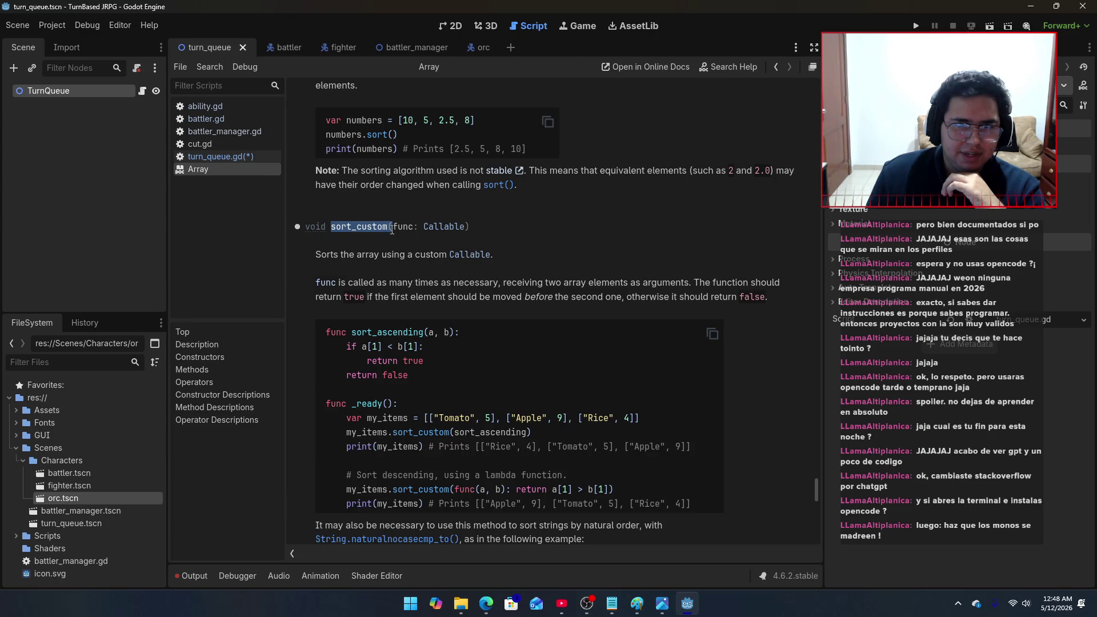
left_click(407, 245)
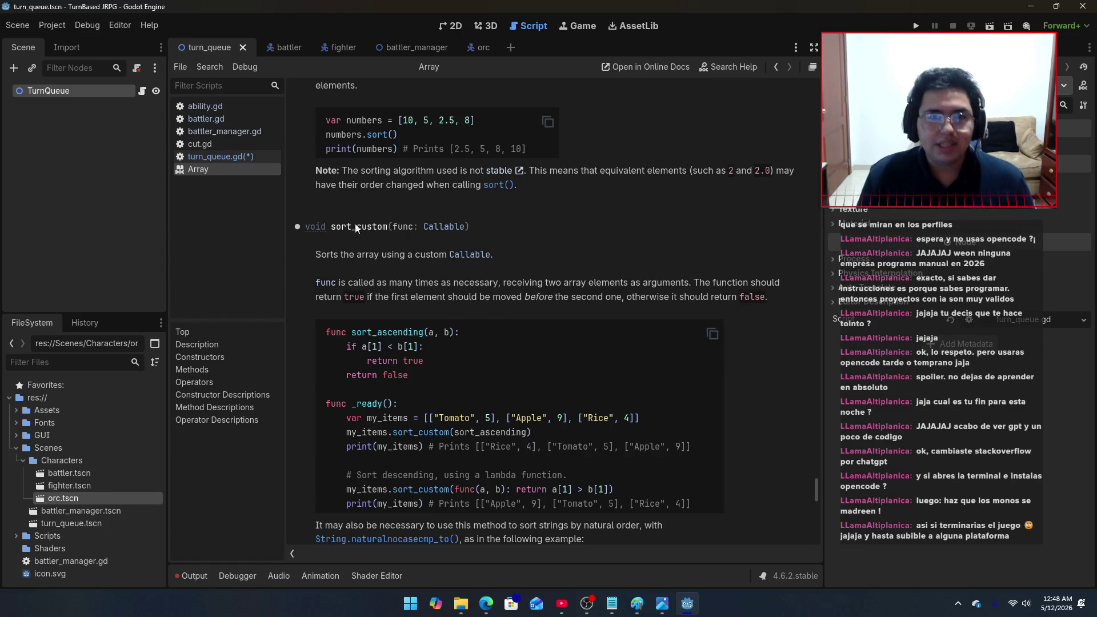
left_click(403, 43)
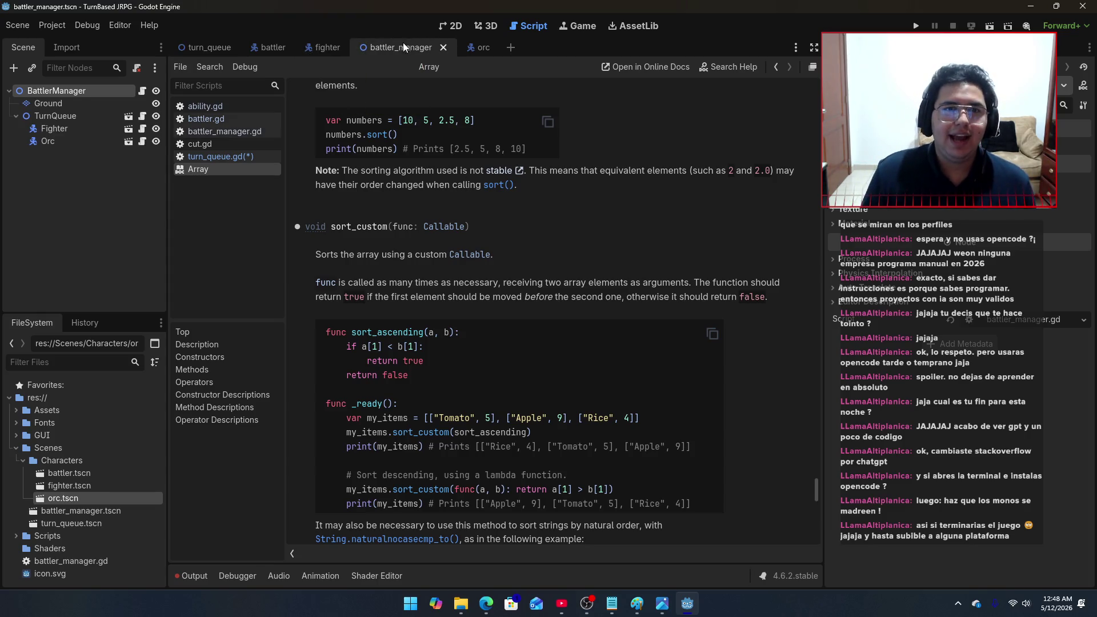
Reopen turn_queue.gd and delete the while/for loop lines and the var change = true line
left_click(208, 43)
left_click(332, 46)
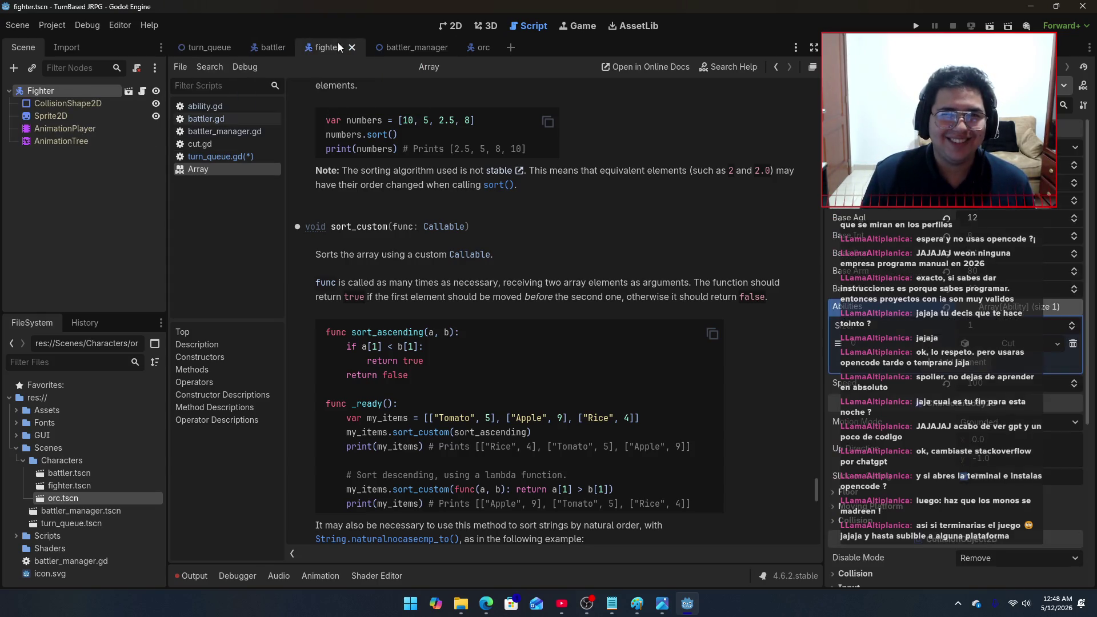
left_click(216, 47)
left_click(223, 156)
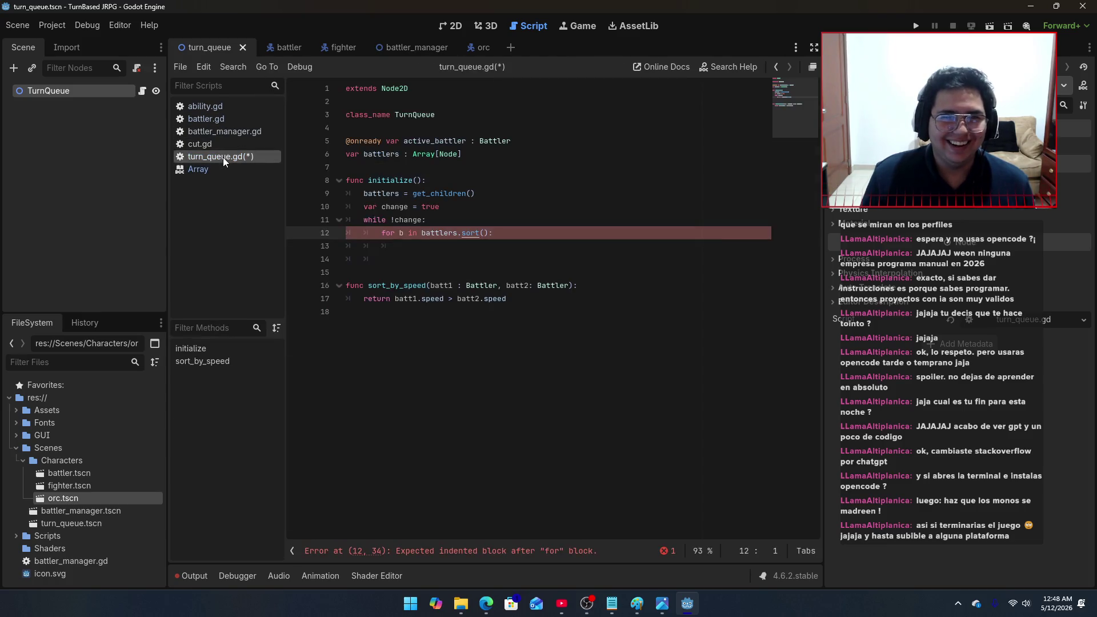
left_click_drag(494, 233, 364, 219)
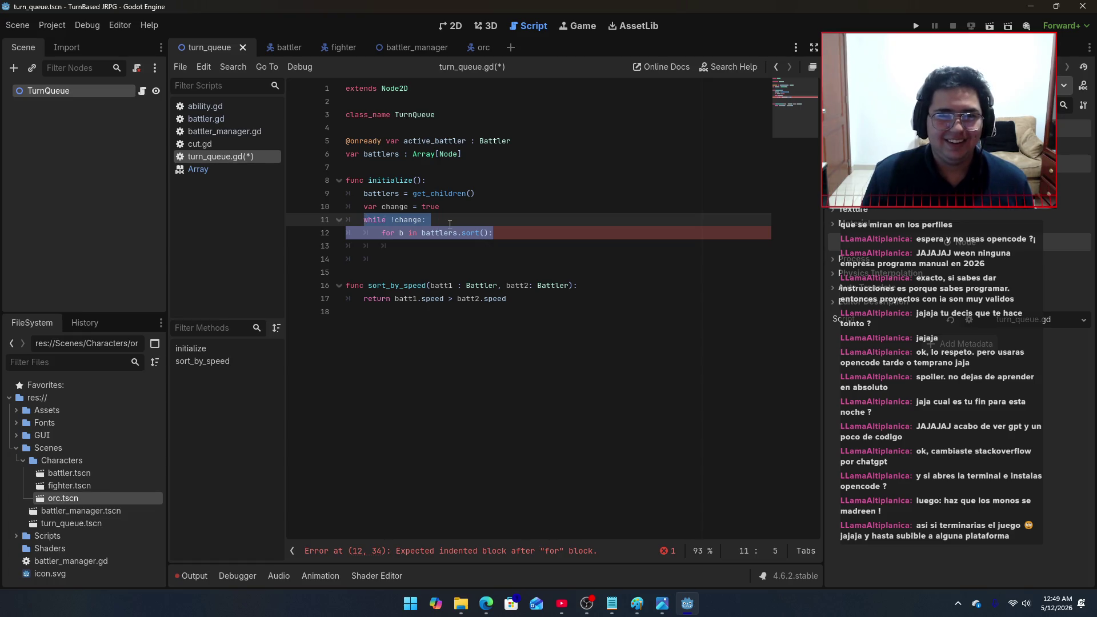
key("BackSpace")
left_click_drag(440, 207, 364, 210)
key("BackSpace")
key("BackSpace")
key("BackSpace")
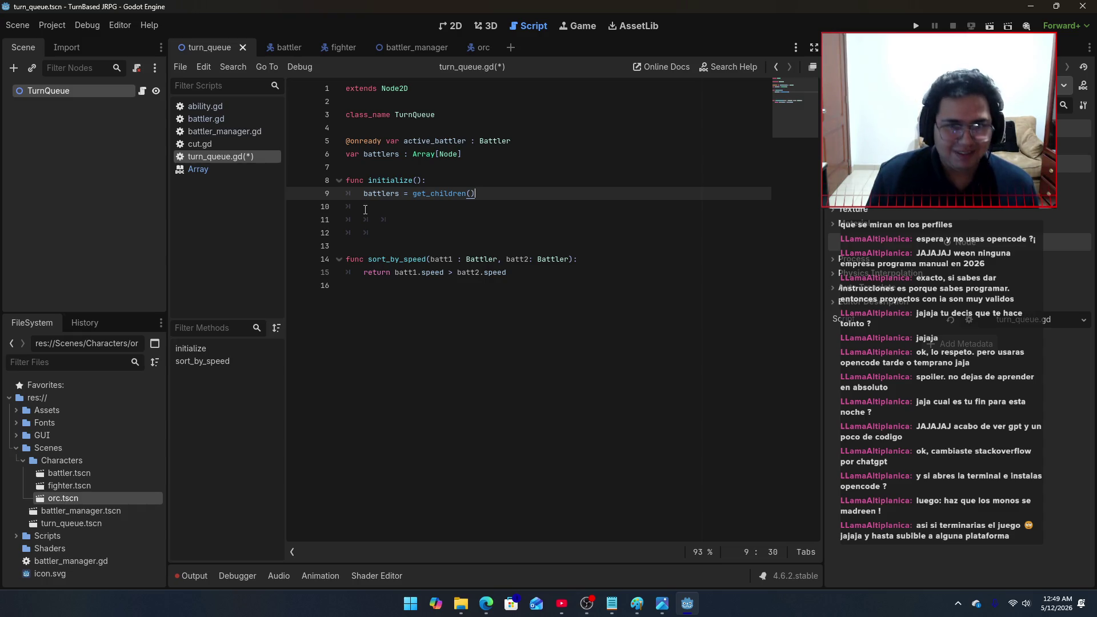
Delete the extra blank line in initialize()
left_click(365, 209)
key("Down")
key("ctrl+shift+k")
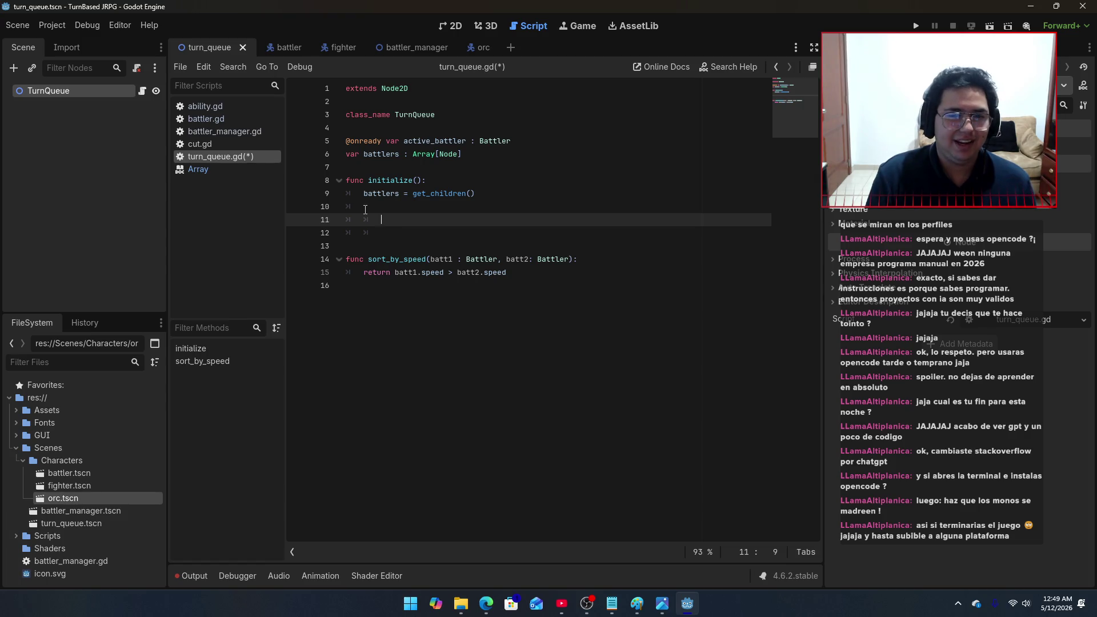
key("Up")
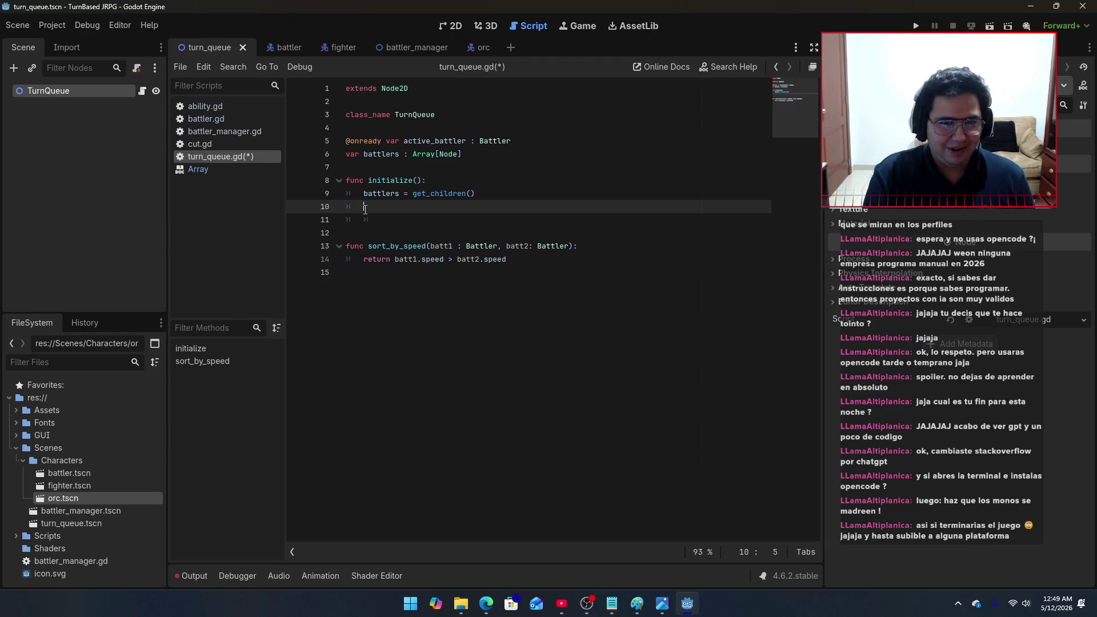
Start a battlers.sort_custom call, passing Callable(self, sort_by_speed) as the argument
type("battlers.")
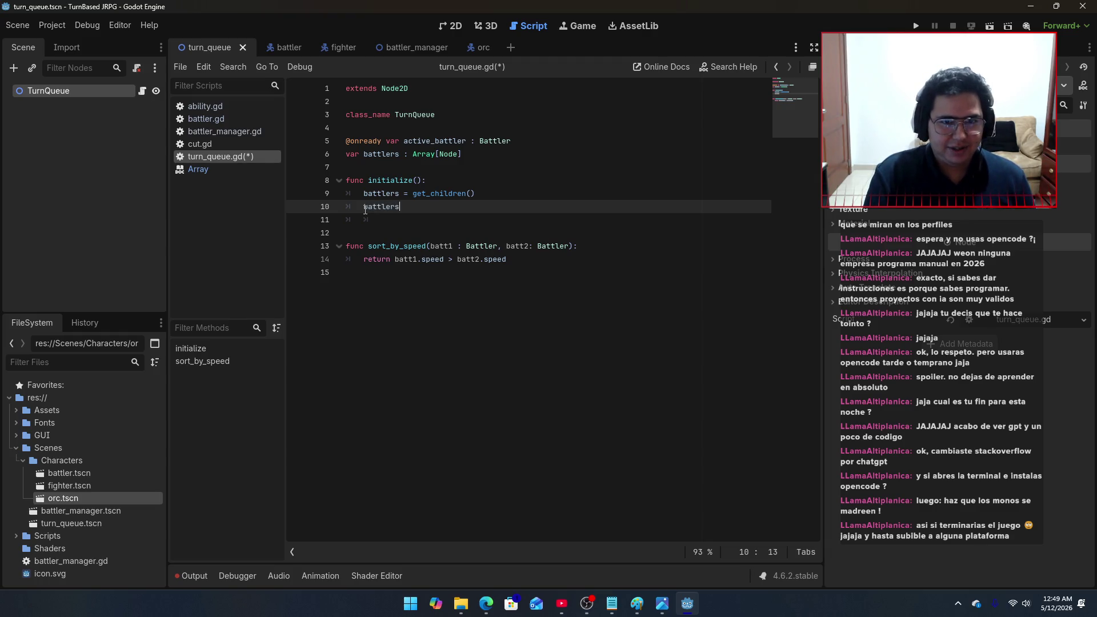
type("sort")
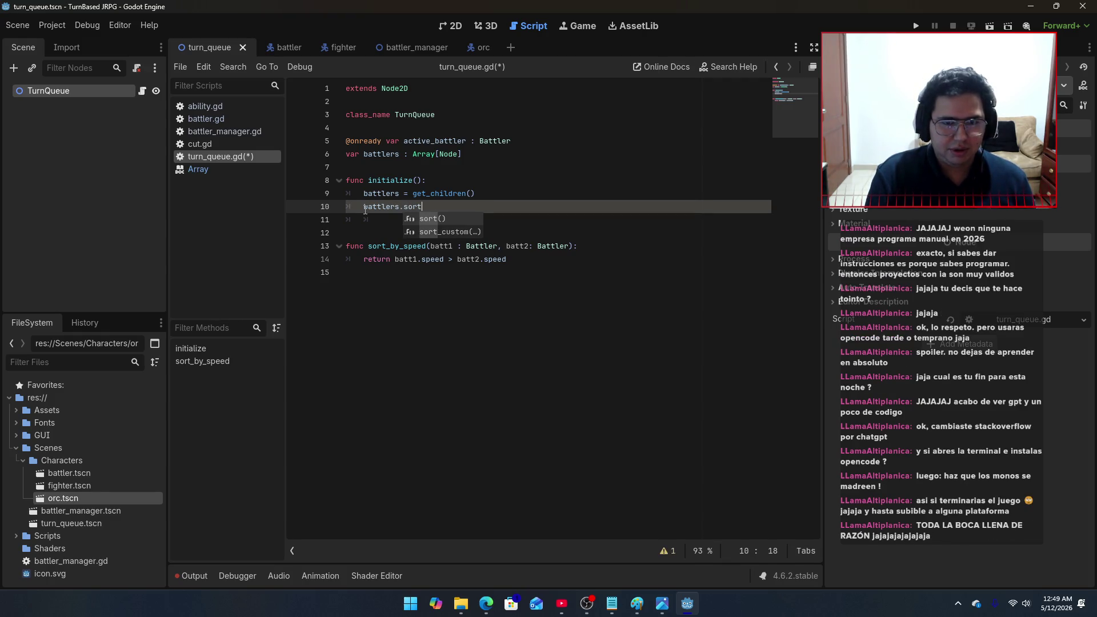
key("Down")
key("Return")
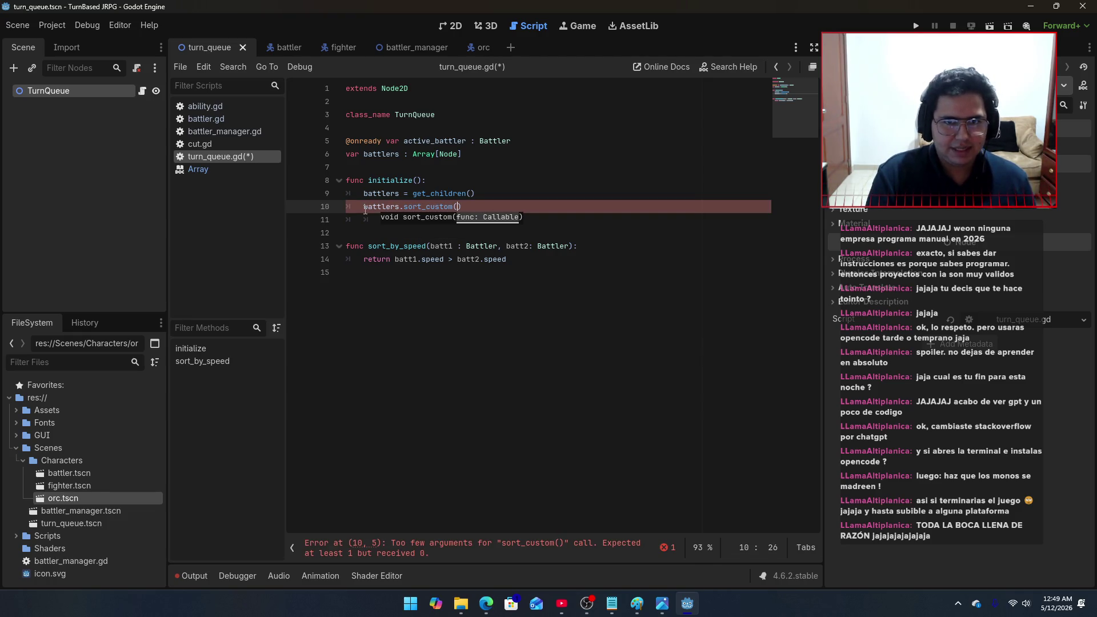
type("Callable")
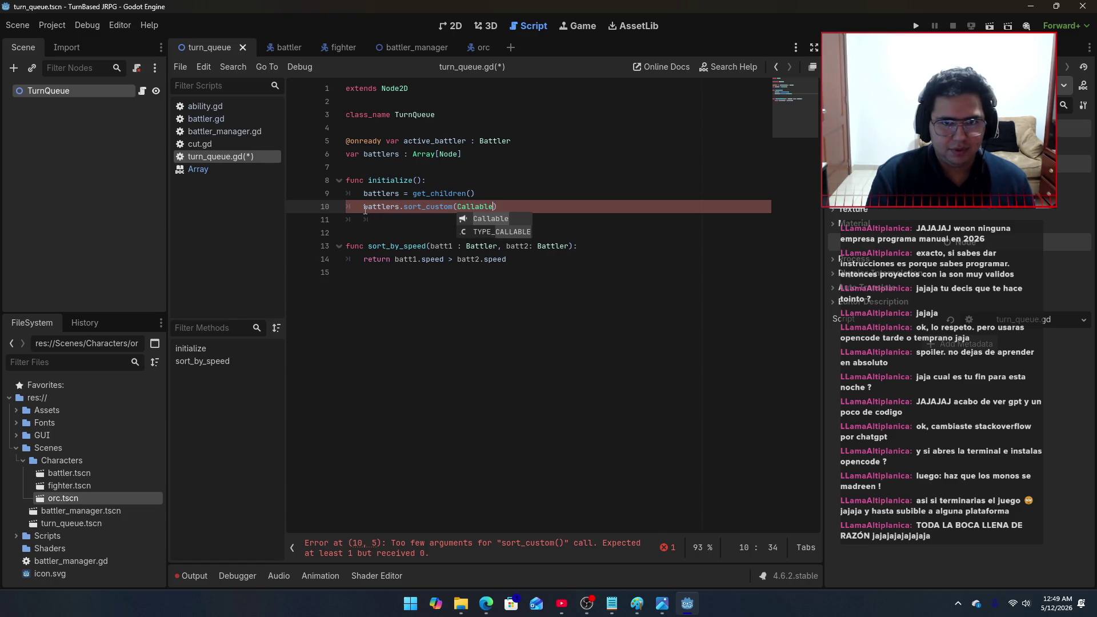
key("Escape")
type("(self, sort")
key("Return")
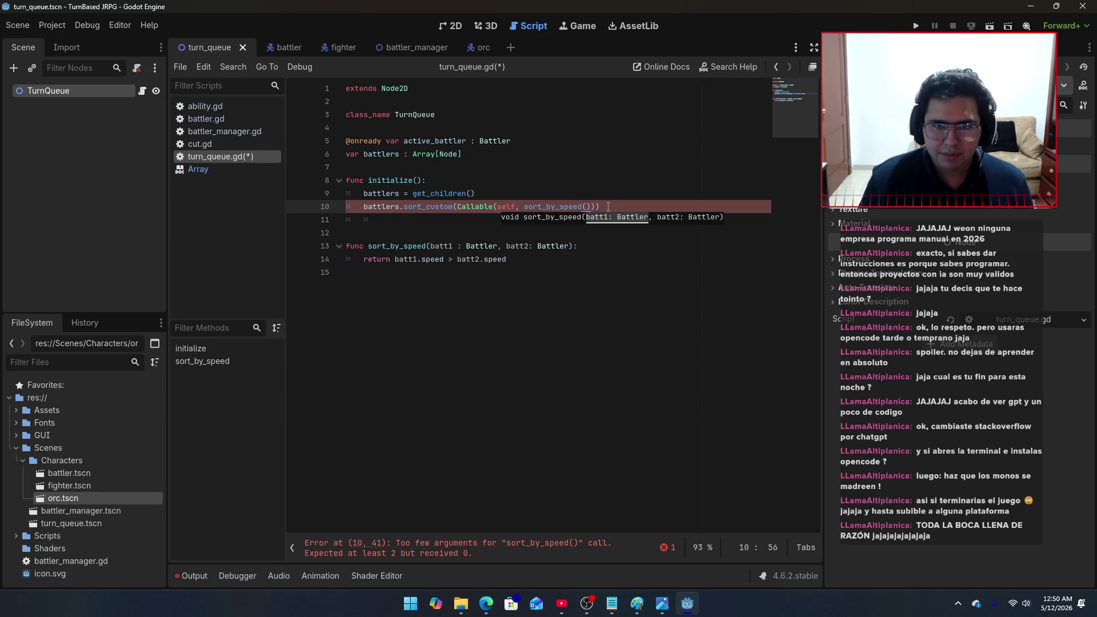
Replace the Callable wrapper with plain sort_by_speed, save turn_queue.gd, and show the Array sort_custom docs
left_click_drag(608, 207, 458, 208)
key("BackSpace")
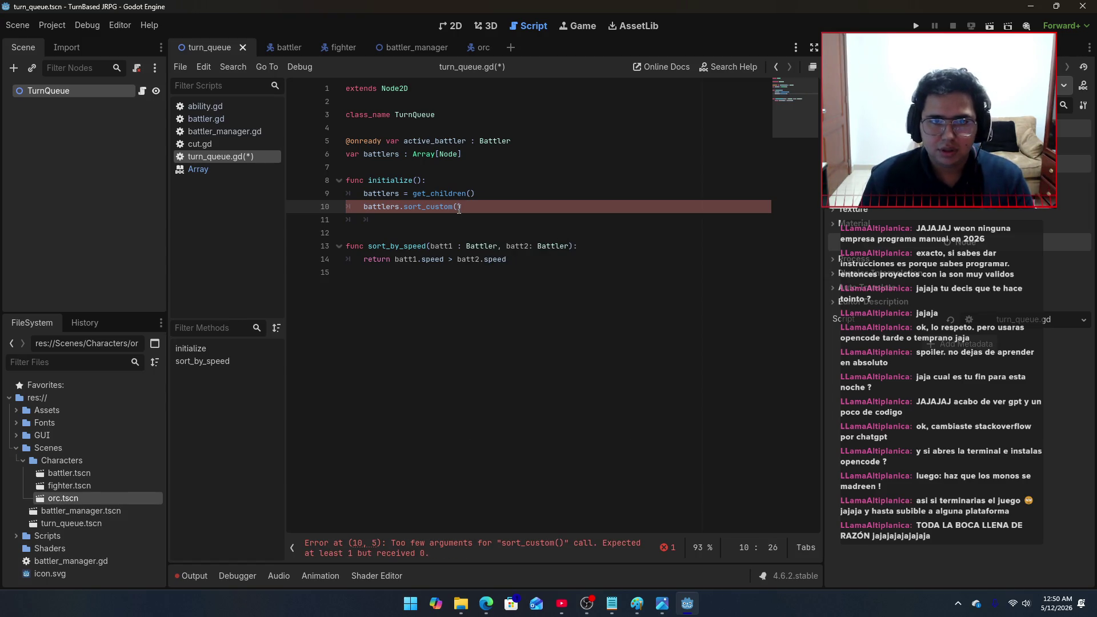
type("sort")
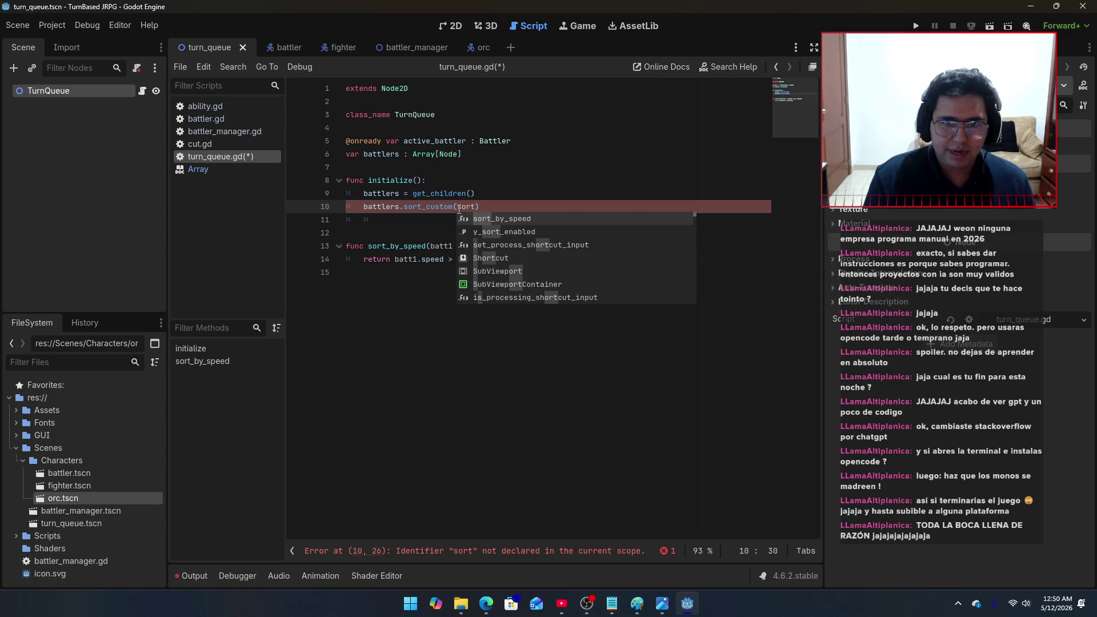
key("Return")
key("ctrl+s")
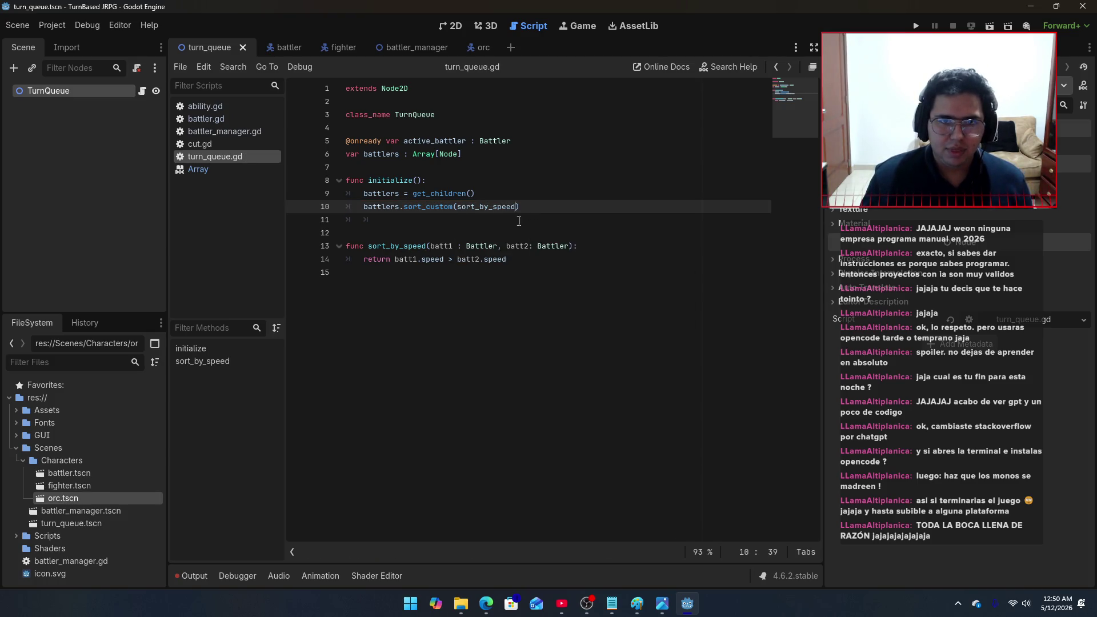
left_click(215, 171)
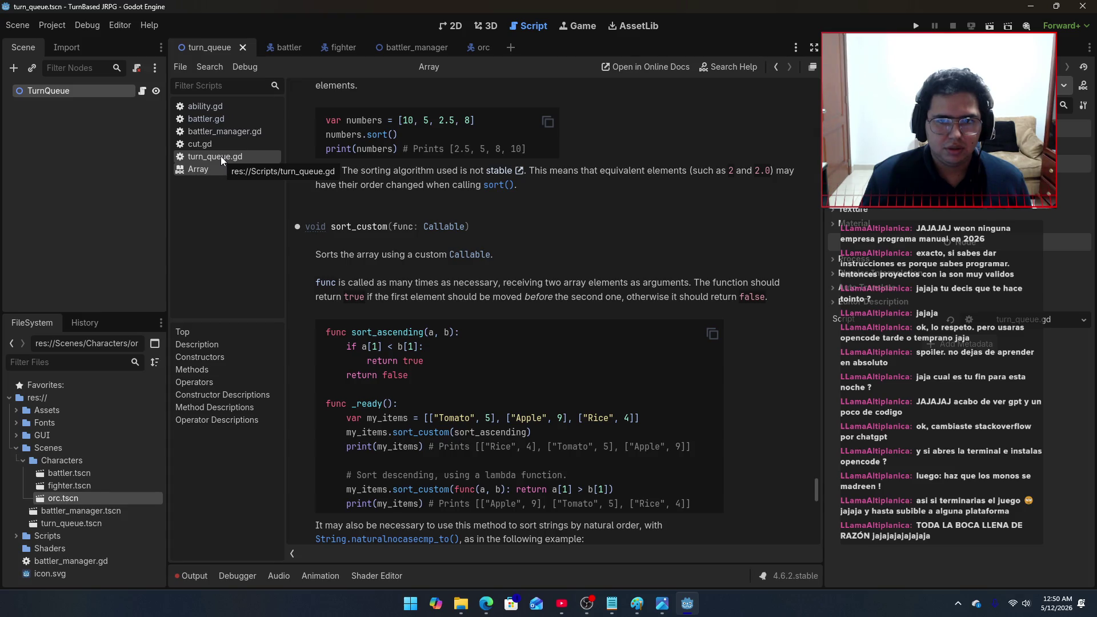
In turn_queue.gd, change '>' to '<' on line 14 so sort_by_speed sorts ascending
left_click(220, 156)
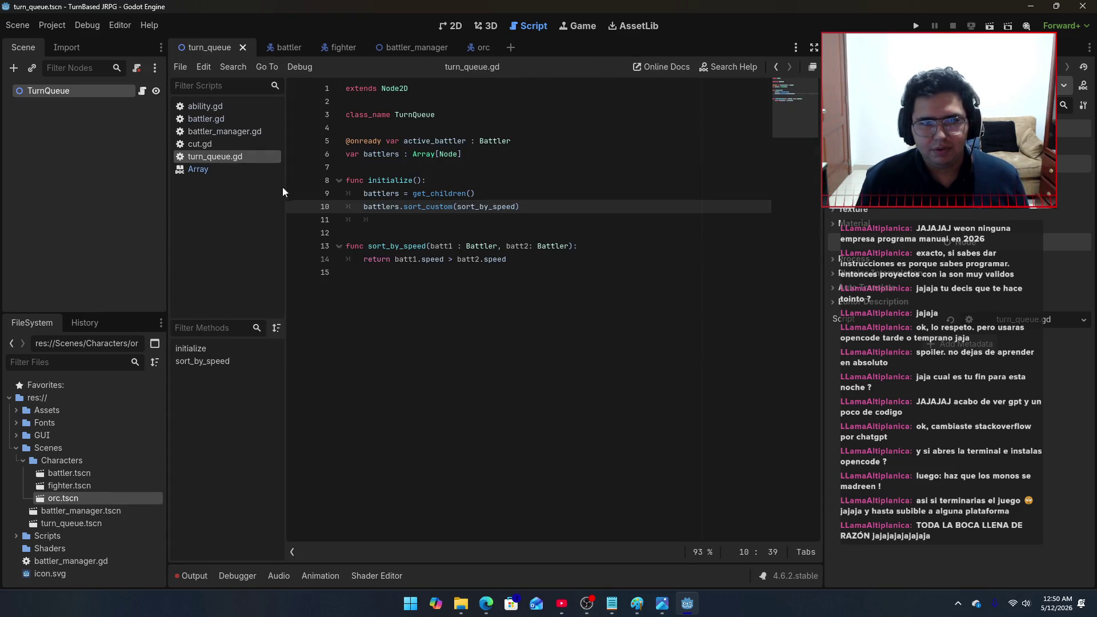
left_click(452, 260)
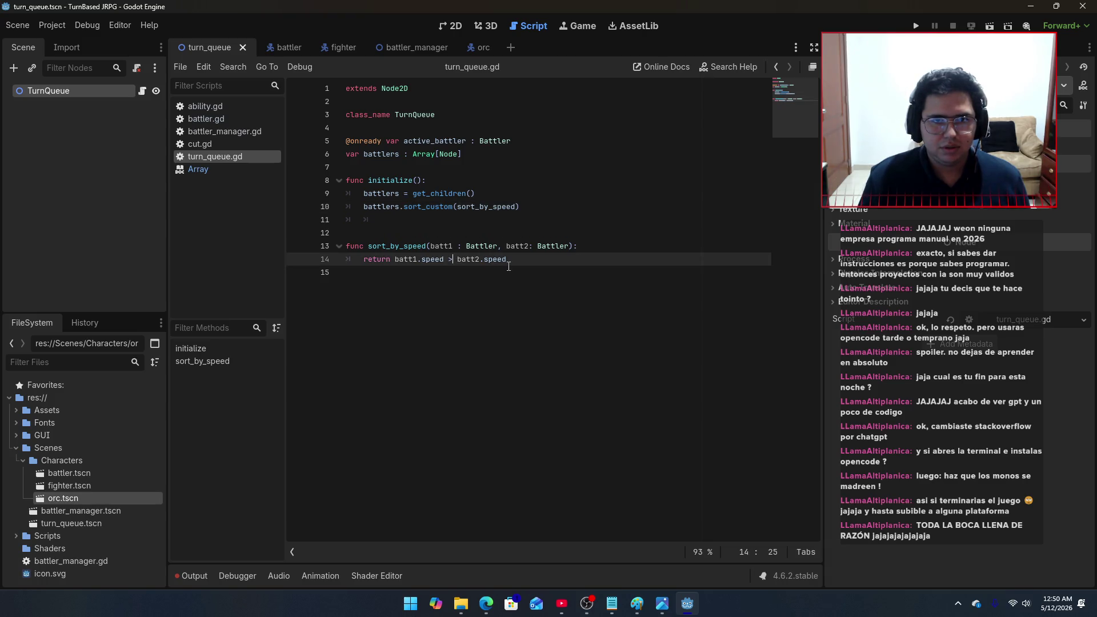
key("BackSpace")
type("<")
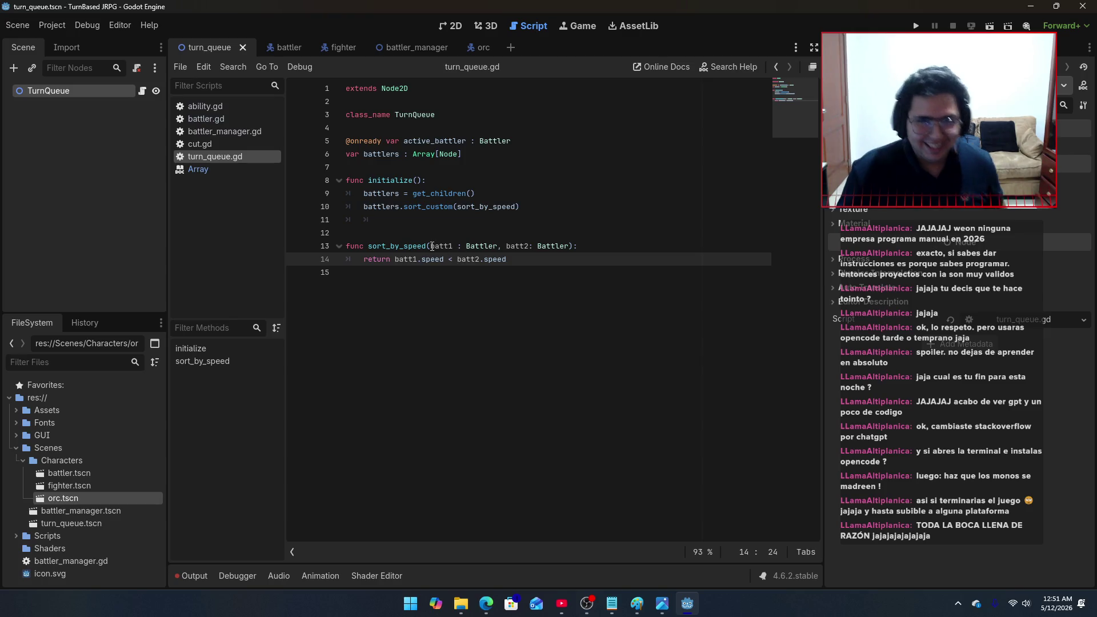
left_click(430, 246)
left_click(452, 260)
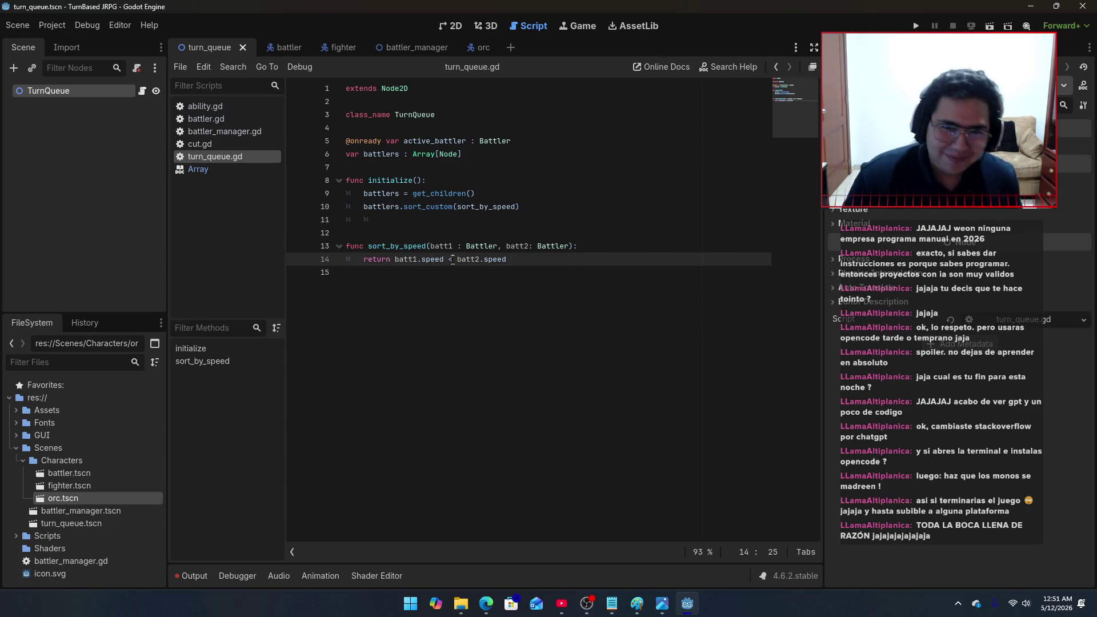
left_click(474, 247)
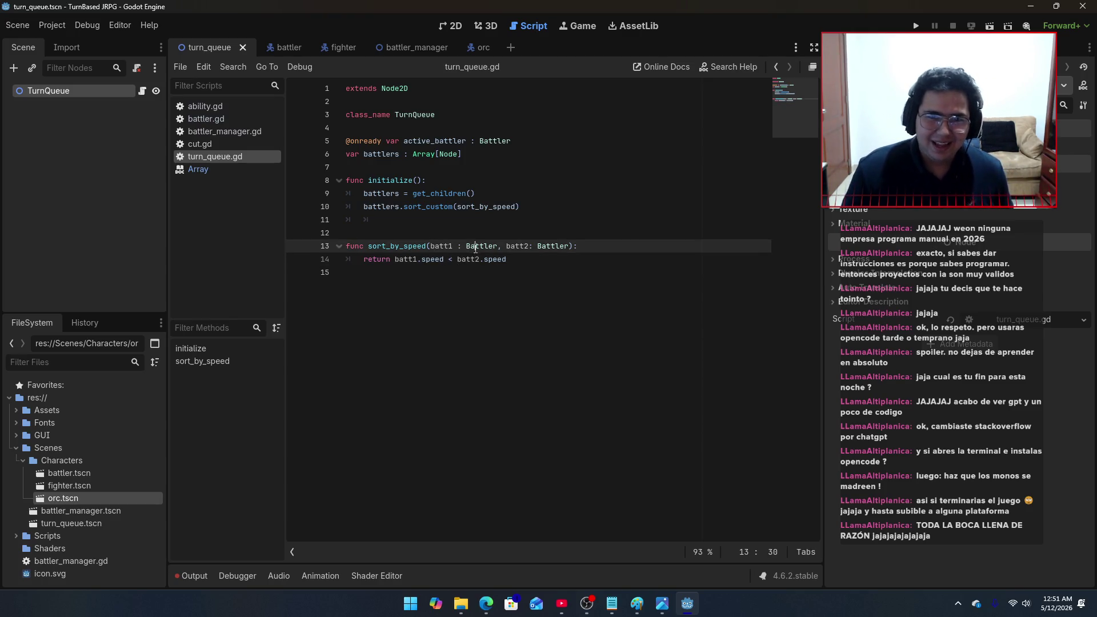
left_click(451, 260)
left_click(432, 248)
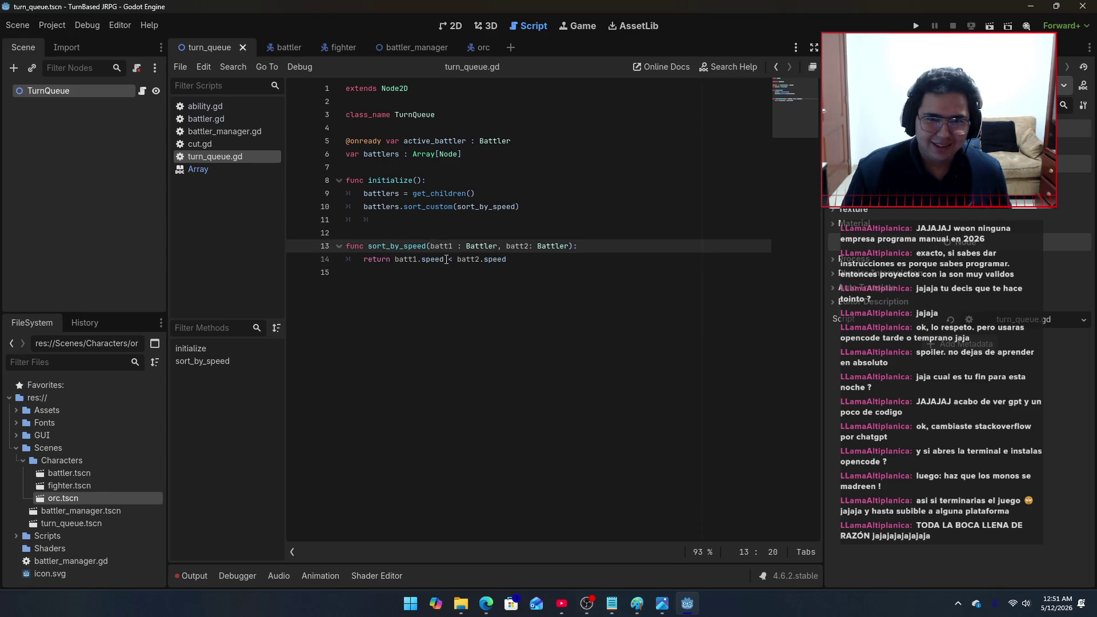
left_click(449, 260)
left_click(478, 247)
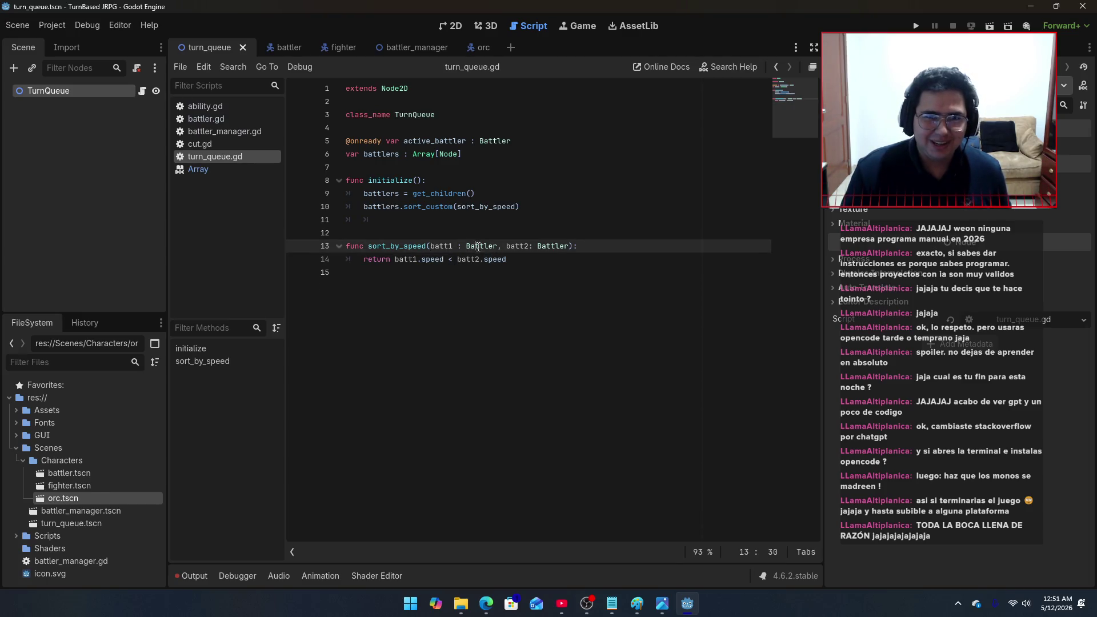
left_click(457, 260)
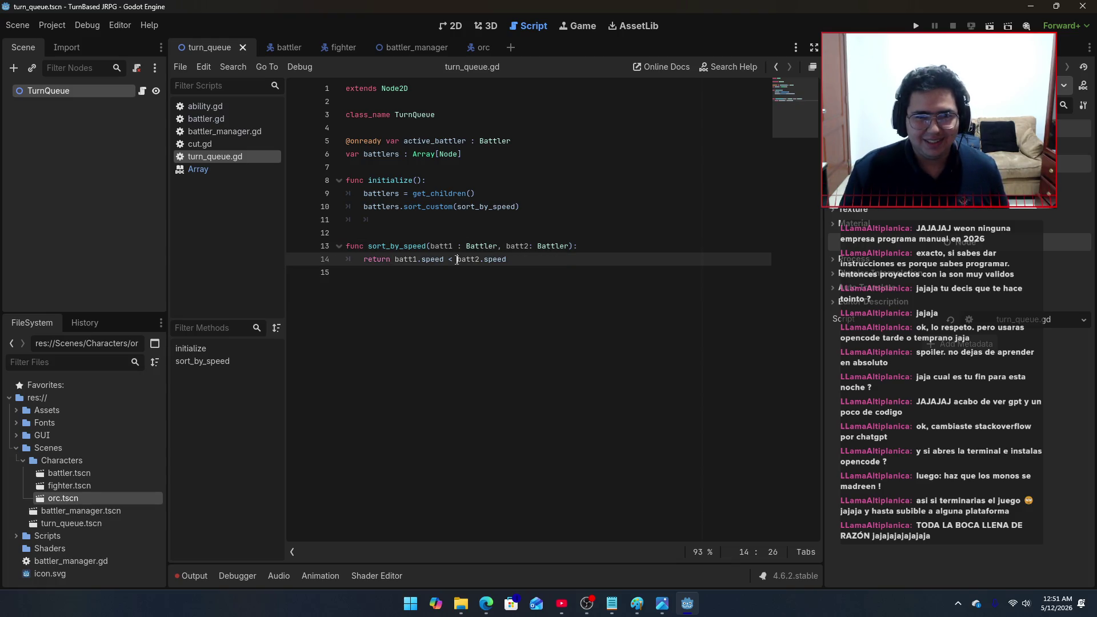
left_click(431, 247)
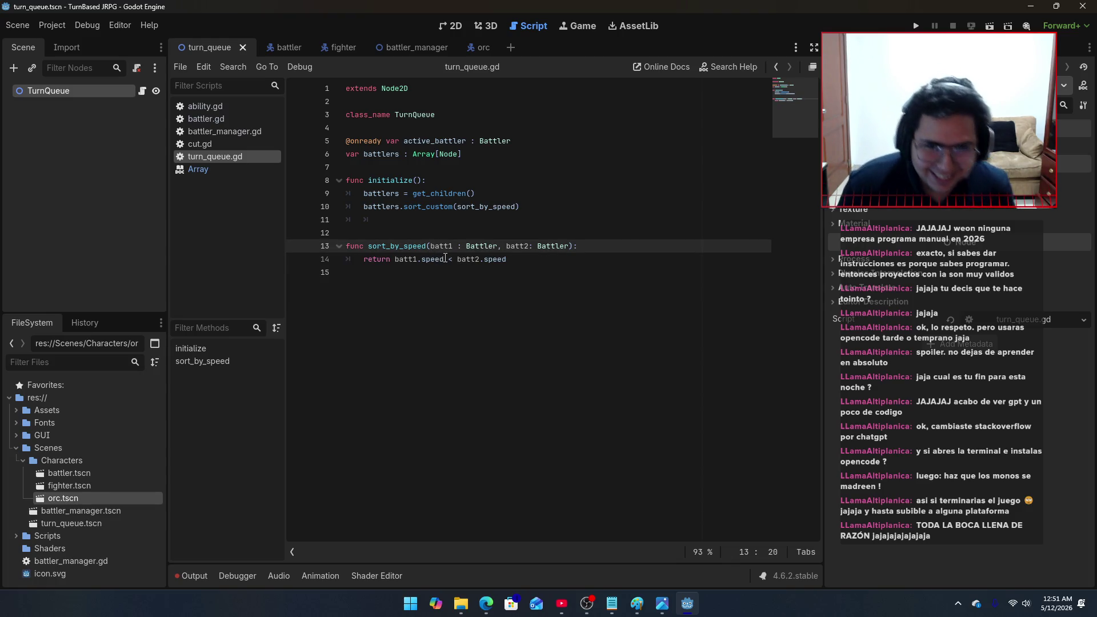
double_click(450, 260)
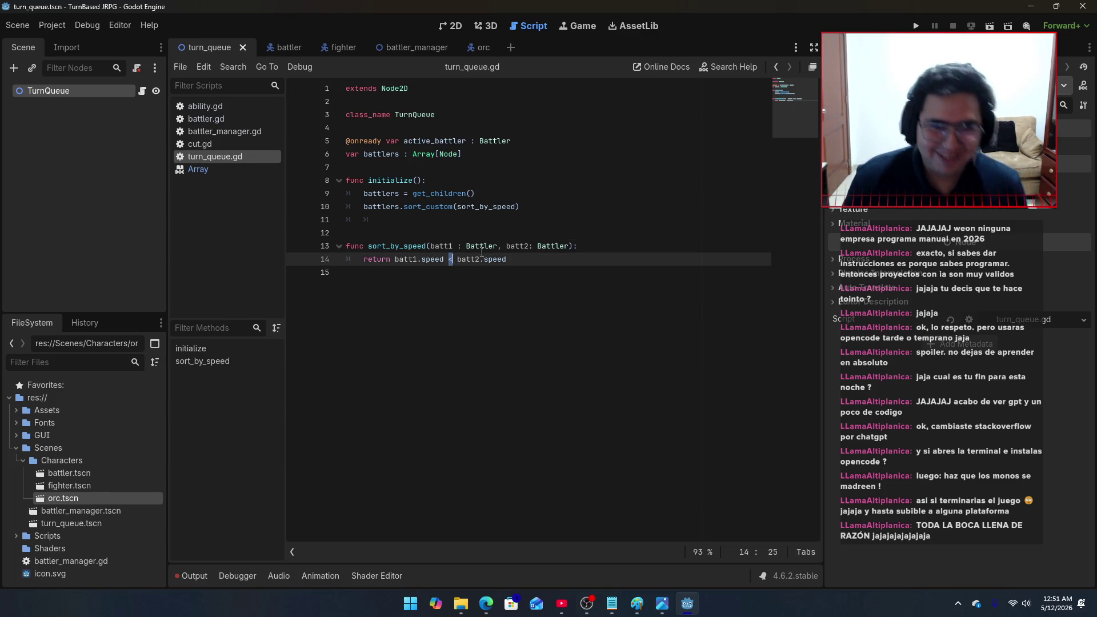
left_click(482, 251)
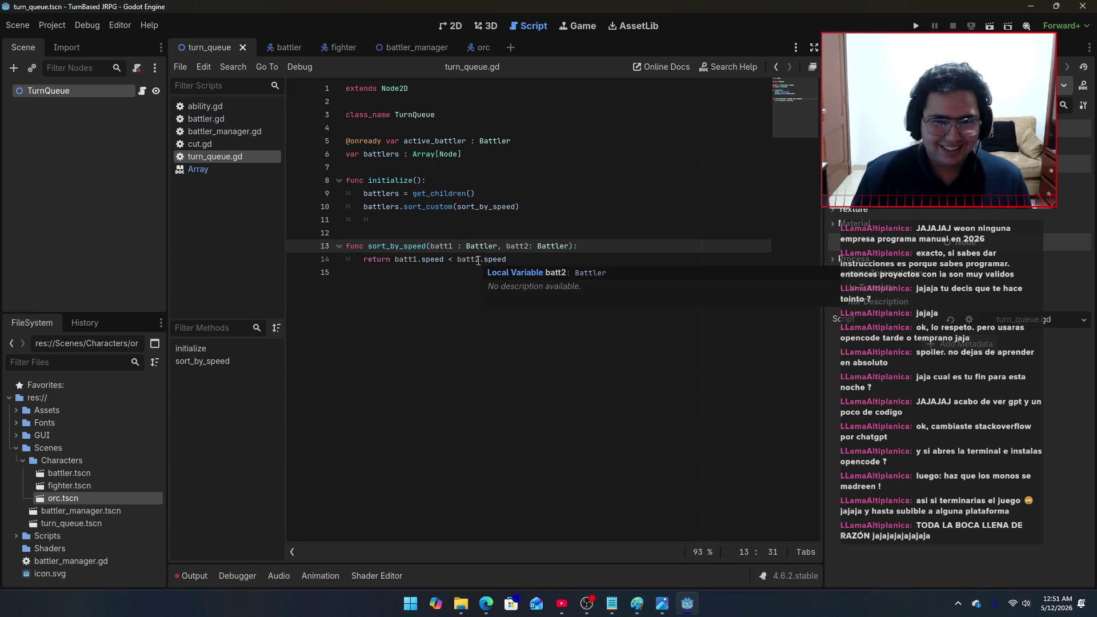
key("alt+Left")
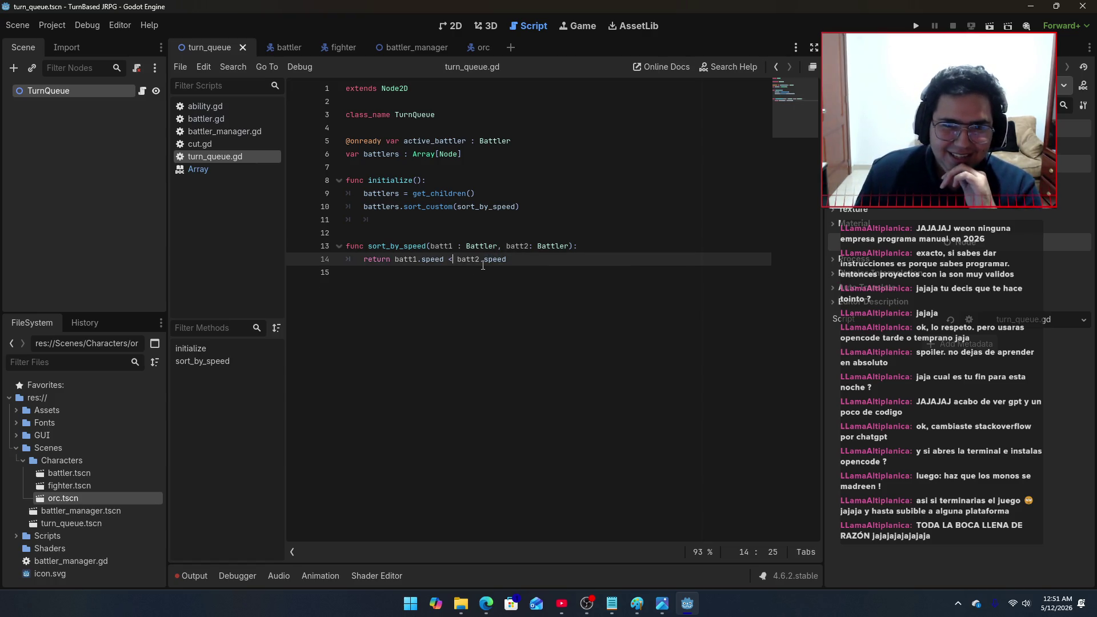
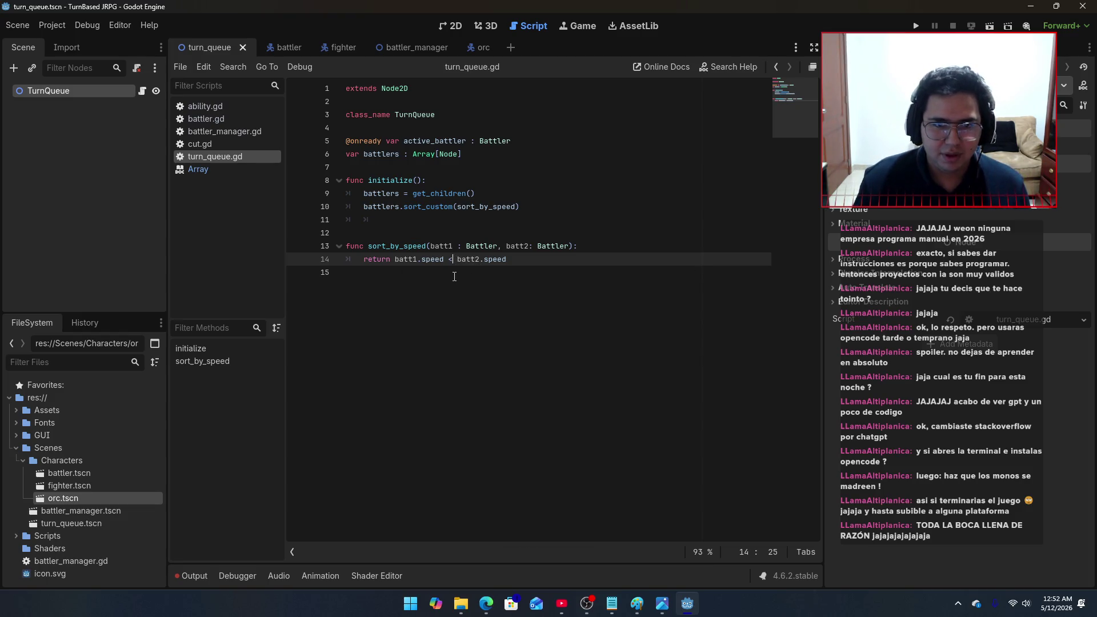
Look up sort_custom in the Array reference and compare it with the turn_queue.gd code
left_click(205, 168)
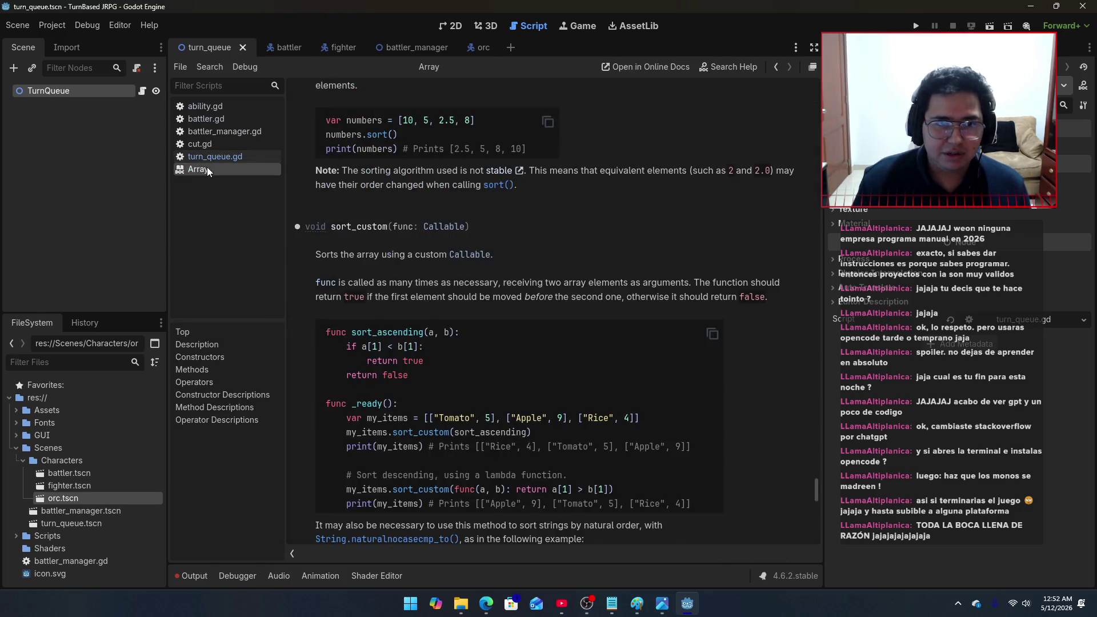
left_click(217, 160)
left_click(218, 164)
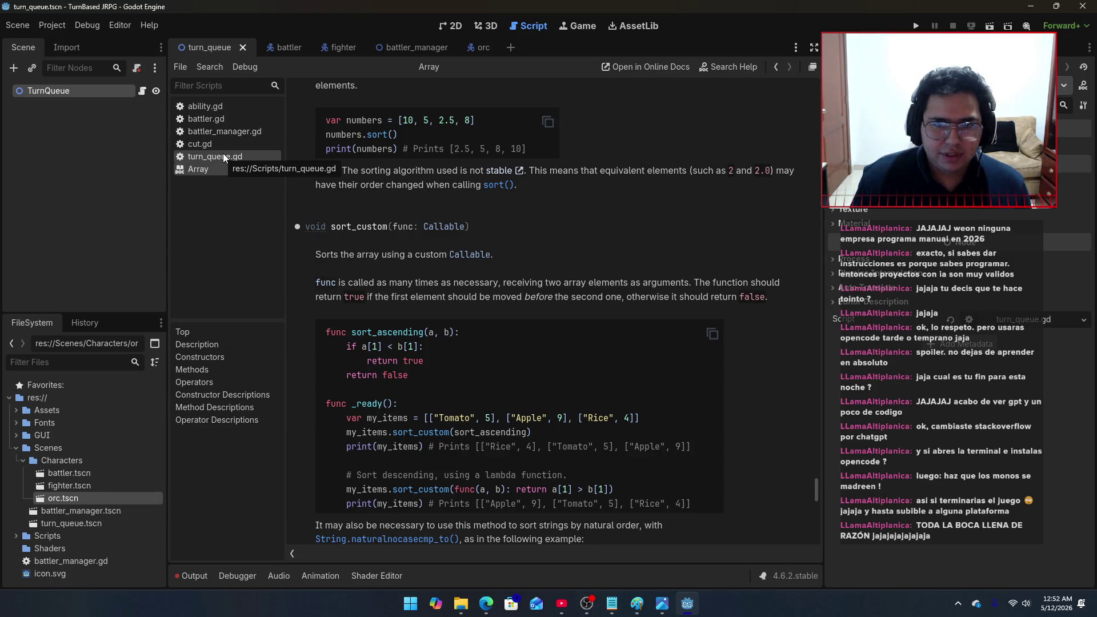
left_click(224, 157)
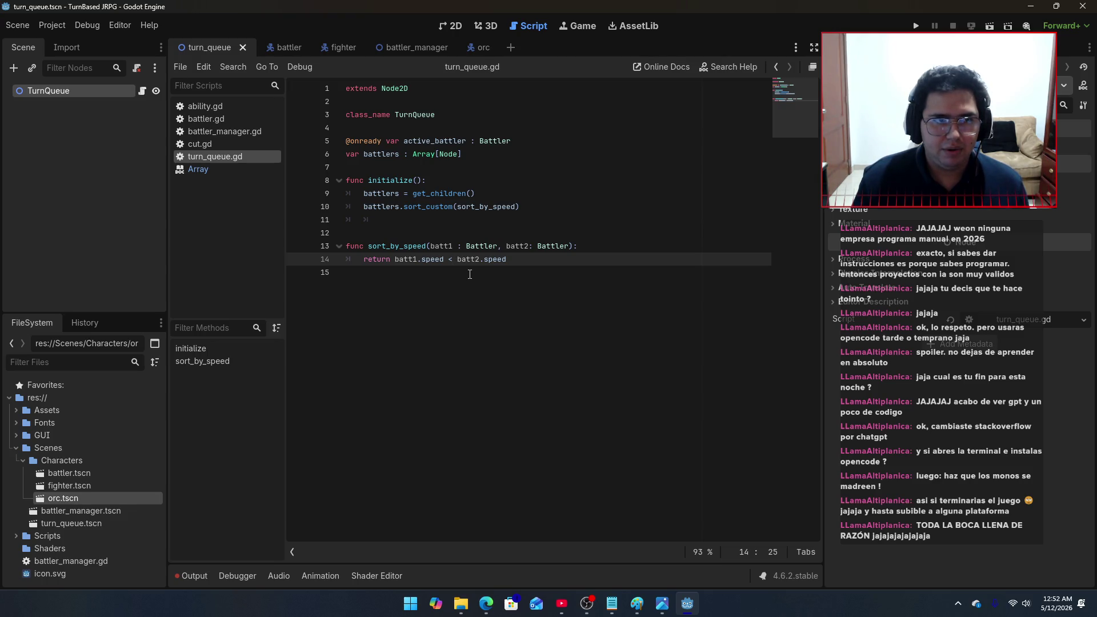
Add a test 'battlers.rise' line after the sort_custom call, remove it, and save the script
left_click(528, 207)
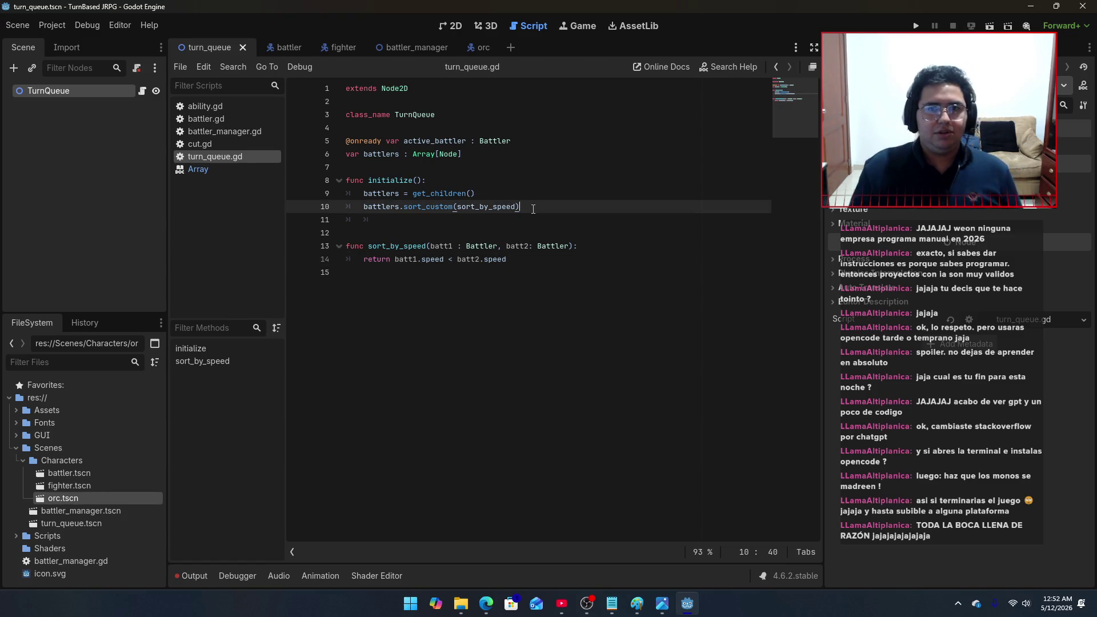
key("Return")
type("battlers.")
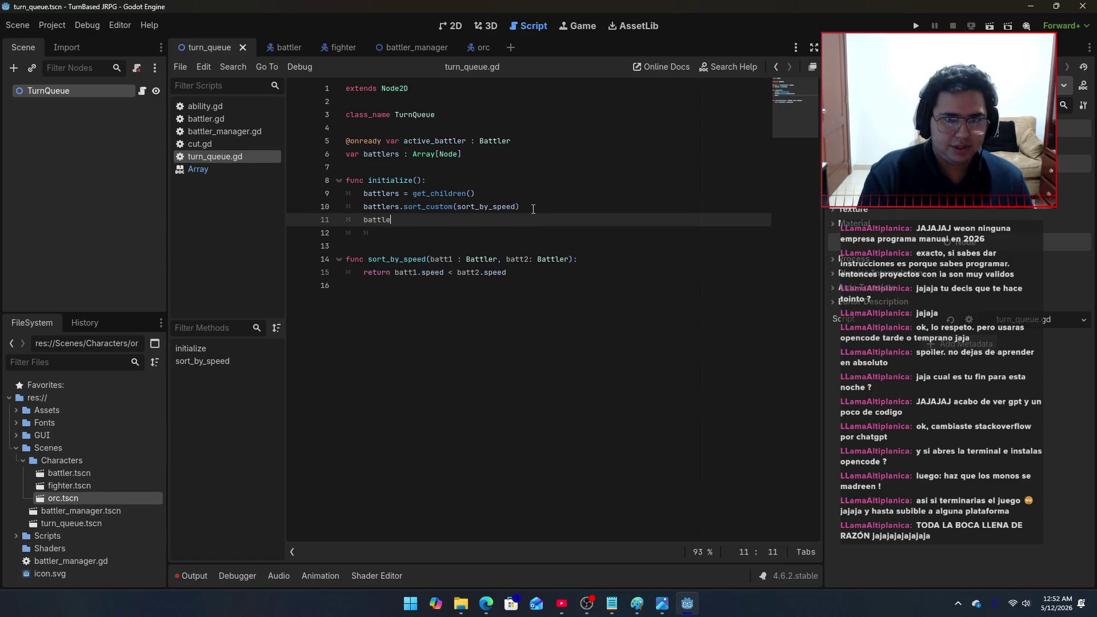
type("rise")
key("BackSpace")
key("BackSpace")
key("BackSpace")
key("ctrl+s")
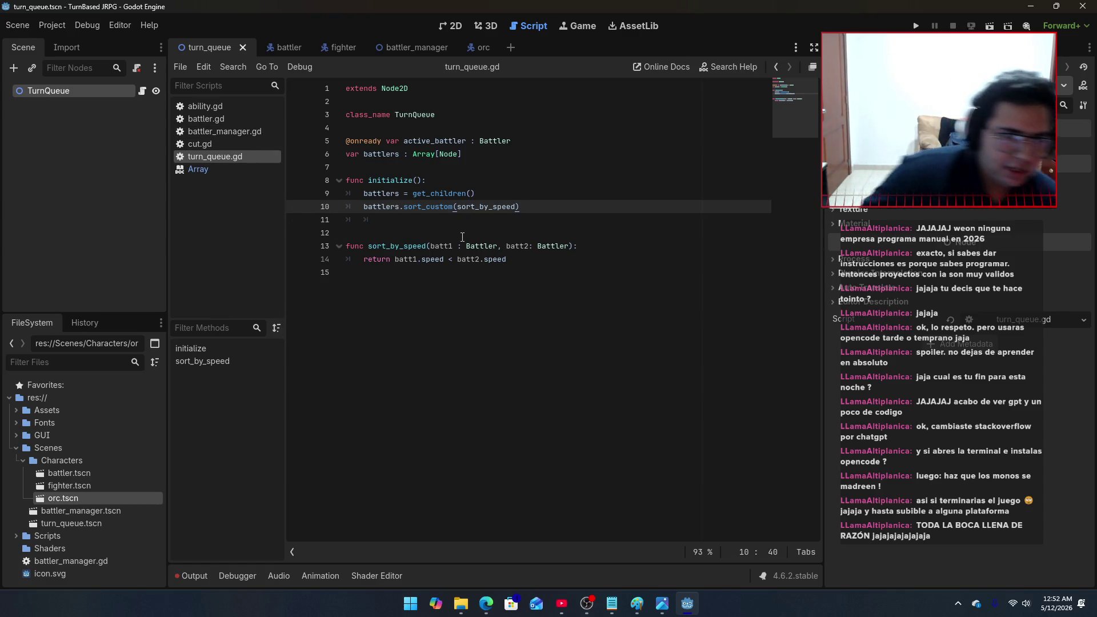
Check the comparison operator on line 14, then reopen the Array reference for sort_custom
left_click(517, 261)
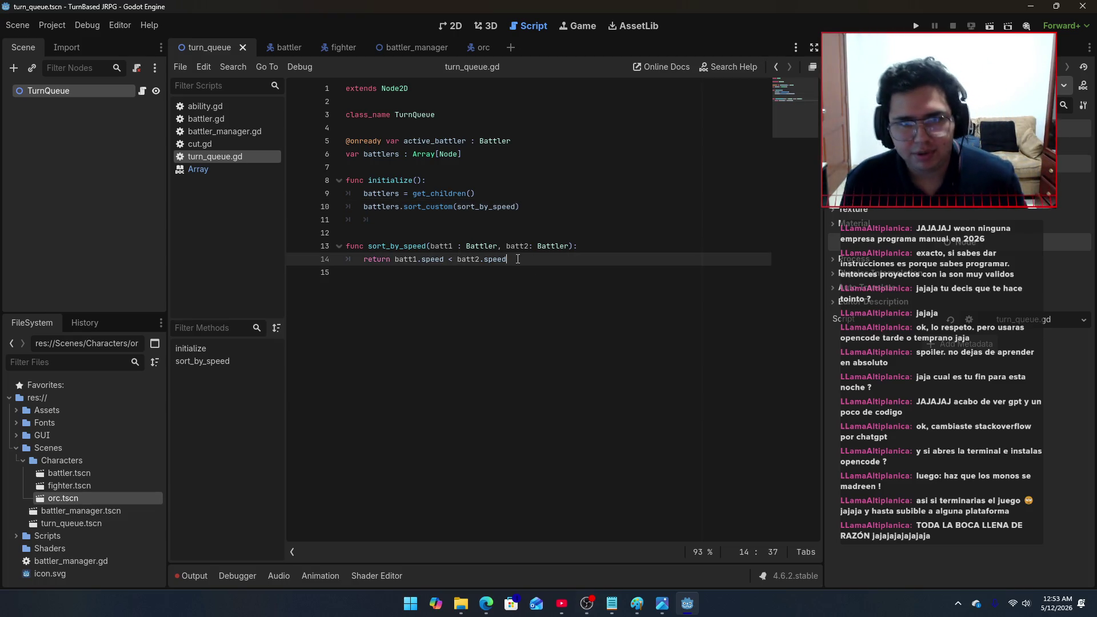
left_click(453, 258)
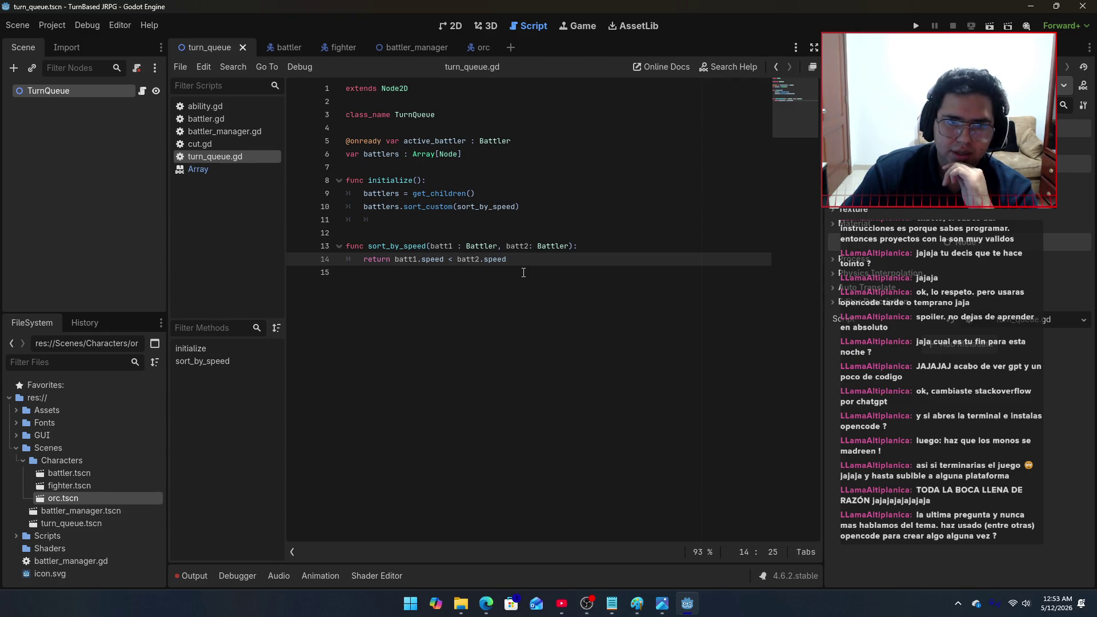
left_click(209, 169)
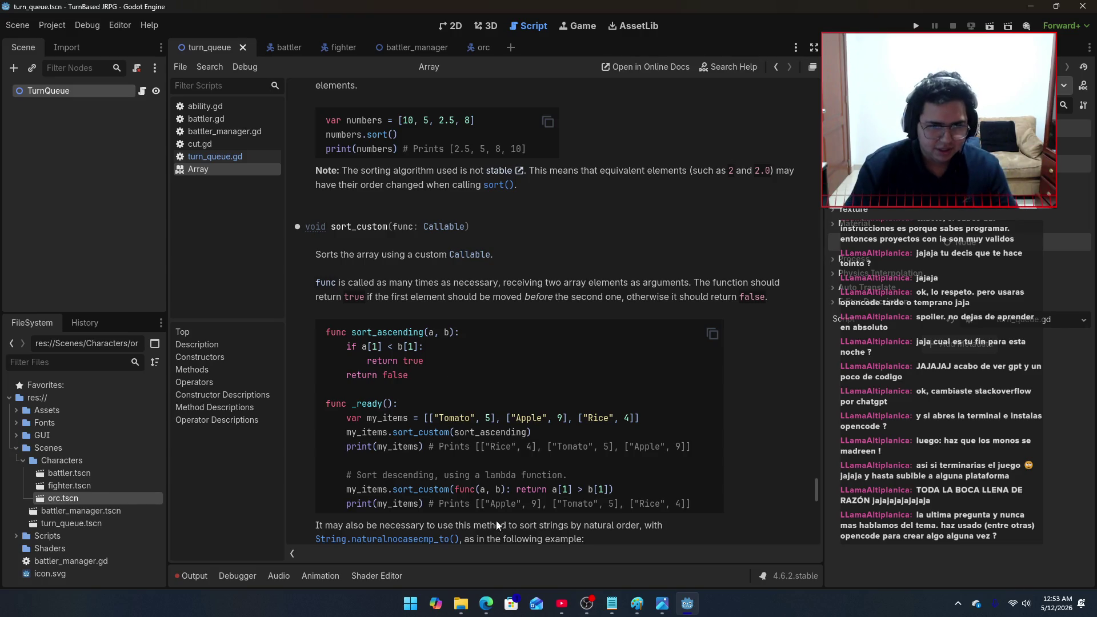
mouse_move(496, 607)
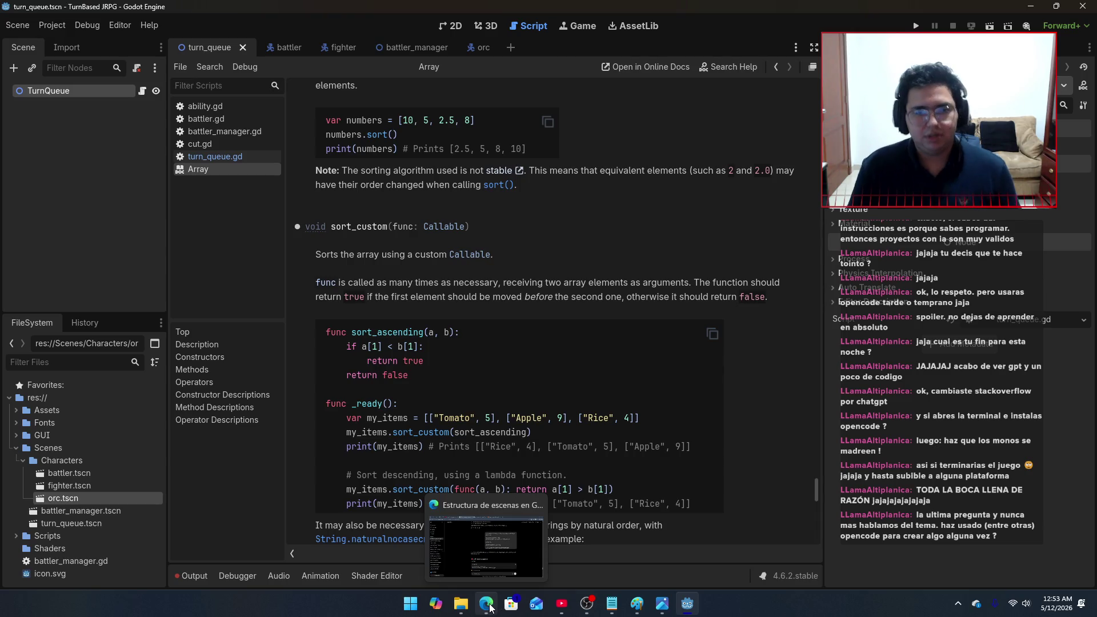
left_click(491, 607)
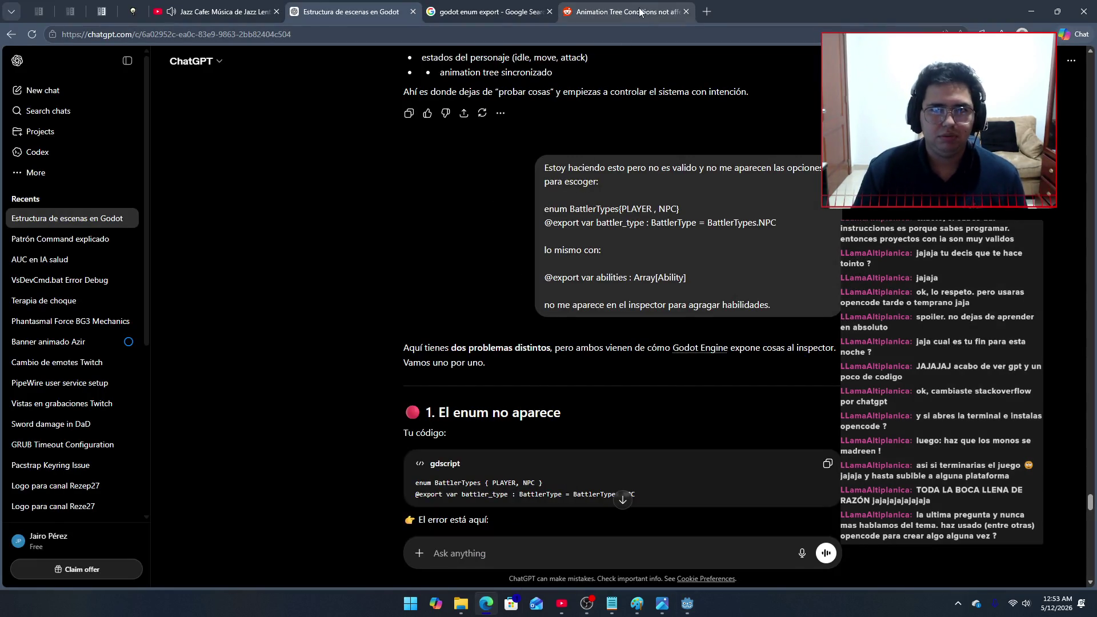
left_click(486, 12)
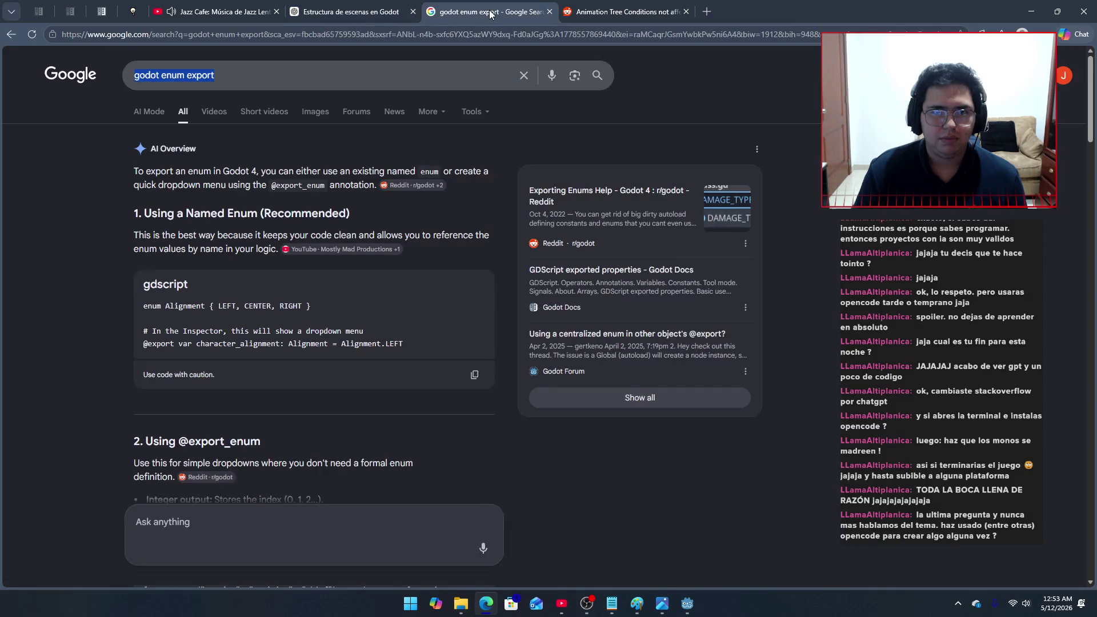
left_click(323, 11)
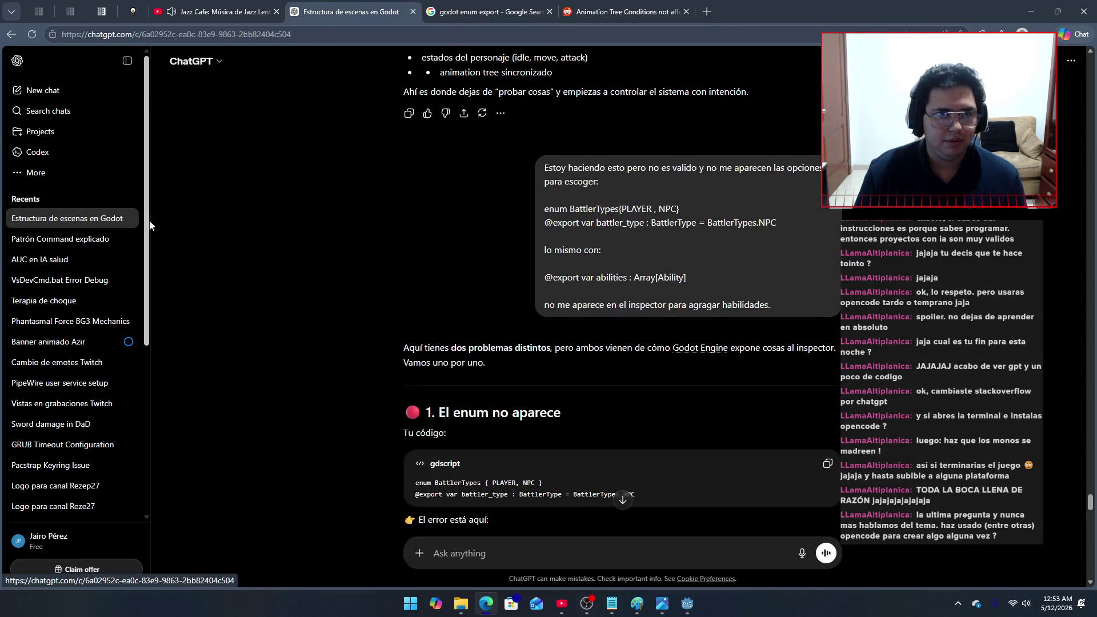
left_click_drag(148, 230, 148, 312)
scroll(150, 311, "down", 3)
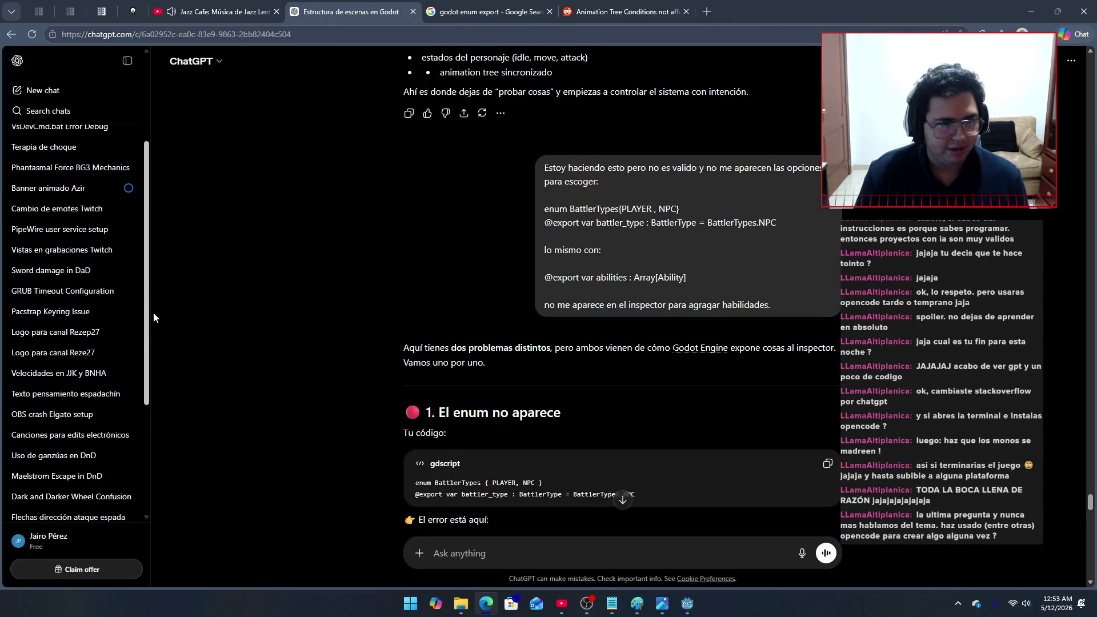
scroll(148, 277, "down", 4)
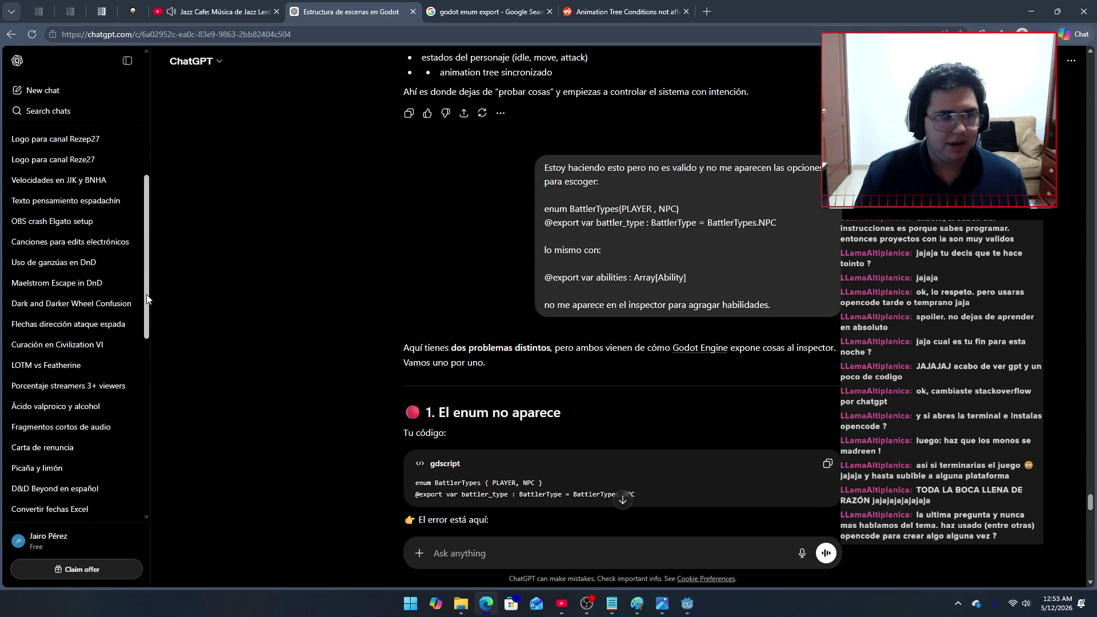
scroll(146, 295, "down", 2)
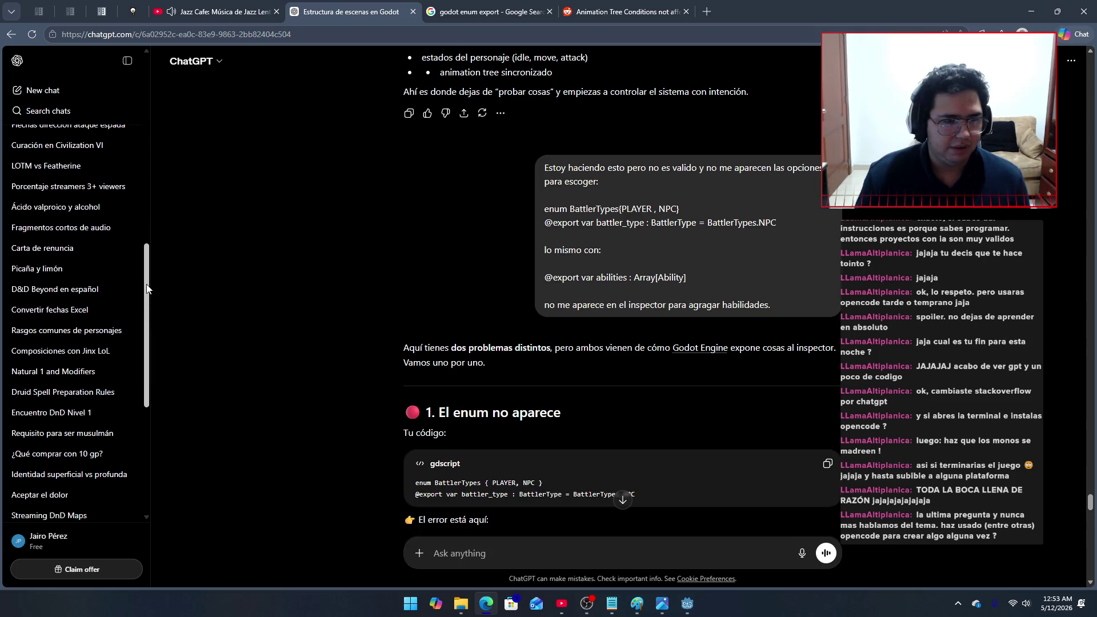
scroll(147, 274, "up", 2)
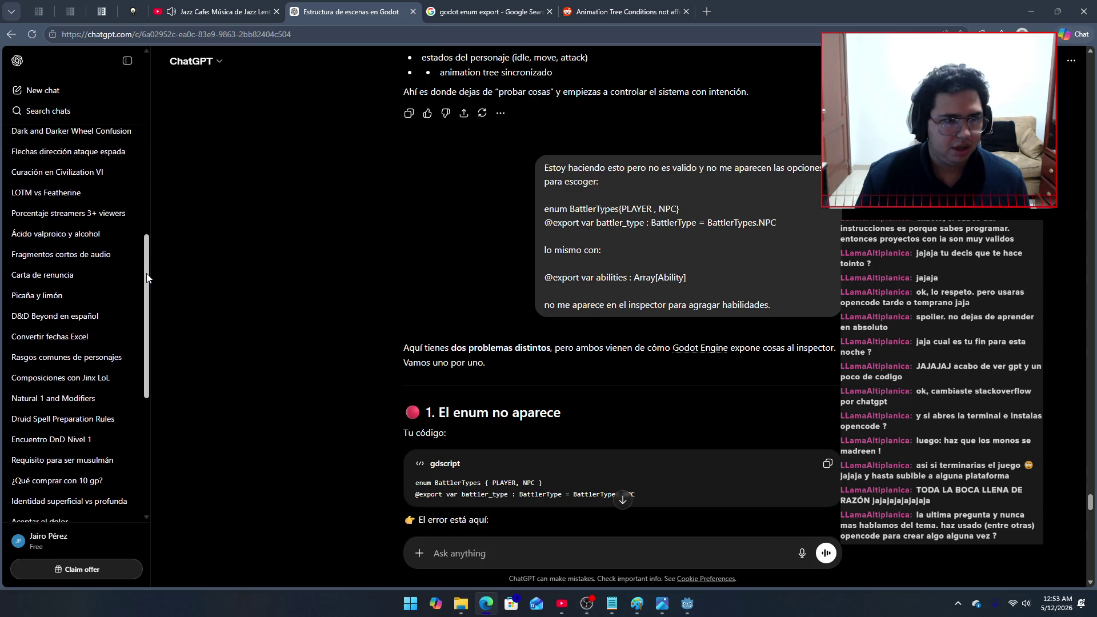
mouse_move(150, 248)
left_mouse_down()
mouse_move(157, 183)
mouse_move(148, 107)
left_mouse_up()
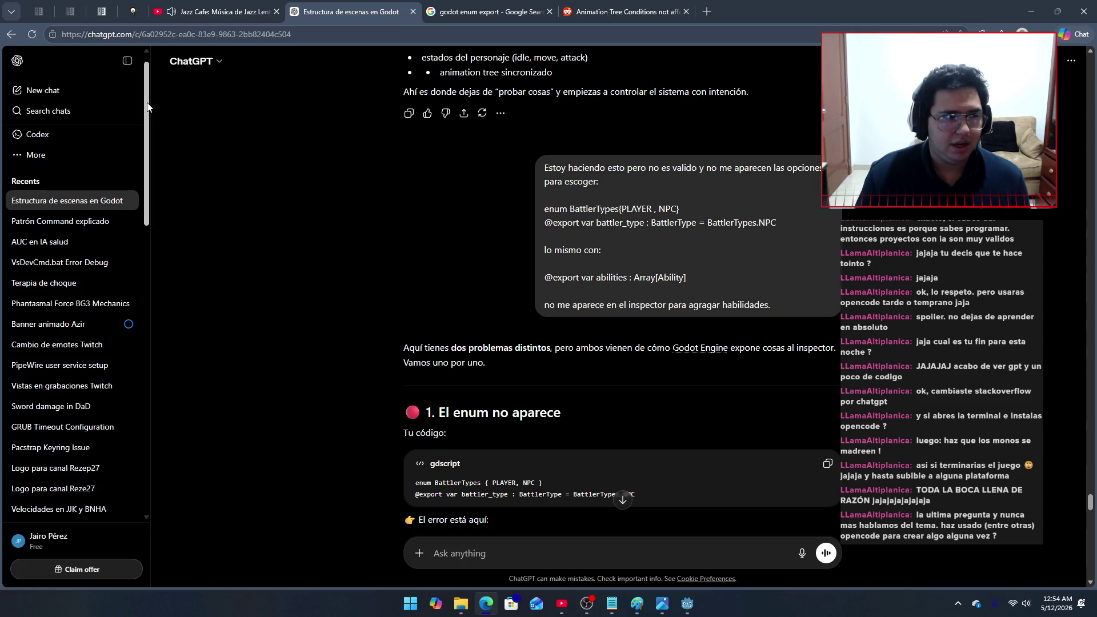
left_click_drag(147, 107, 147, 99)
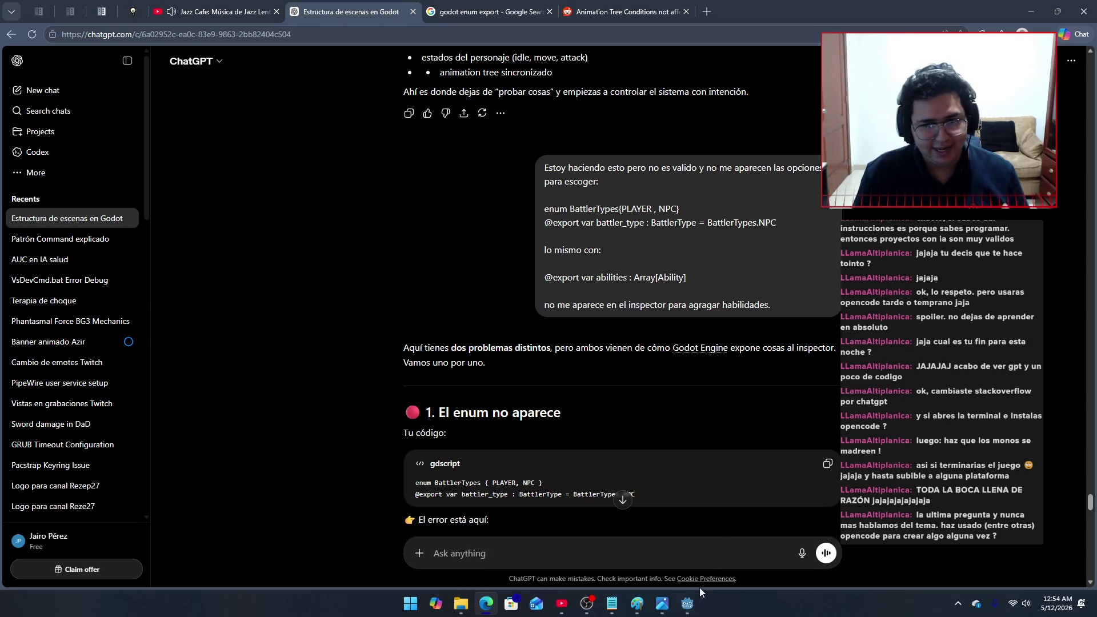
left_click(688, 603)
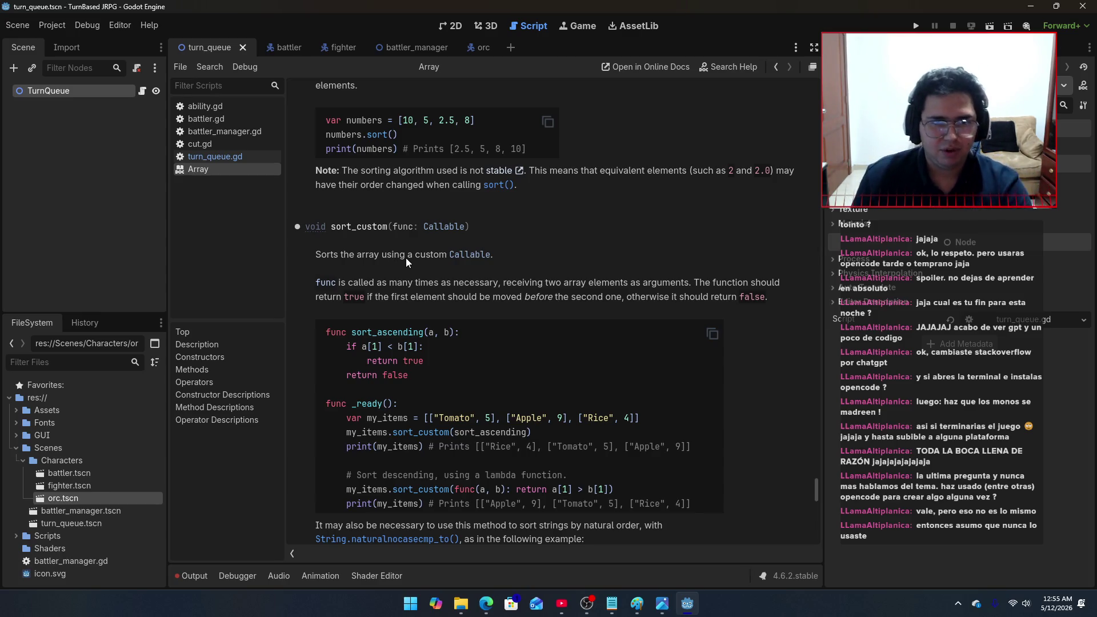
Leave the Array docs for turn_queue.gd, then bring the Paint sketch to the front
scroll(406, 255, "down", 1)
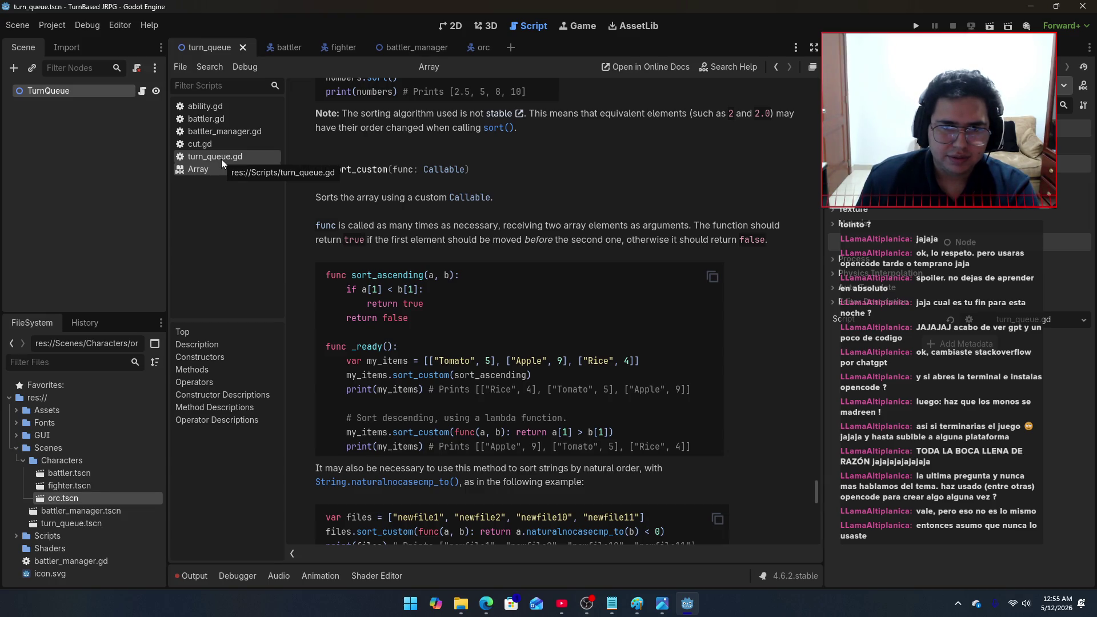
left_click(221, 159)
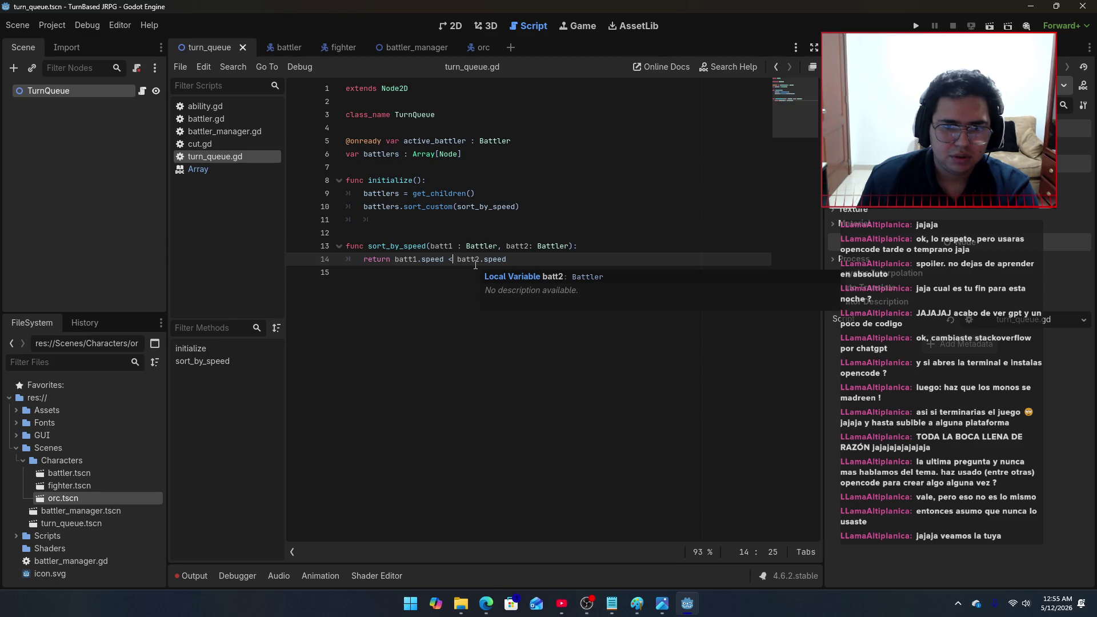
key("alt+Tab")
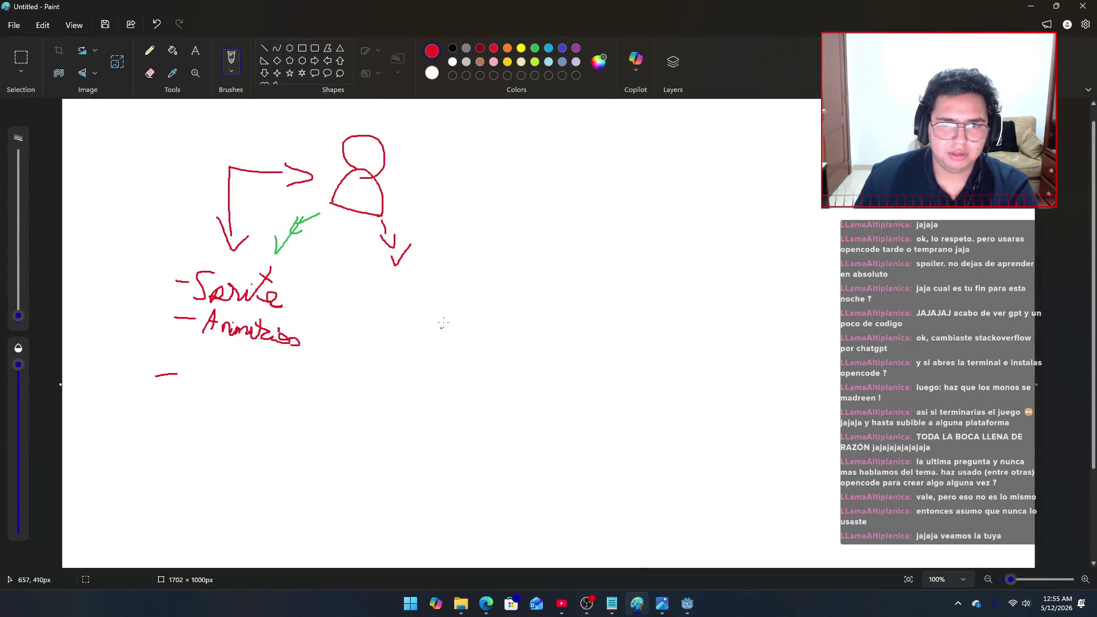
Sketch the numbers 1, 0, 2 and 7, a plus, a check mark and ordering arrows in red, then minimize Paint
left_click_drag(440, 296, 447, 325)
mouse_move(519, 296)
left_mouse_down()
mouse_move(519, 320)
mouse_move(538, 337)
left_mouse_up()
left_click_drag(449, 336, 503, 369)
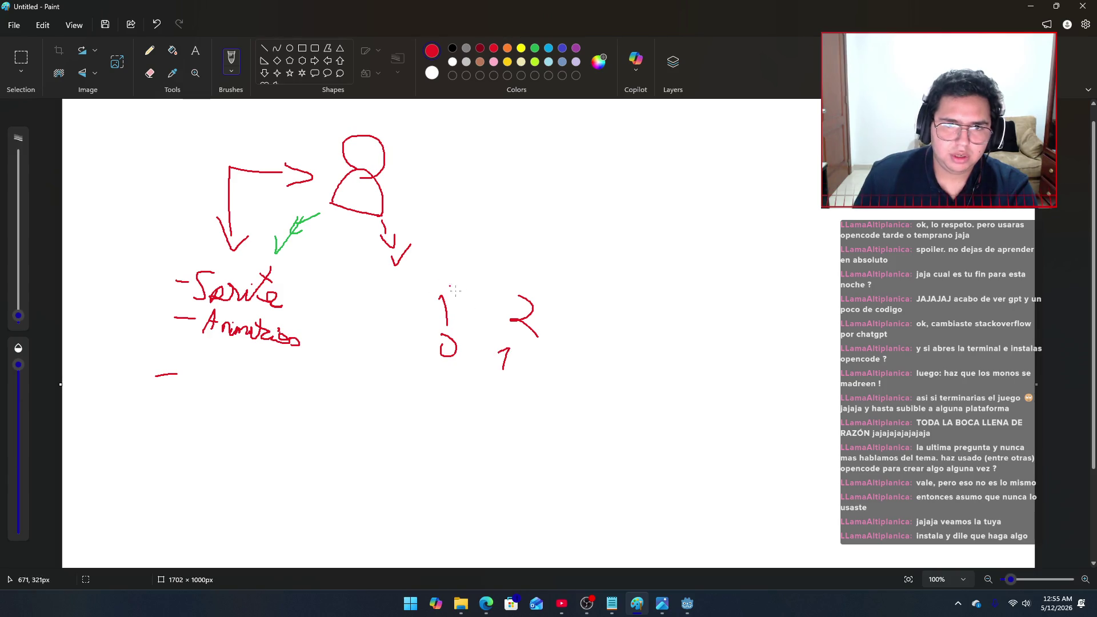
mouse_move(458, 218)
left_mouse_down()
mouse_move(478, 216)
mouse_move(470, 234)
mouse_move(522, 184)
left_mouse_up()
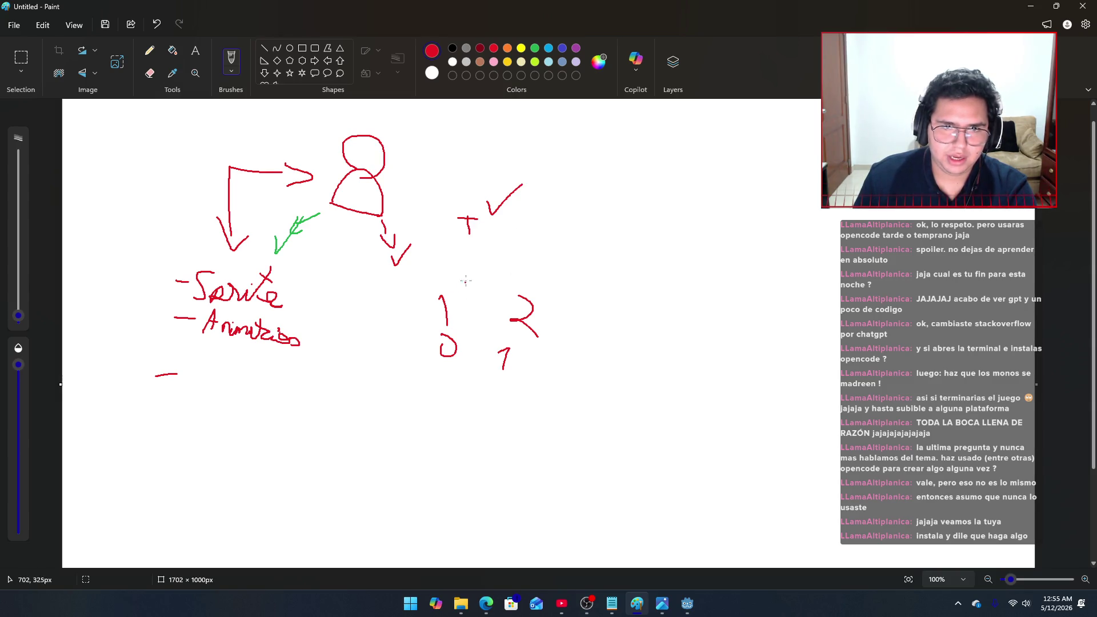
left_click_drag(449, 260, 455, 268)
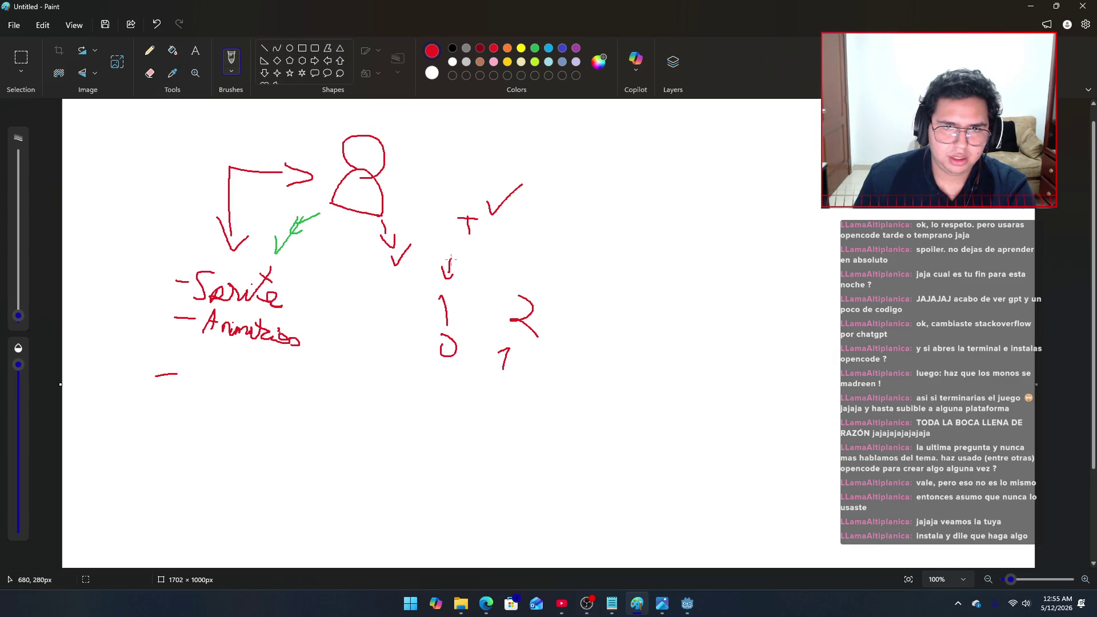
left_click_drag(495, 266, 503, 278)
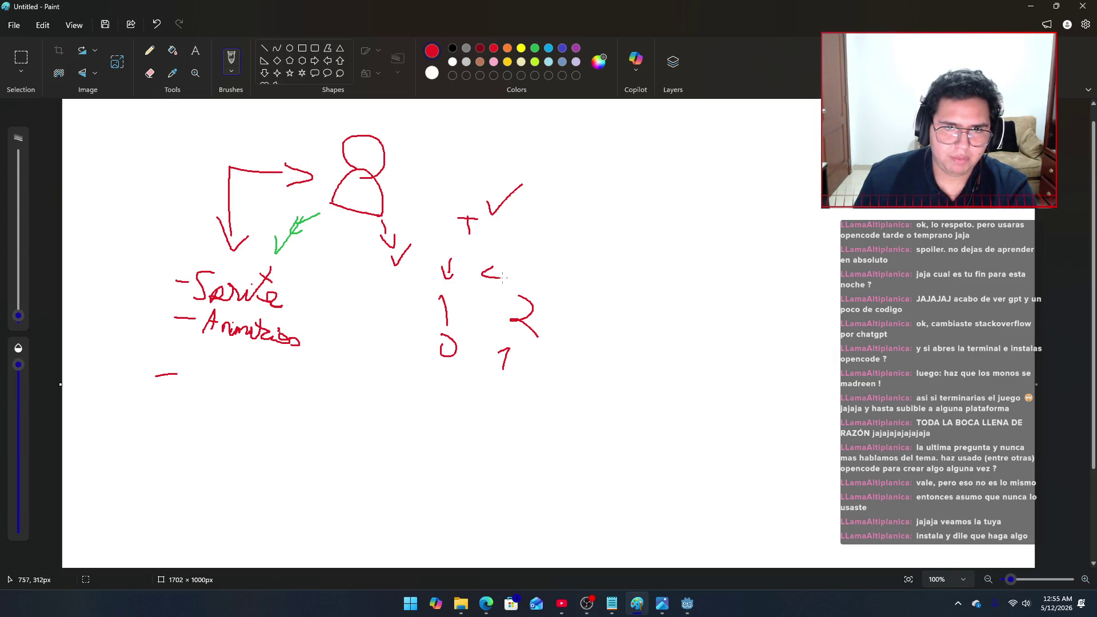
left_click(1032, 9)
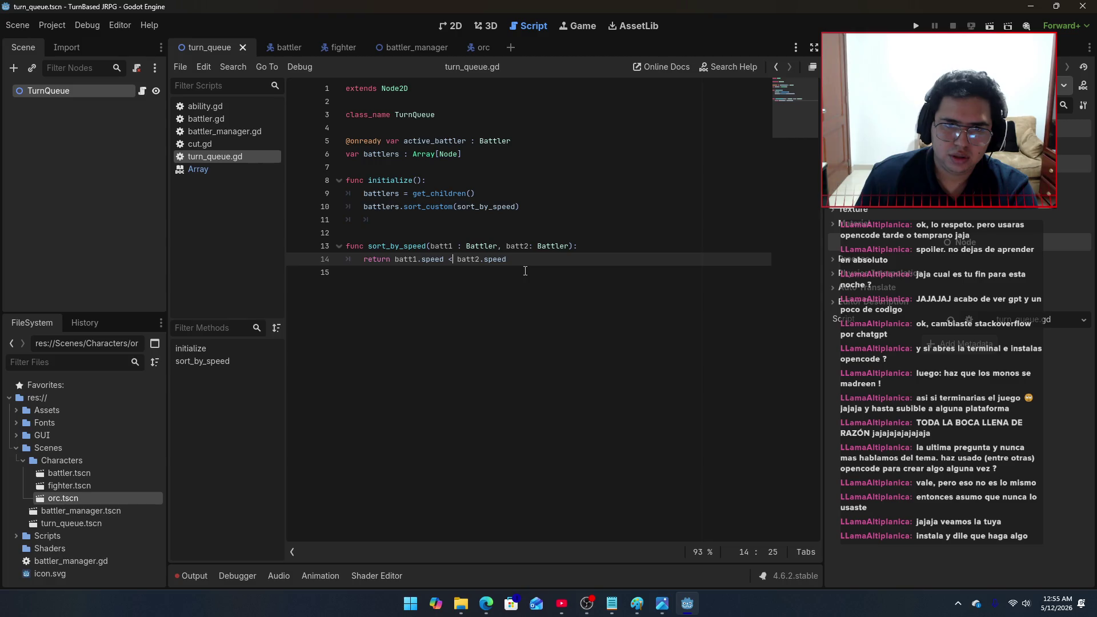
Try '>' and then settle on '<' in line 14's sort_by_speed return, and save turn_queue.gd
key("BackSpace")
type(">")
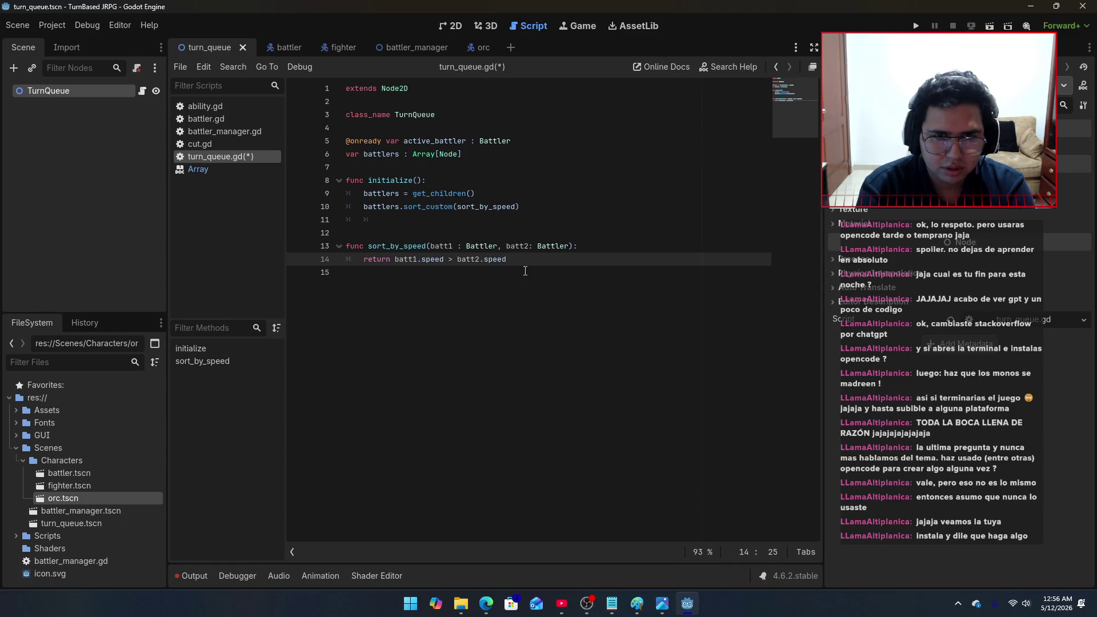
key("BackSpace")
type("<")
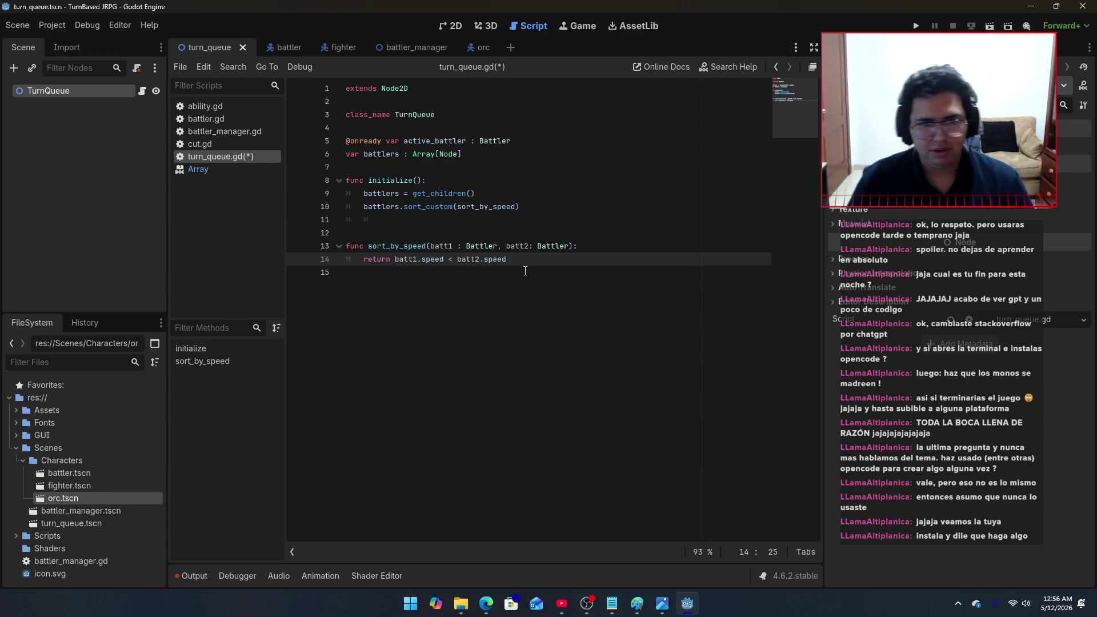
key("ctrl+s")
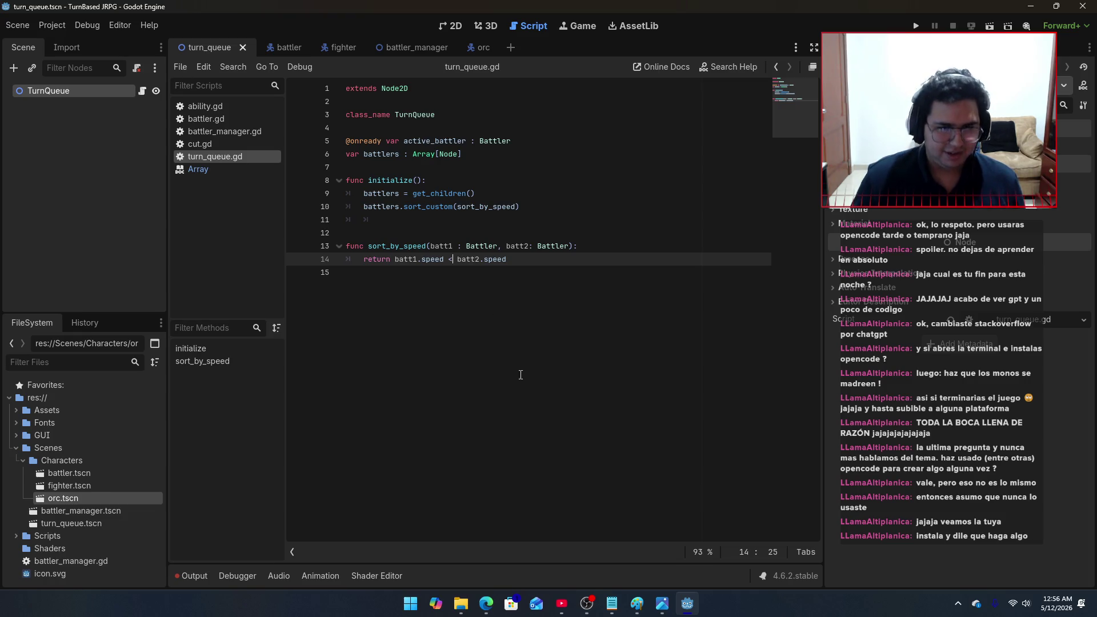
mouse_move(486, 608)
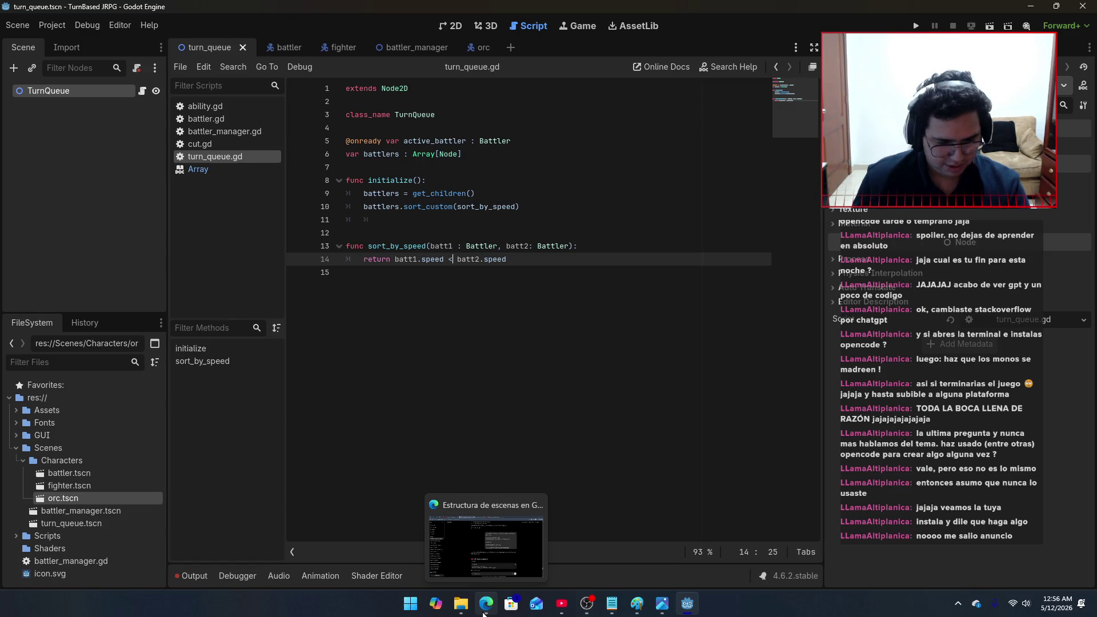
Search Google for 'install opencode' in a new tab and open the OpenCode site
left_click(483, 612)
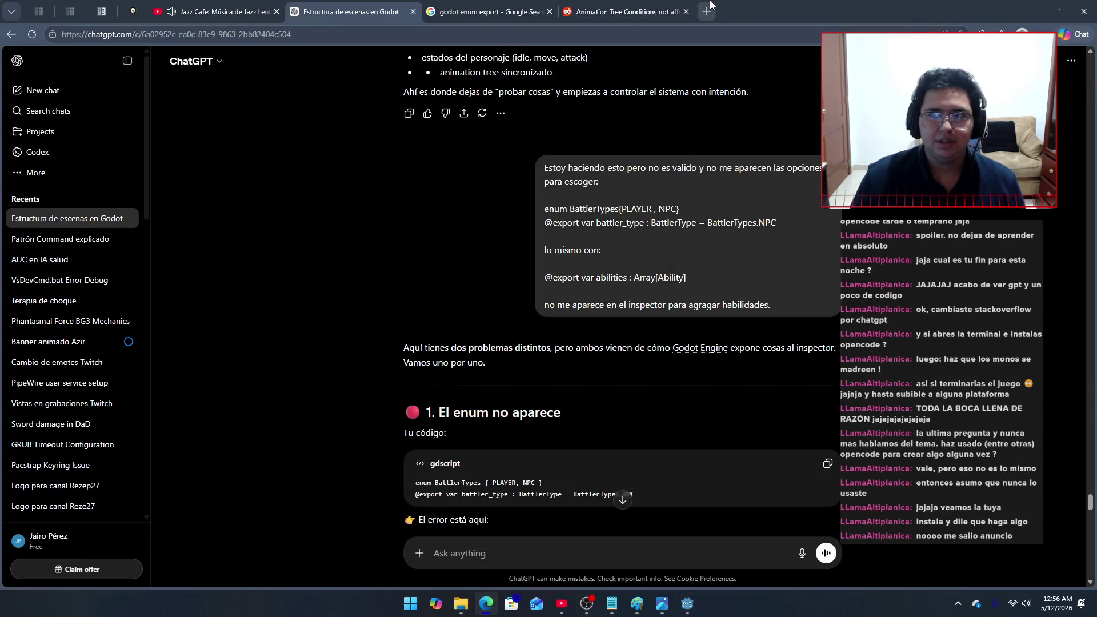
left_click(709, 10)
type("install opencode")
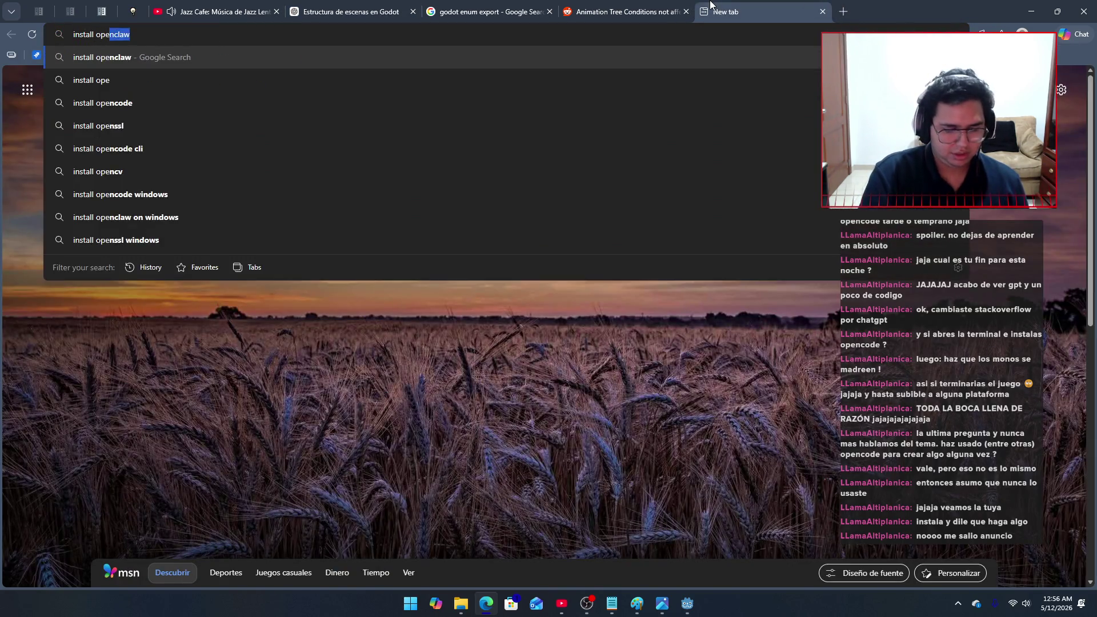
key("Return")
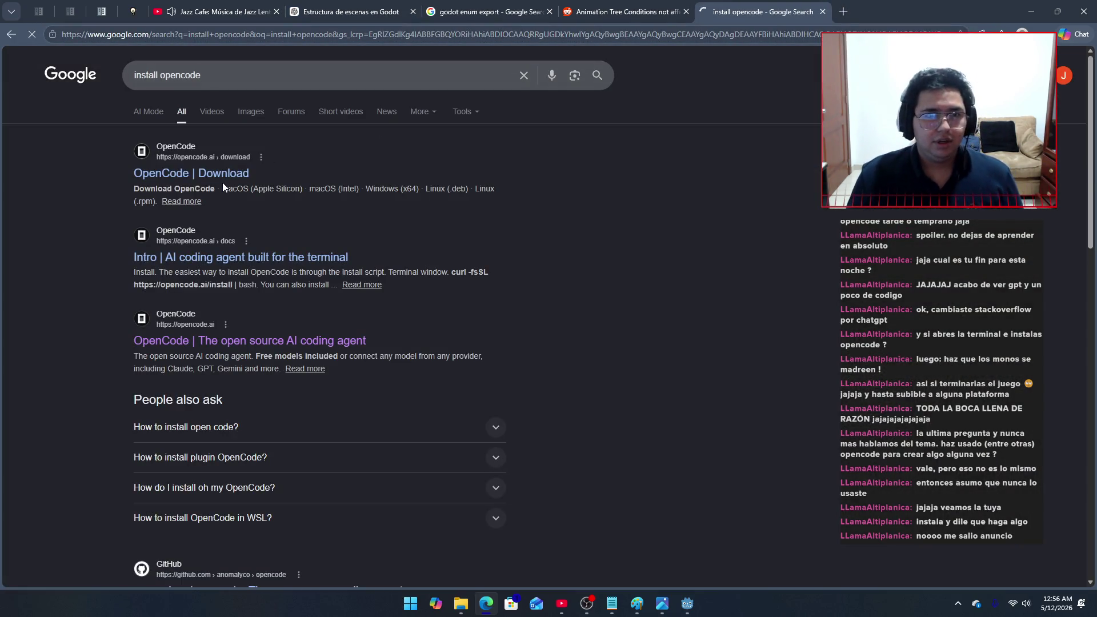
left_click(234, 341)
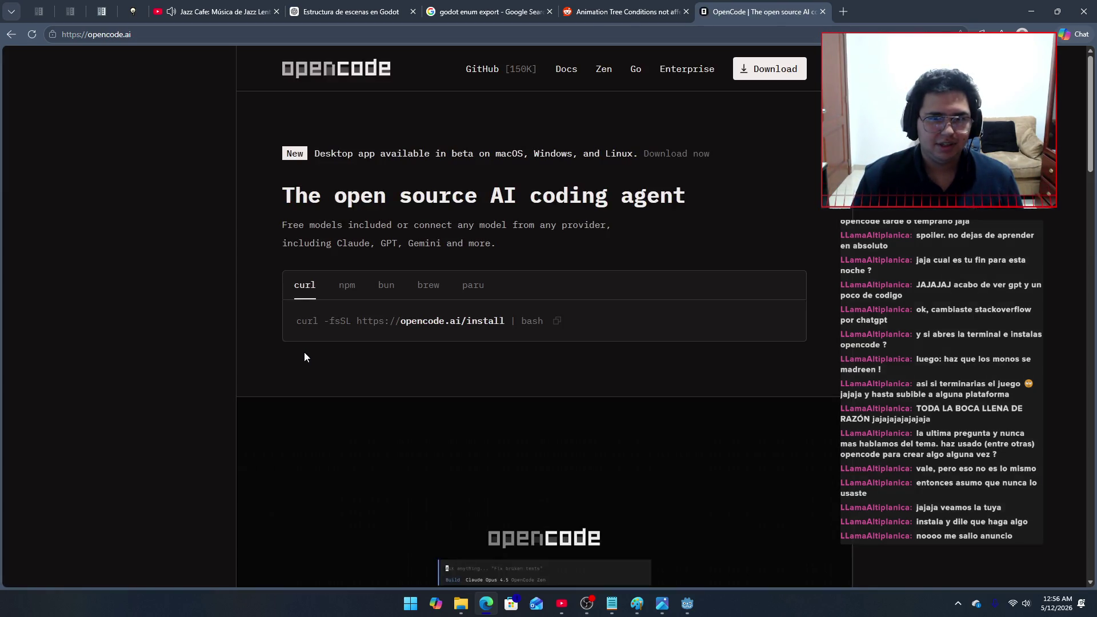
Go to the OpenCode download page and look over its install options
scroll(426, 347, "down", 4)
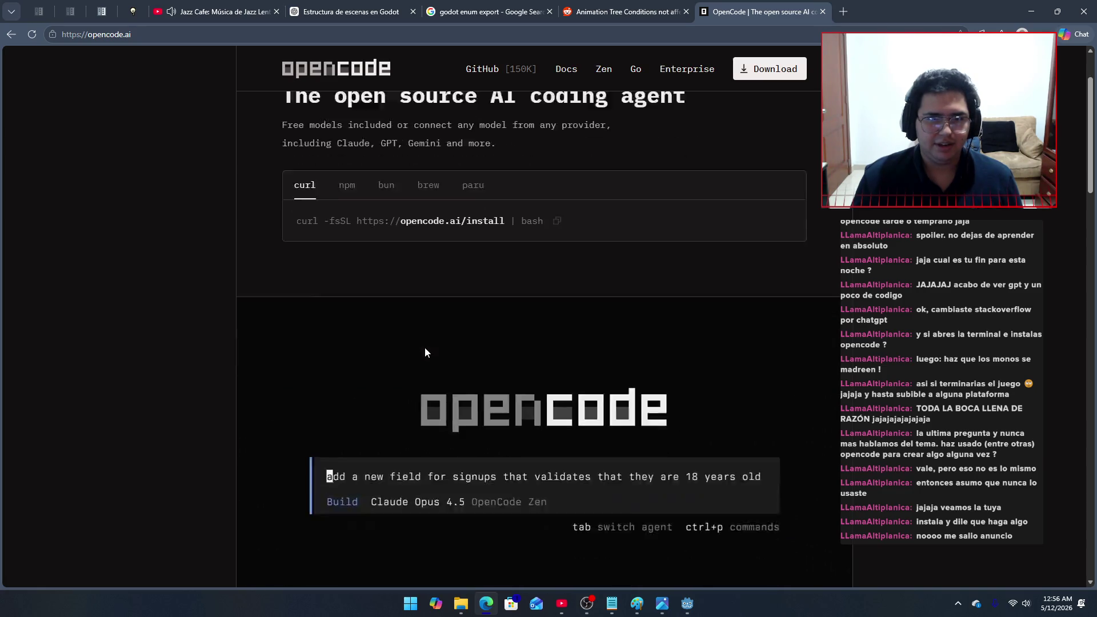
scroll(469, 346, "down", 4)
scroll(488, 345, "up", 8)
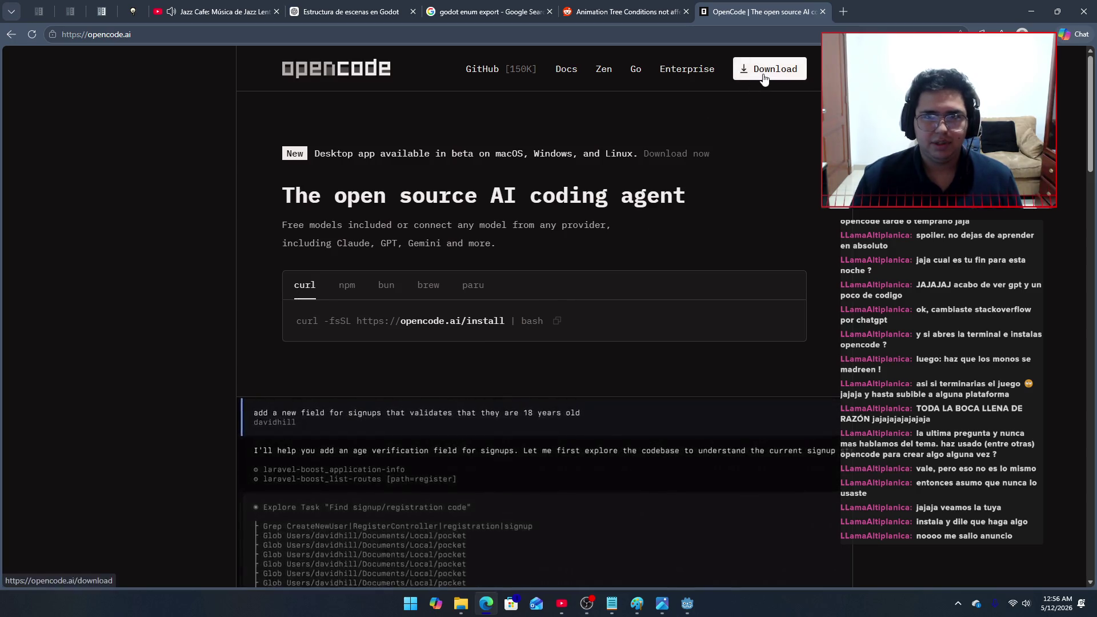
left_click(760, 69)
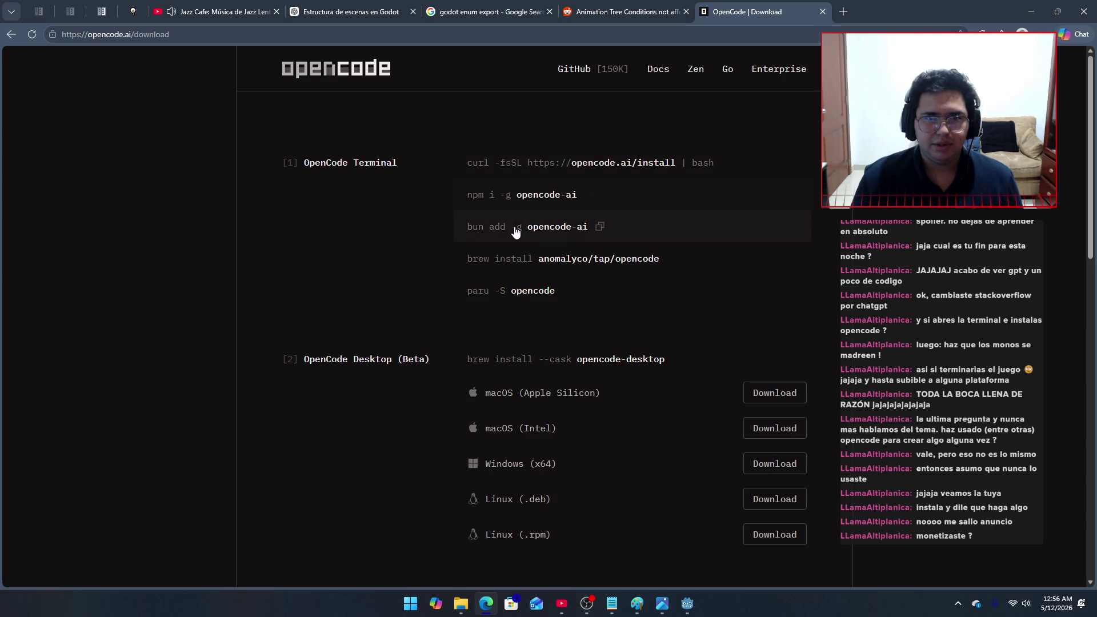
scroll(515, 234, "down", 2)
scroll(537, 254, "down", 4)
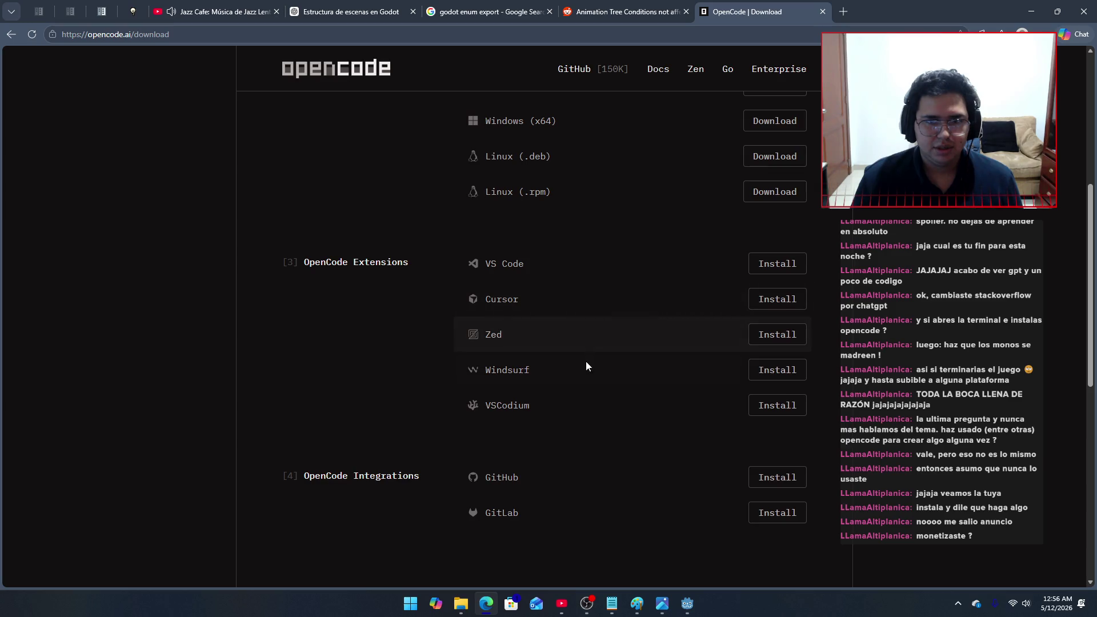
scroll(509, 394, "down", 1)
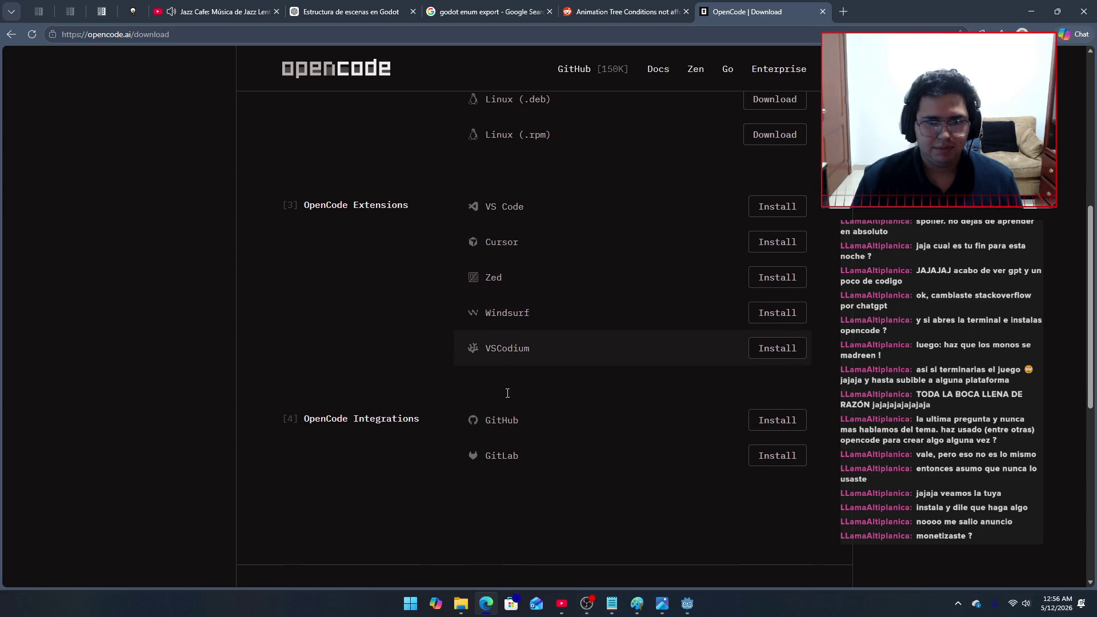
scroll(487, 389, "up", 5)
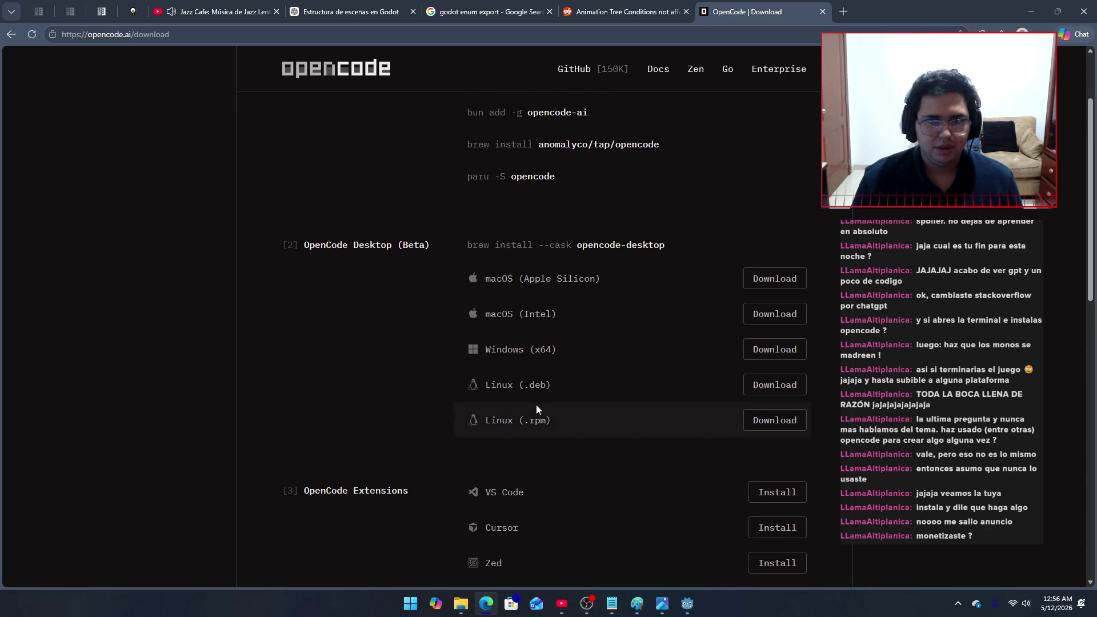
left_click(679, 597)
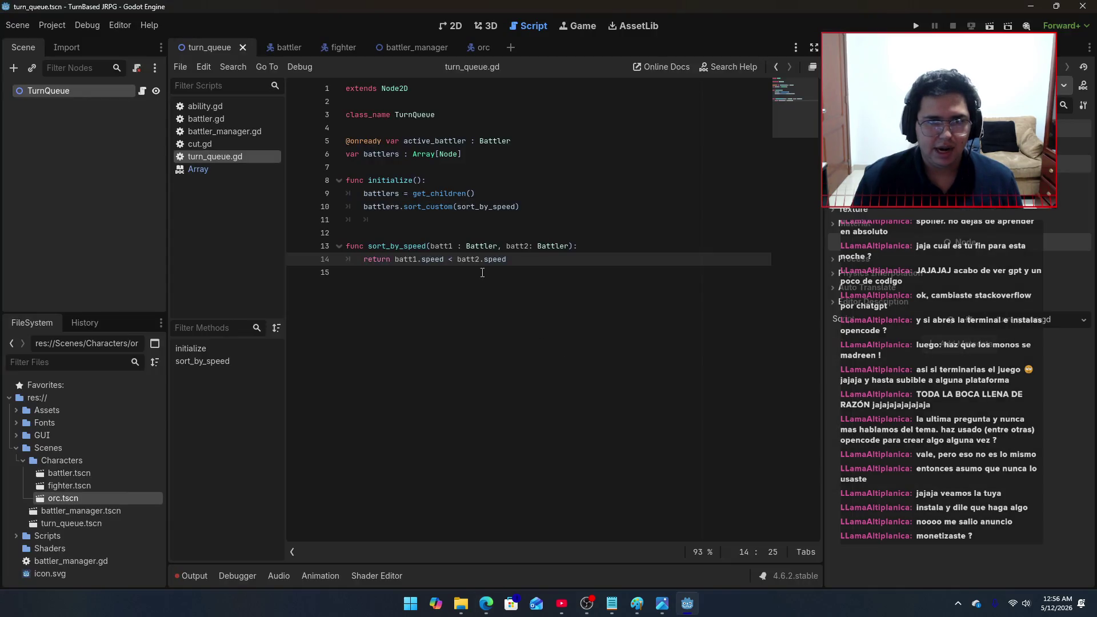
key("alt+Tab")
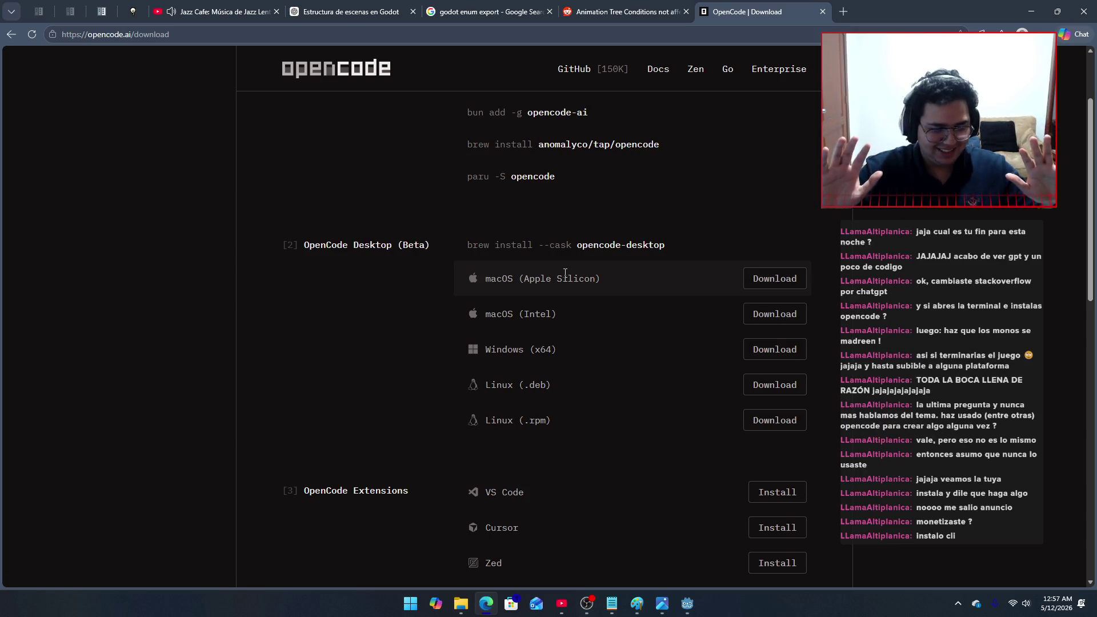
Copy the curl terminal install command from the download page
scroll(563, 280, "up", 2)
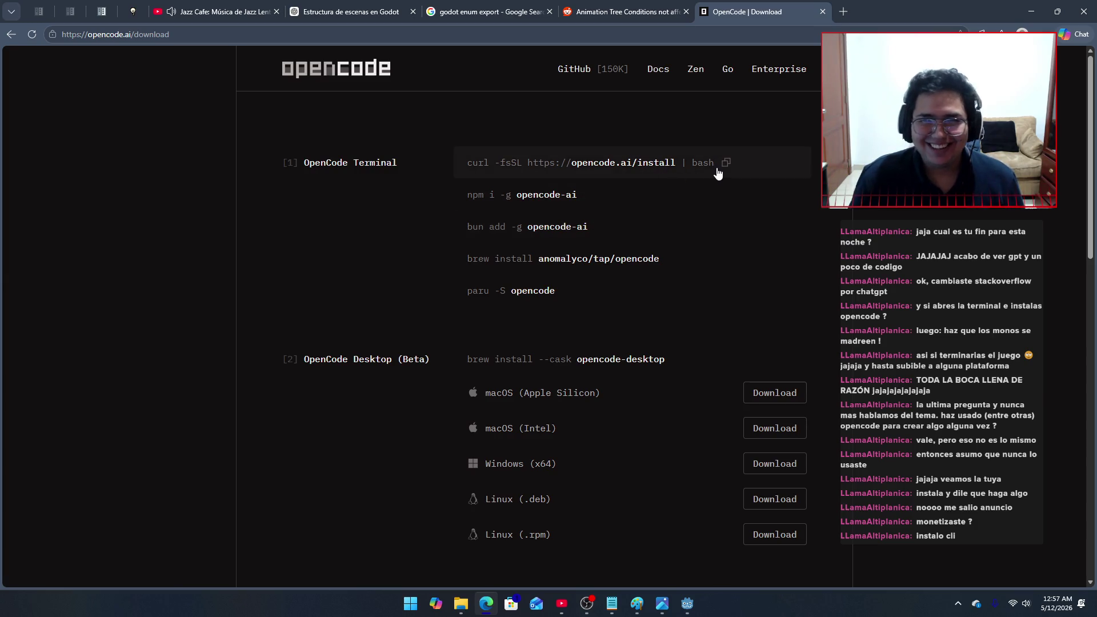
left_click(724, 167)
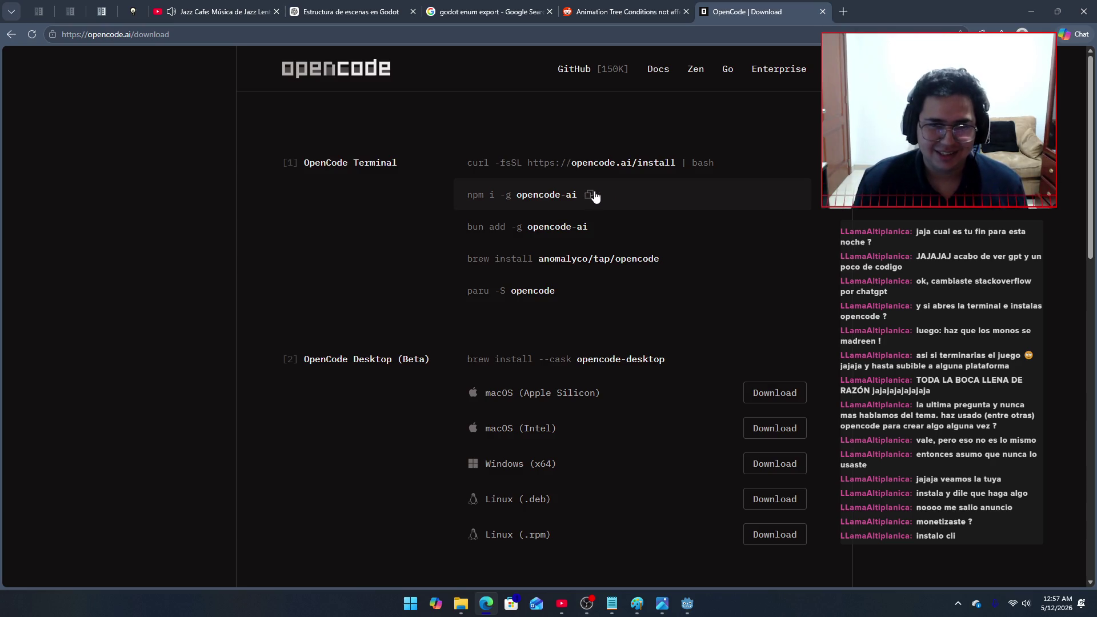
left_click(588, 194)
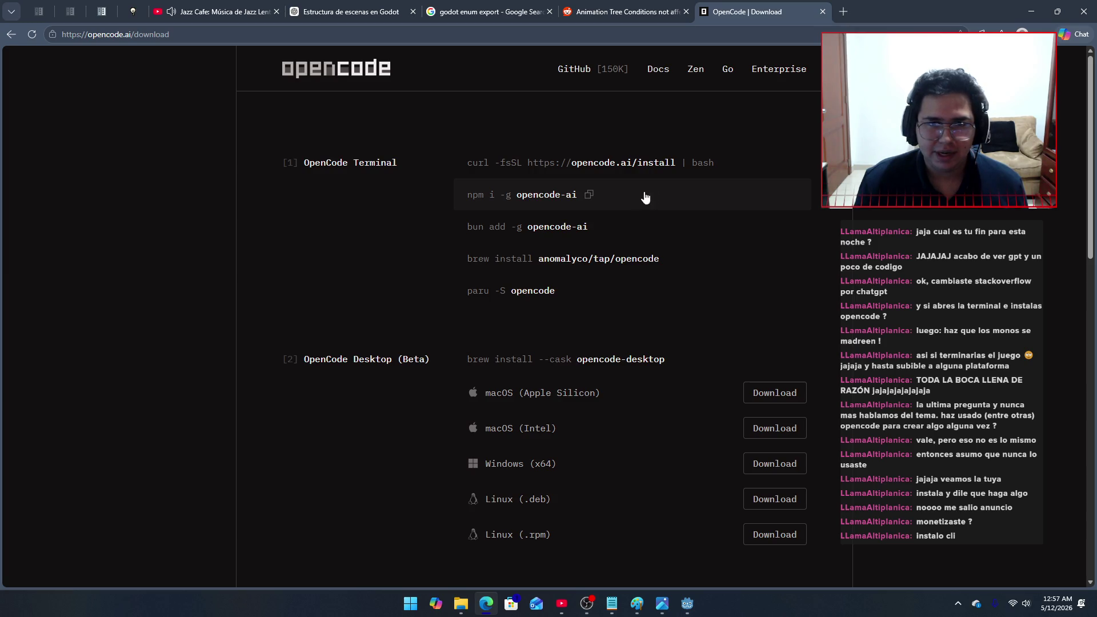
left_click(730, 165)
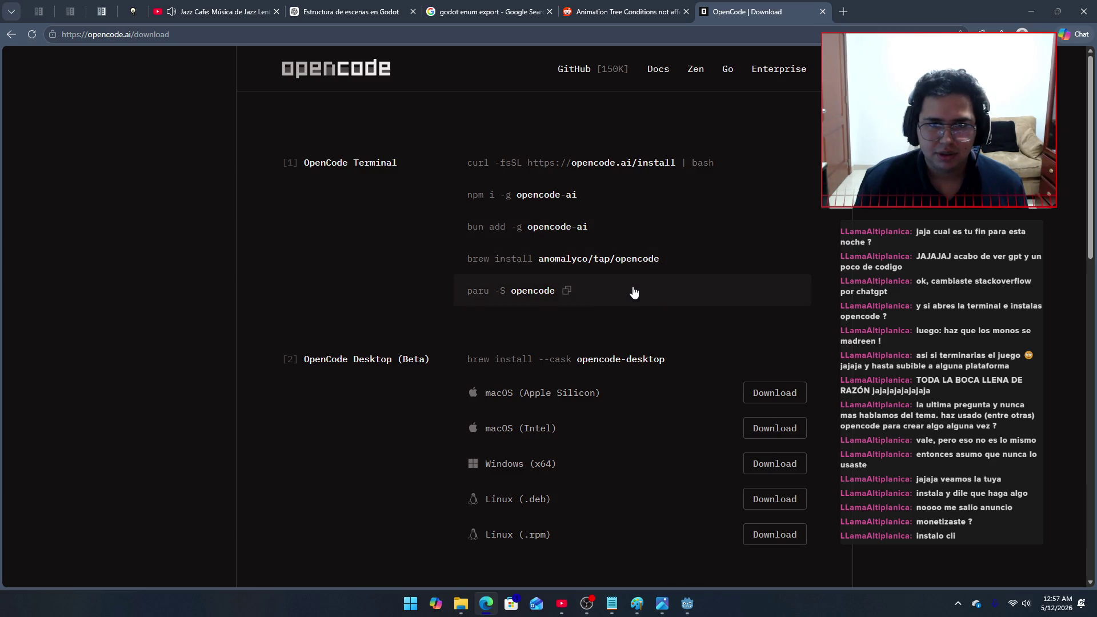
key("super")
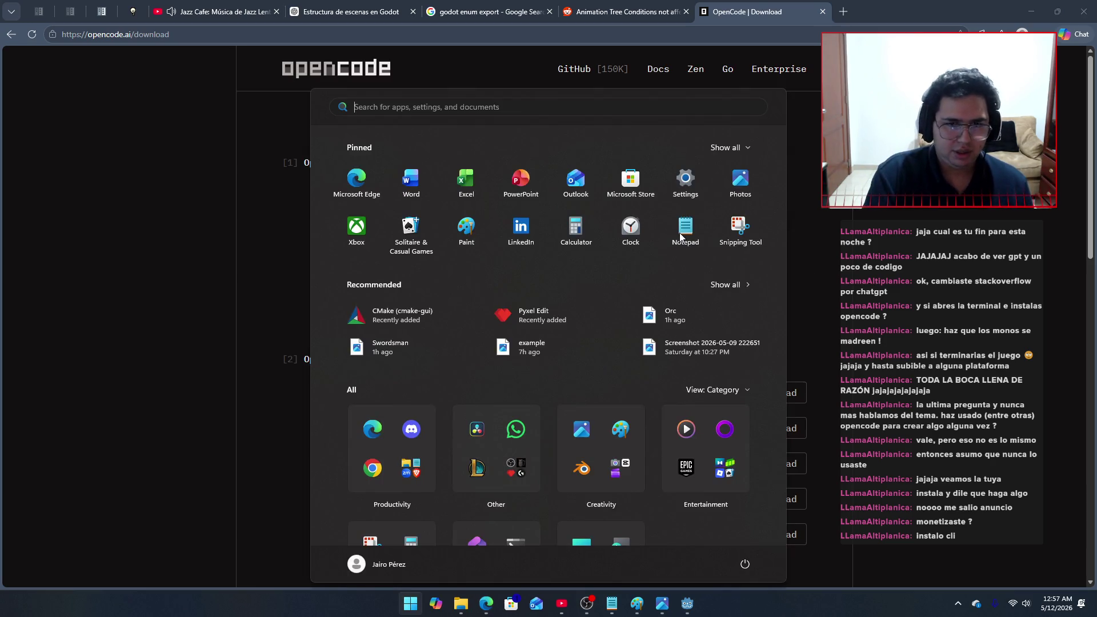
Run the pasted curl | bash install in Windows PowerShell, which fails because 'bash' isn't recognized
type("power")
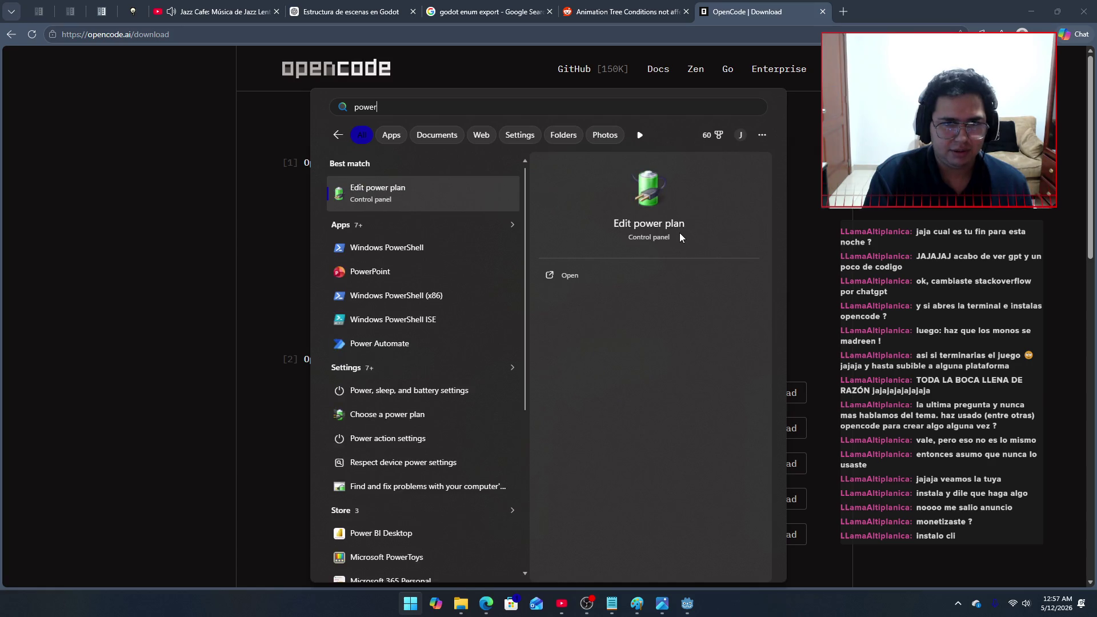
key("Down")
key("Down")
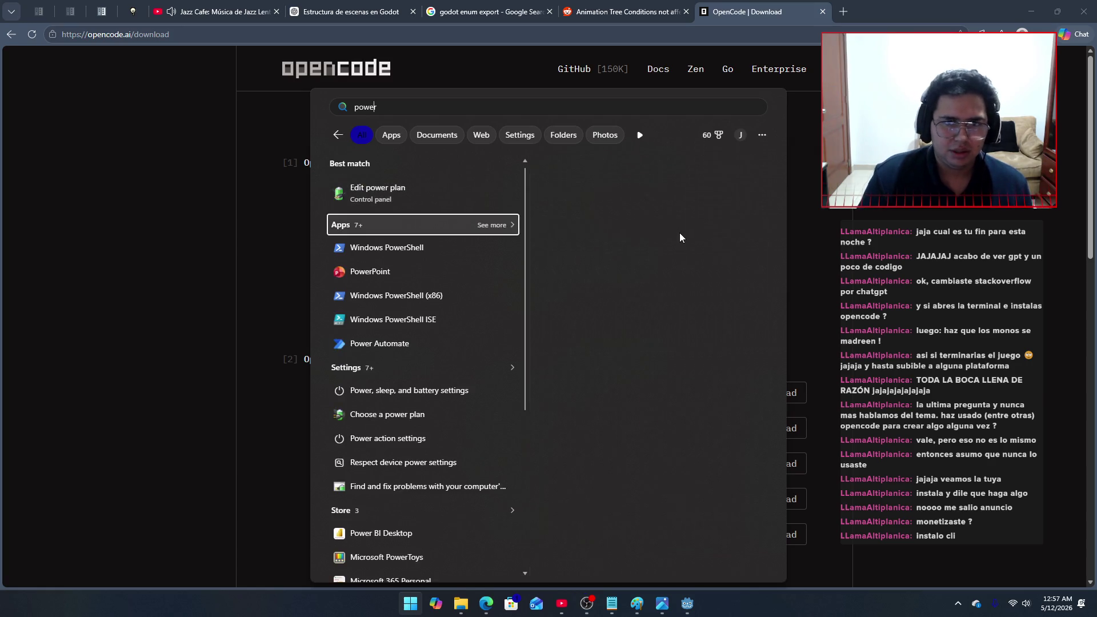
key("Return")
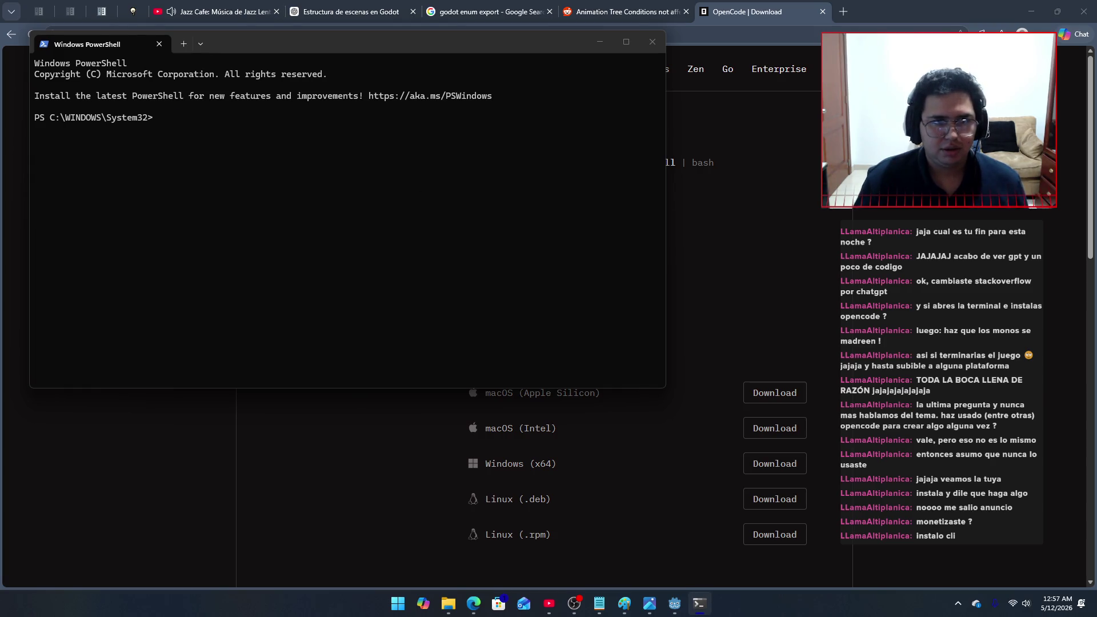
key("ctrl+v")
key("Return")
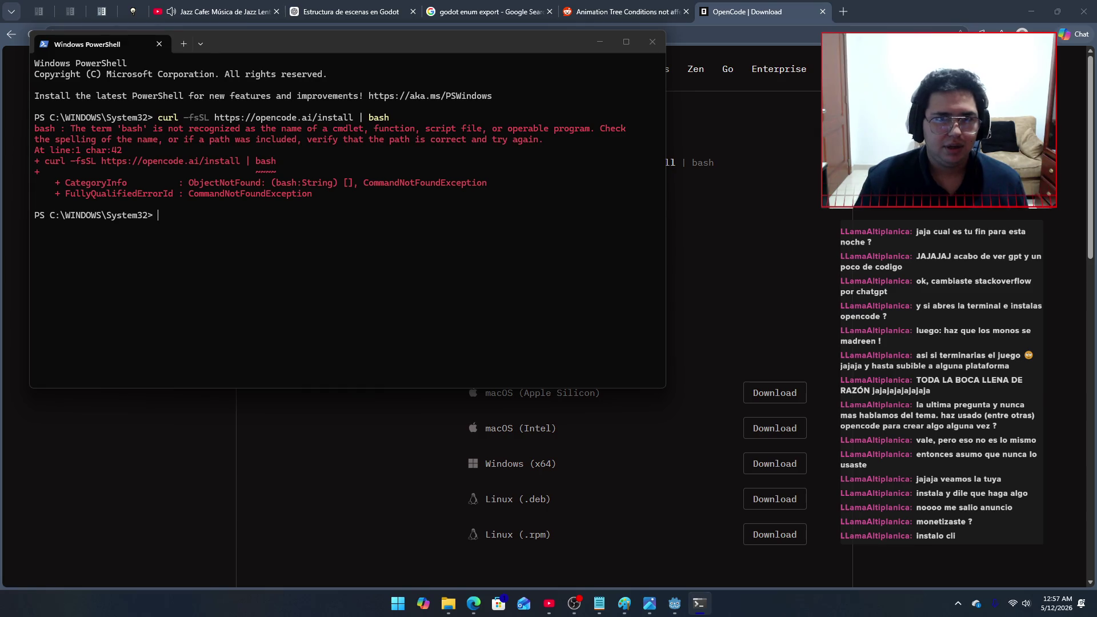
key("alt+Tab")
key("alt+Tab")
key("alt+Tab")
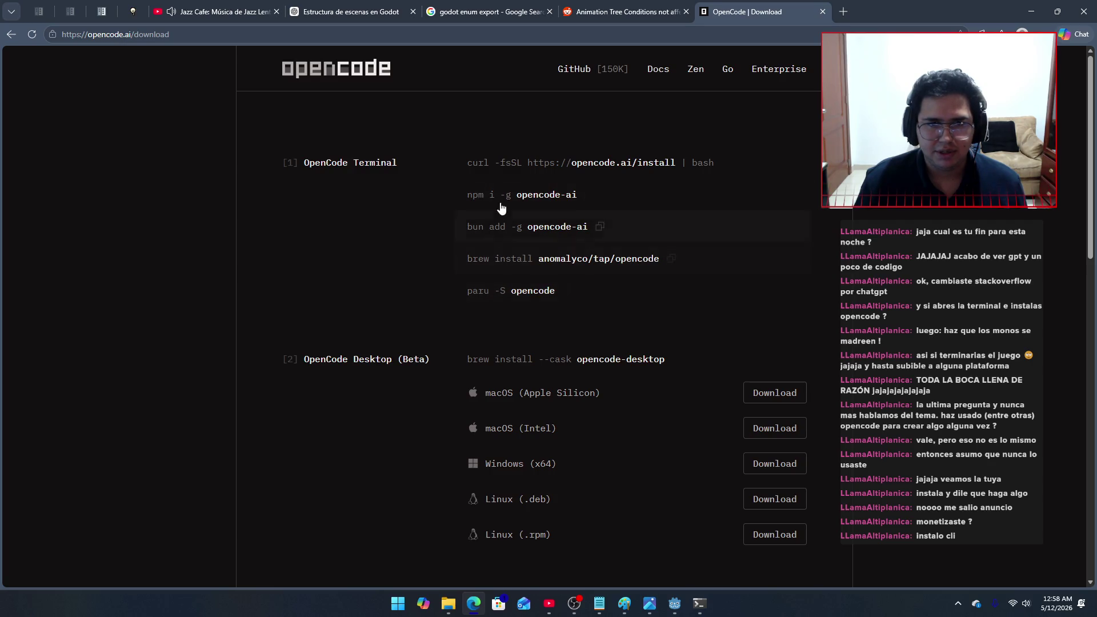
Search 'windows install node' in a new tab and open the Node.js download page
key("alt+Tab")
key("alt+Tab")
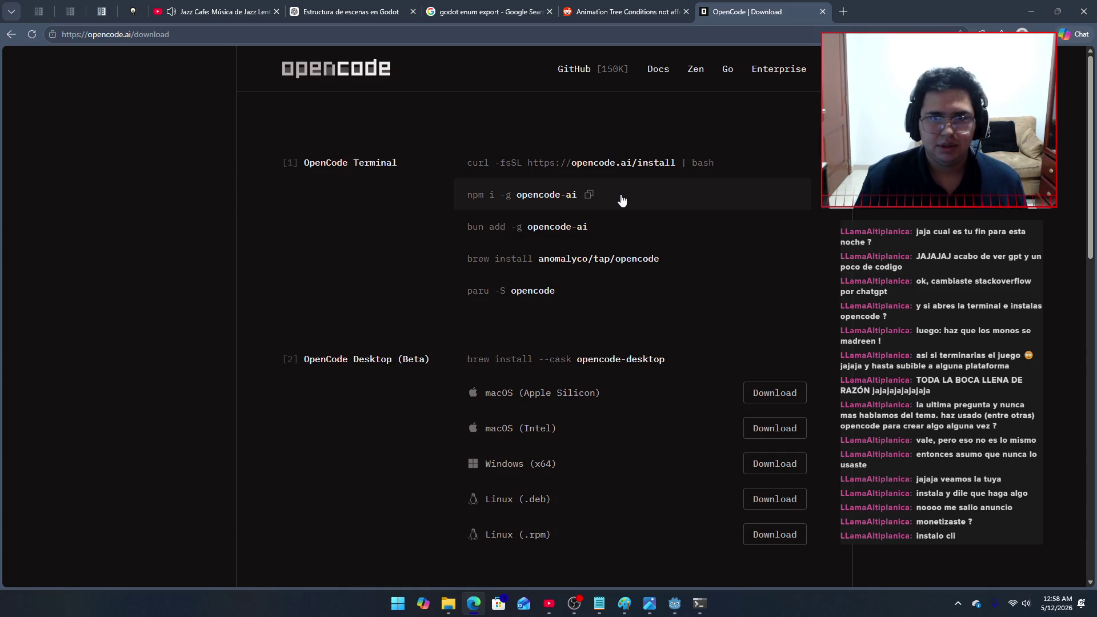
scroll(622, 200, "down", 1)
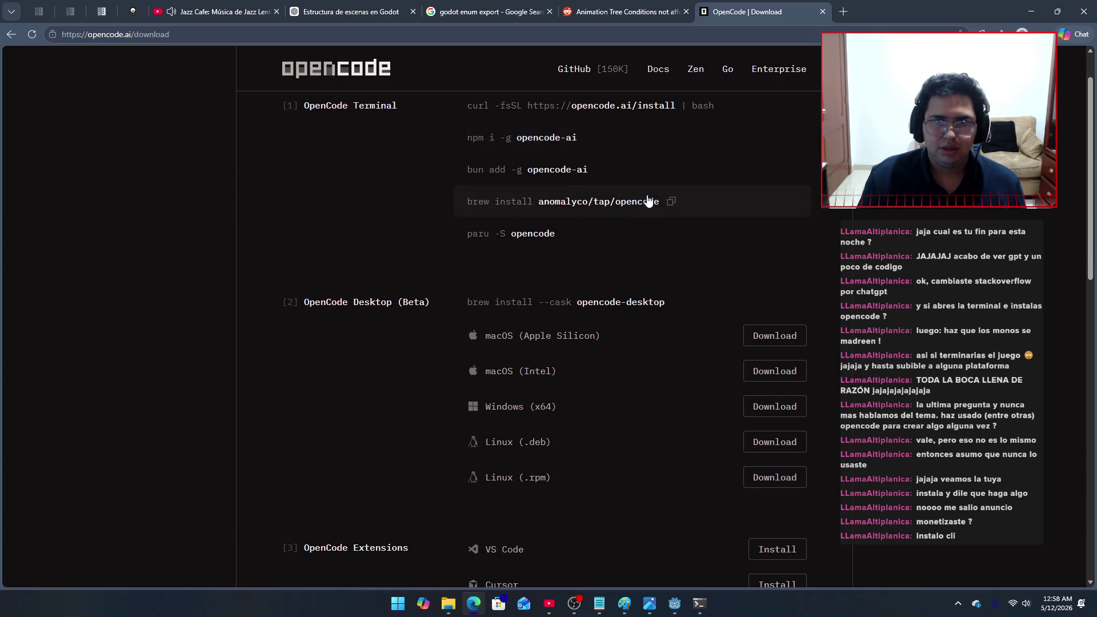
left_click(842, 13)
type("windows ")
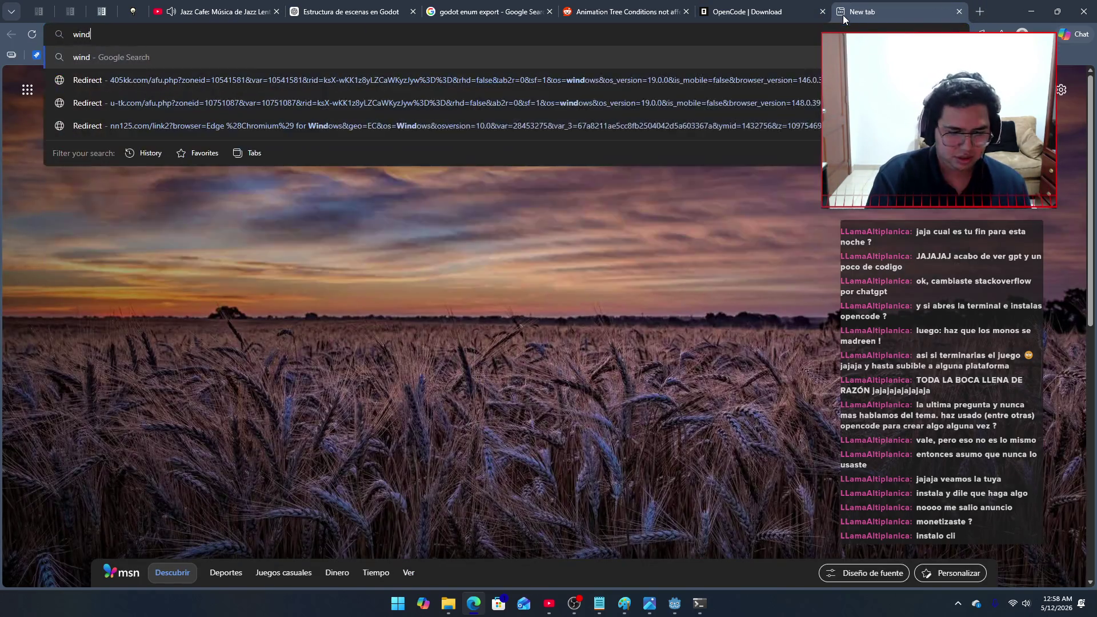
type("install node")
key("Return")
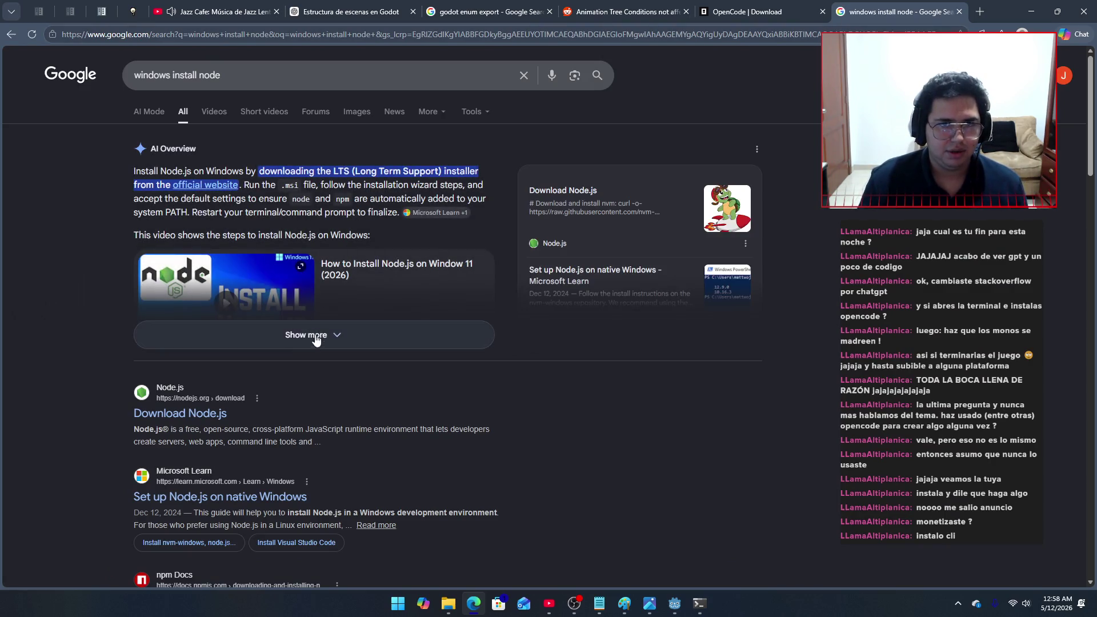
left_click(196, 413)
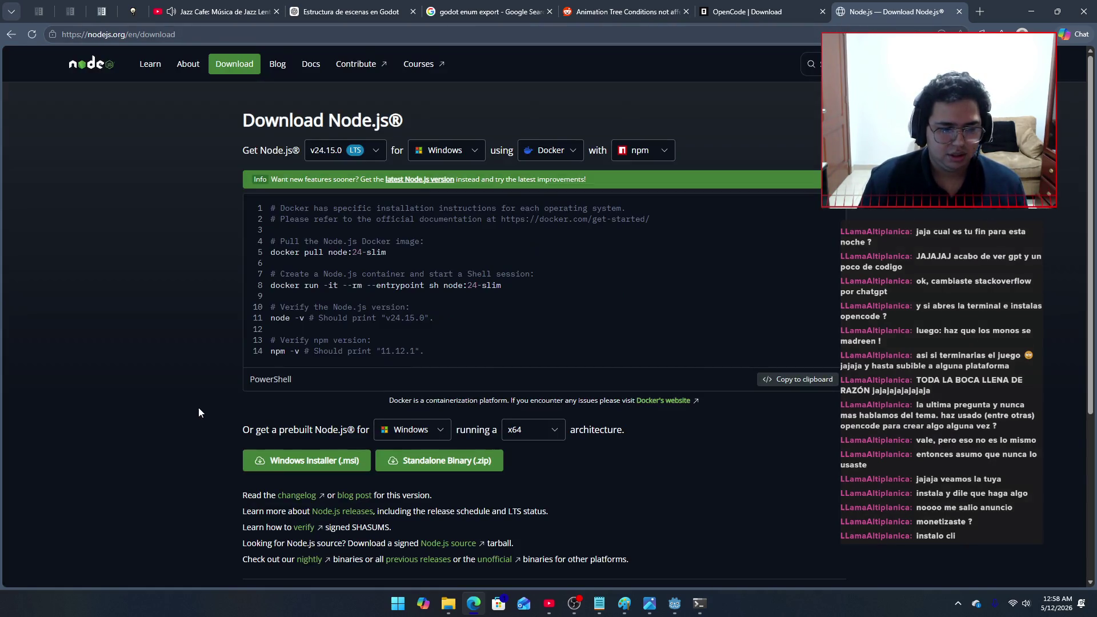
Return to the OpenCode download page, close the Node.js tab, and close the PowerShell window
left_click(748, 12)
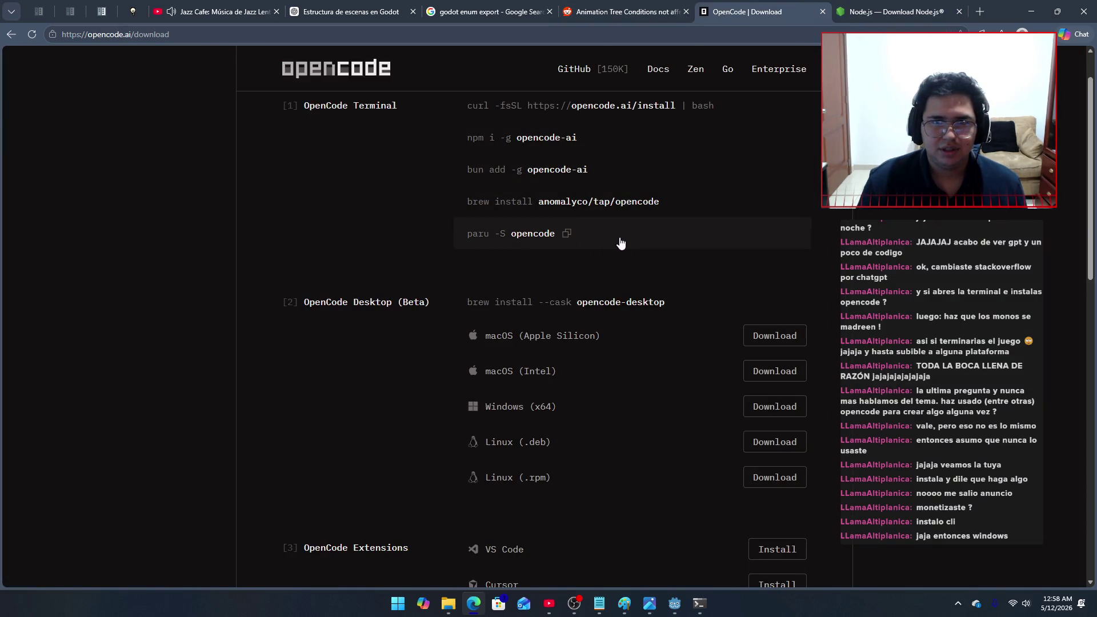
scroll(676, 206, "up", 1)
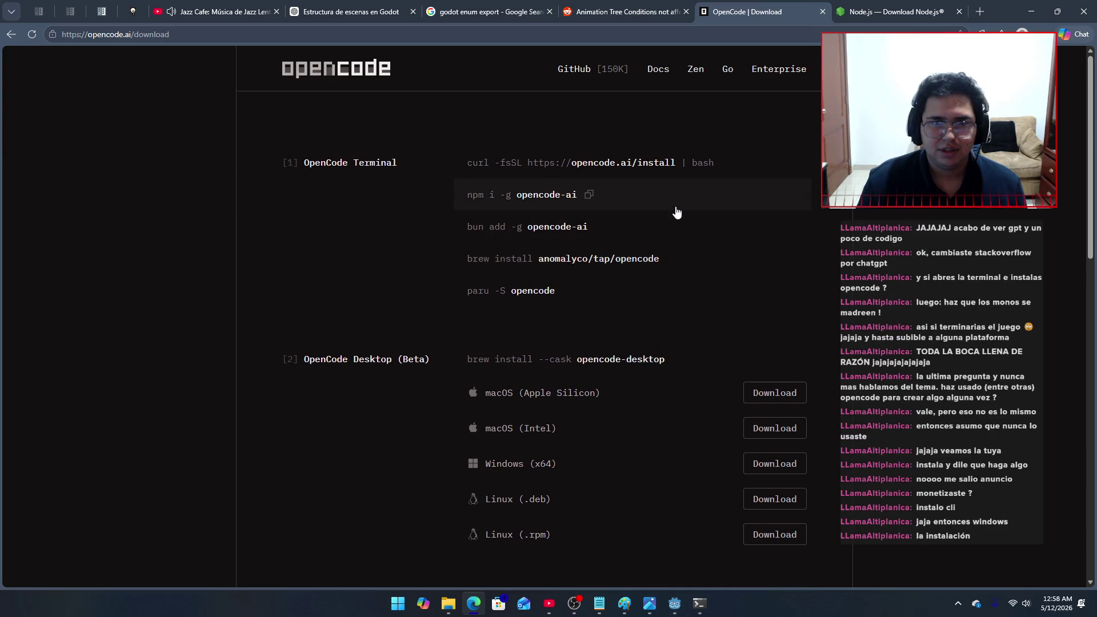
scroll(594, 240, "down", 1)
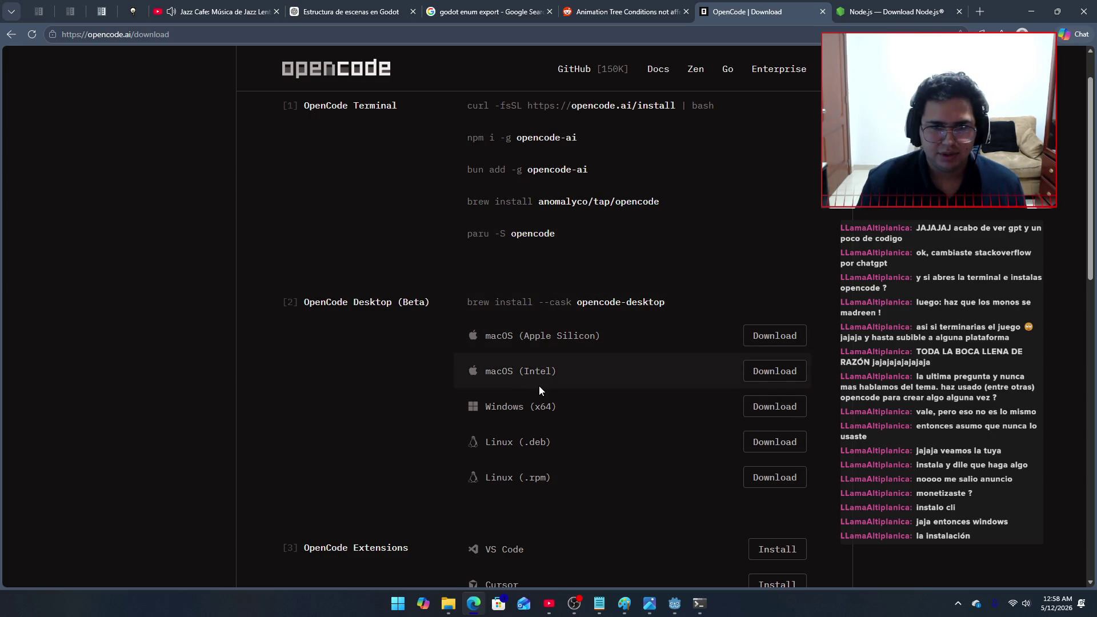
left_click(764, 412)
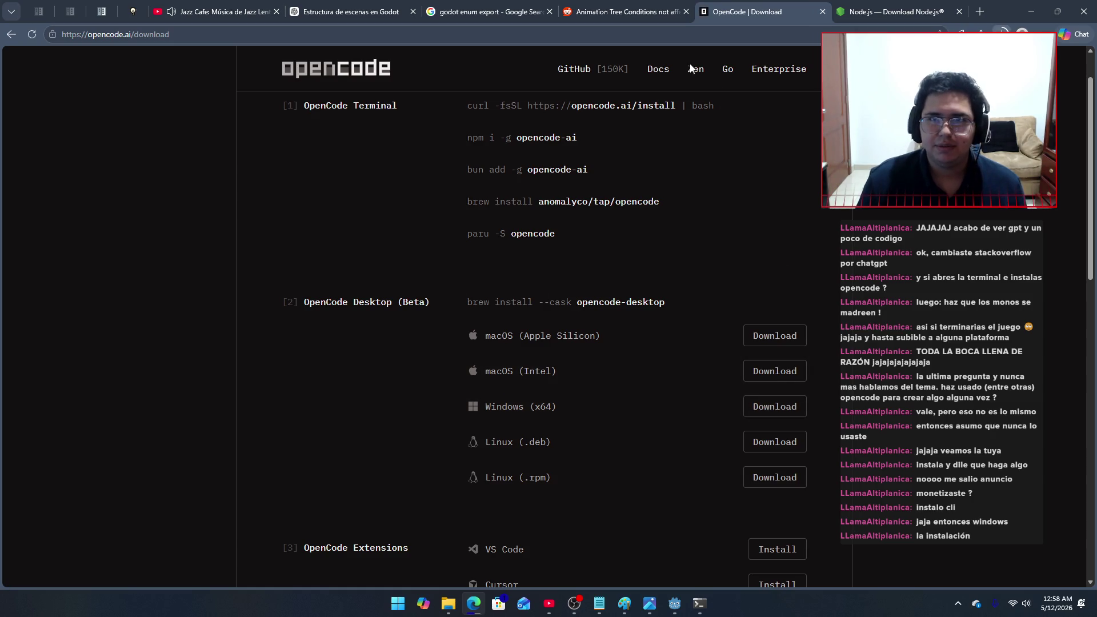
left_click(960, 12)
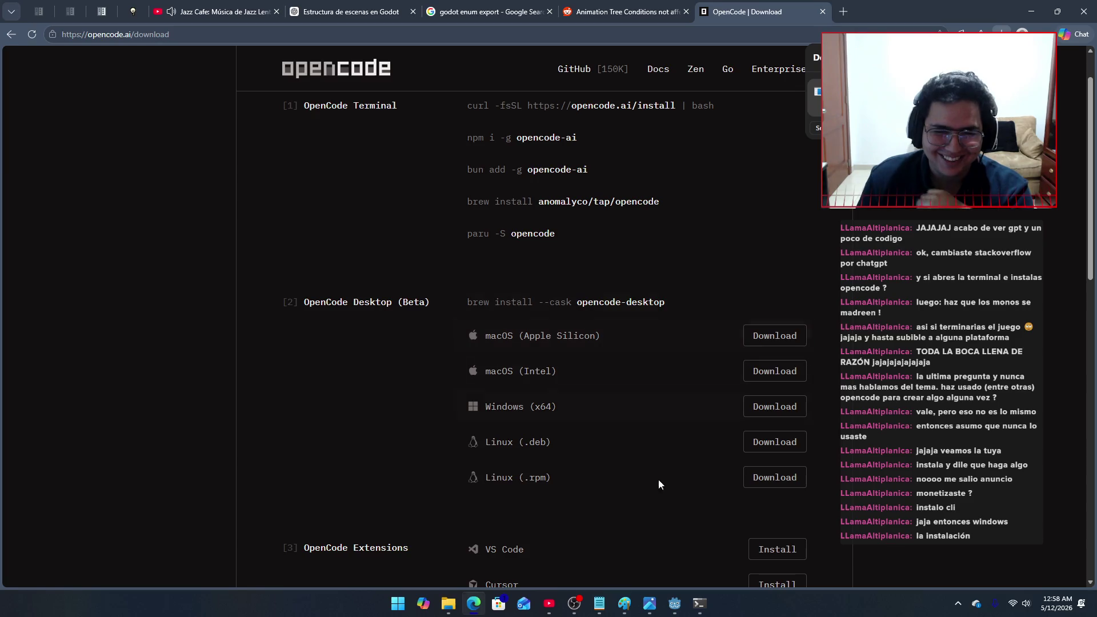
left_click(699, 603)
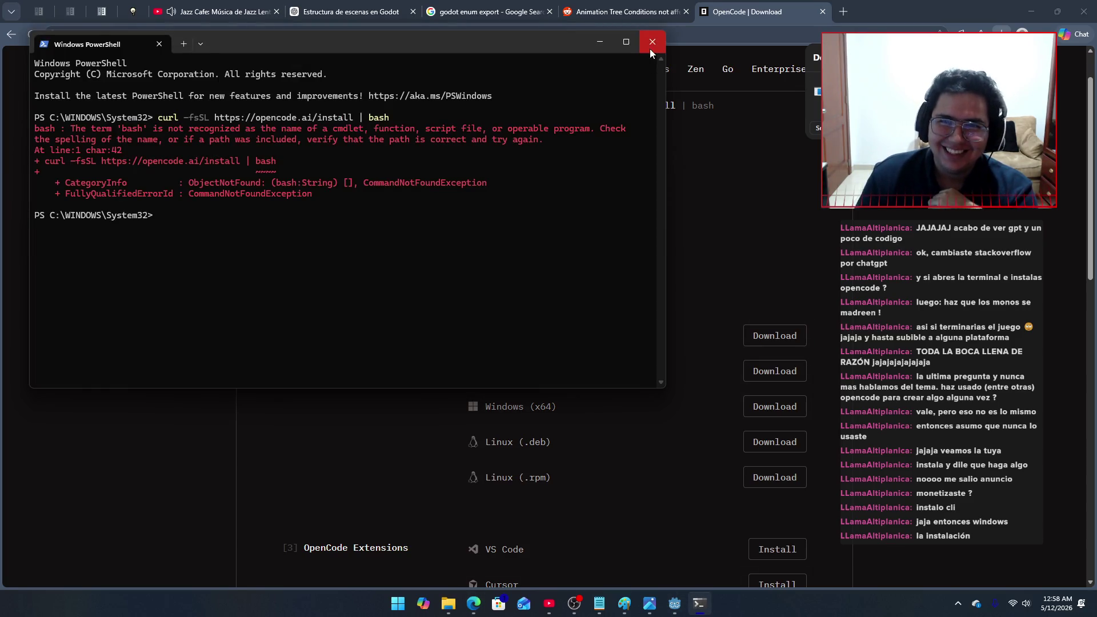
Close PowerShell and start choosing a project folder in OpenCode
left_click(651, 40)
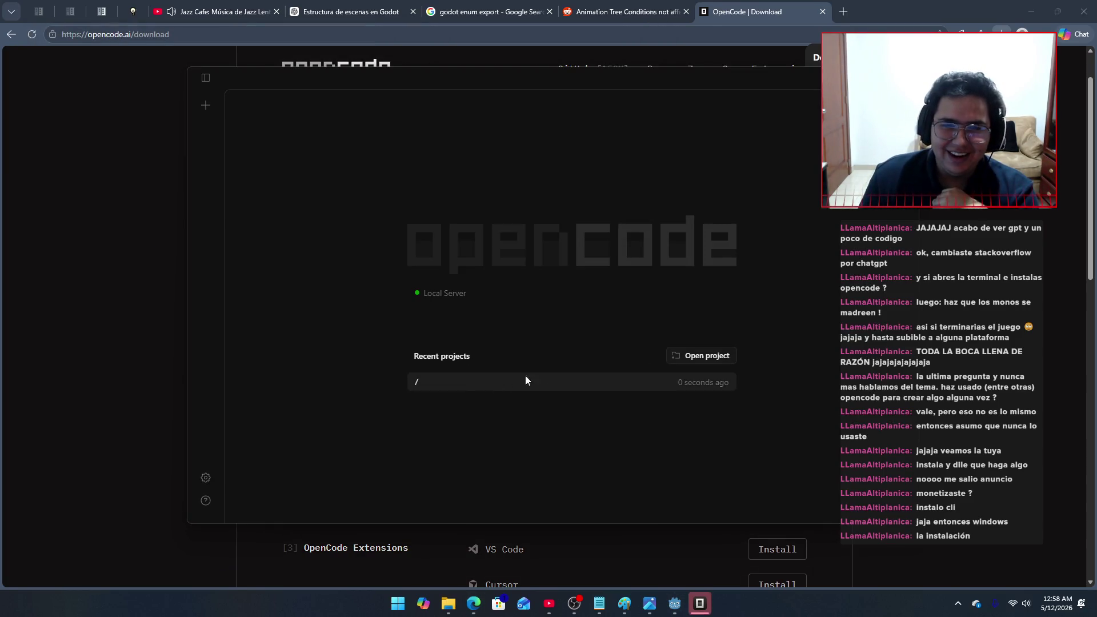
left_click(695, 360)
left_click(505, 287)
left_click(455, 293)
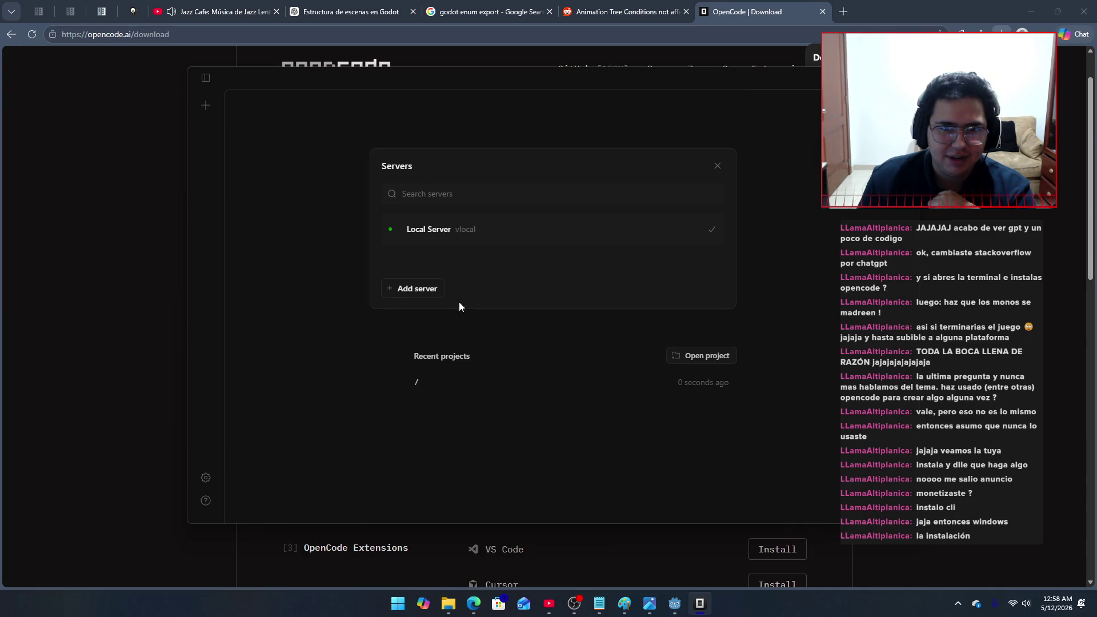
left_click(683, 355)
Browse the Documents, Downloads and Desktop folders, then open the C: drive
left_click(703, 355)
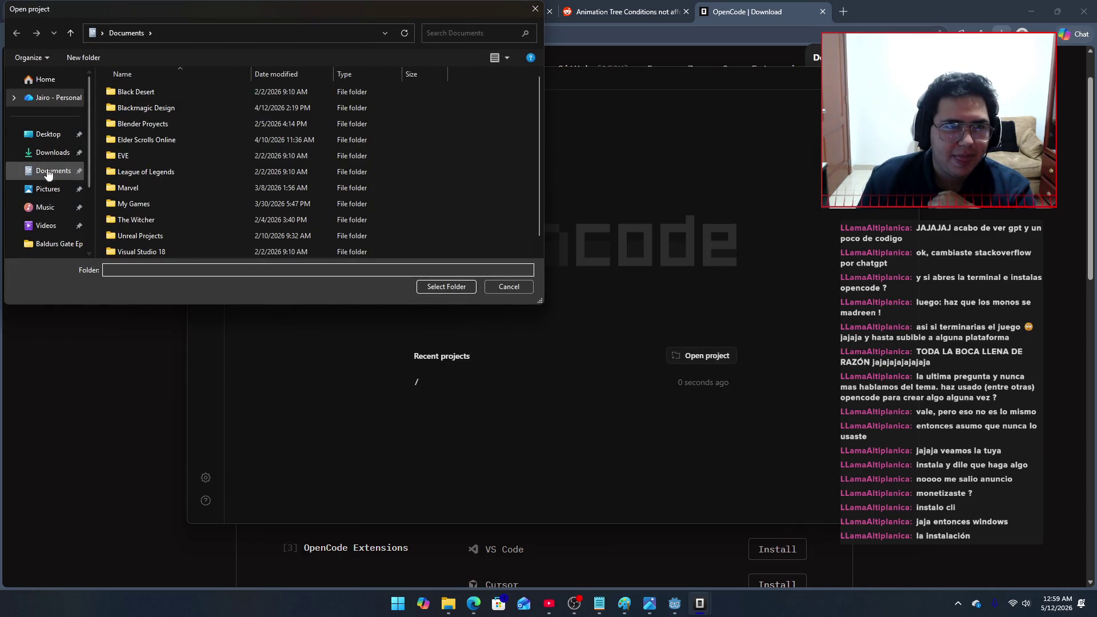
left_click(50, 152)
left_click(48, 135)
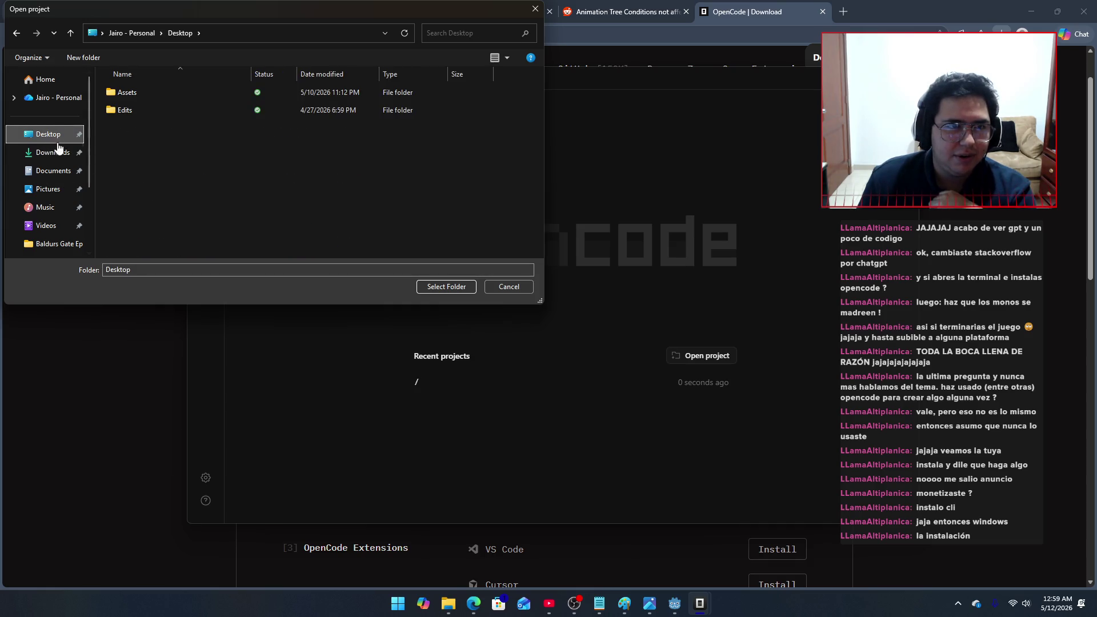
scroll(34, 160, "down", 2)
left_click(45, 204)
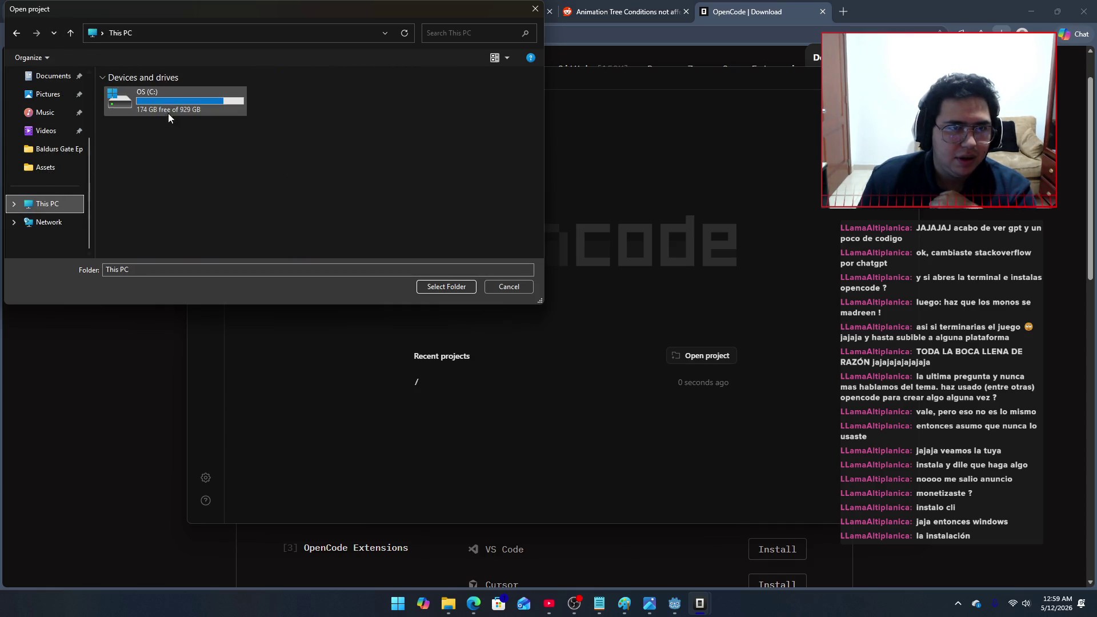
double_click(169, 112)
Navigate Users > home > Games and open turn-based-jrpg as the project
double_click(153, 208)
double_click(143, 93)
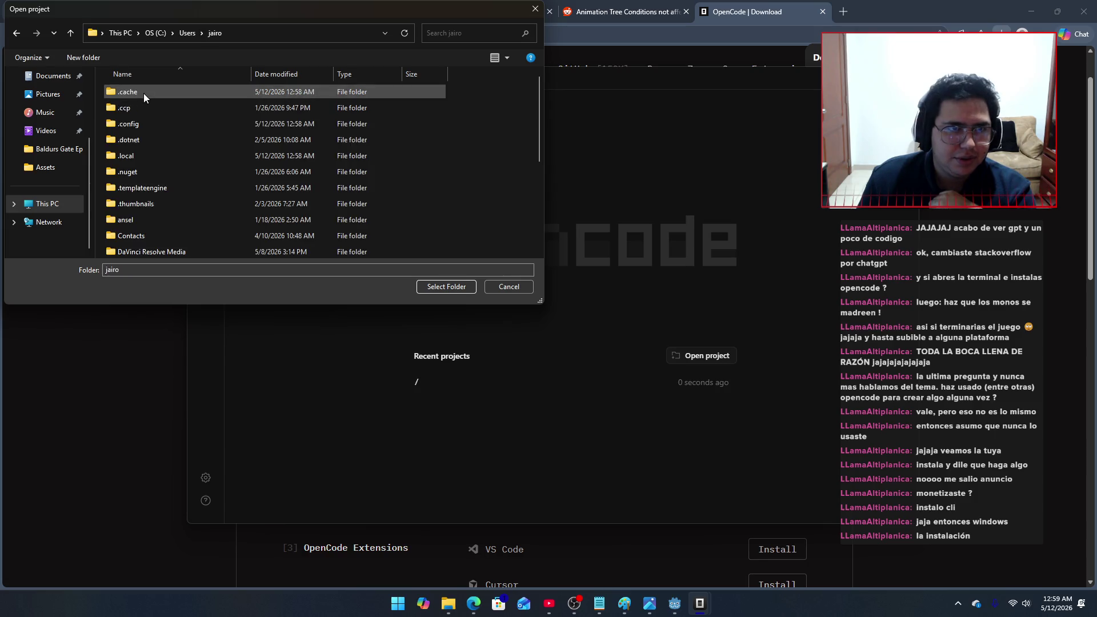
scroll(146, 152, "down", 3)
double_click(139, 183)
left_click(143, 94)
left_click(142, 107)
left_click(434, 286)
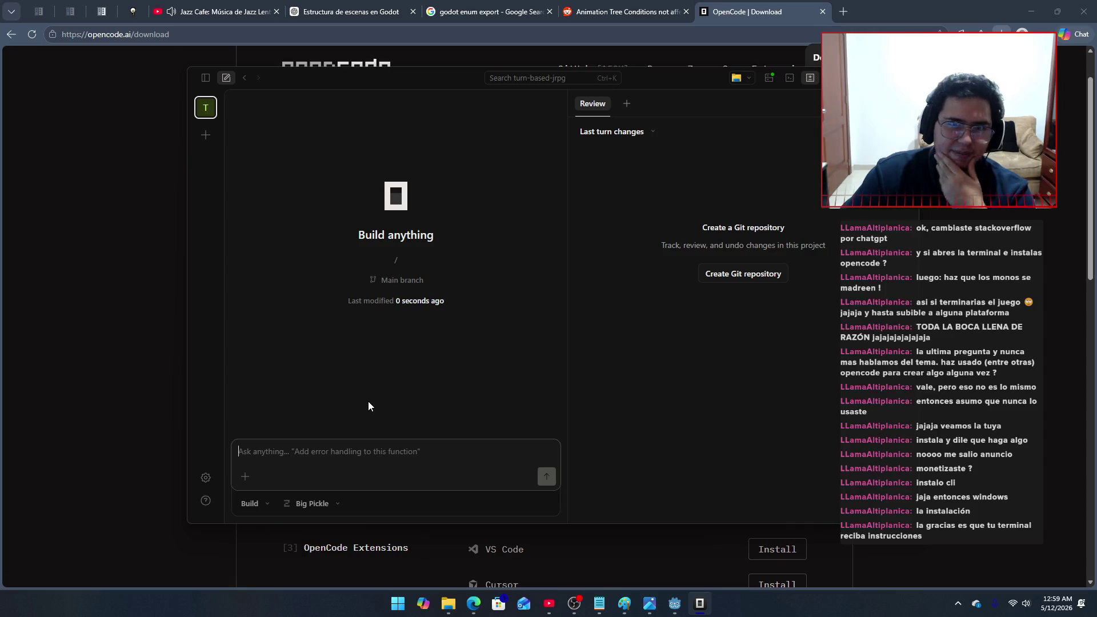
Ask the agent to create a turn_queue script in the scripts folder using the Battler class
left_click(675, 604)
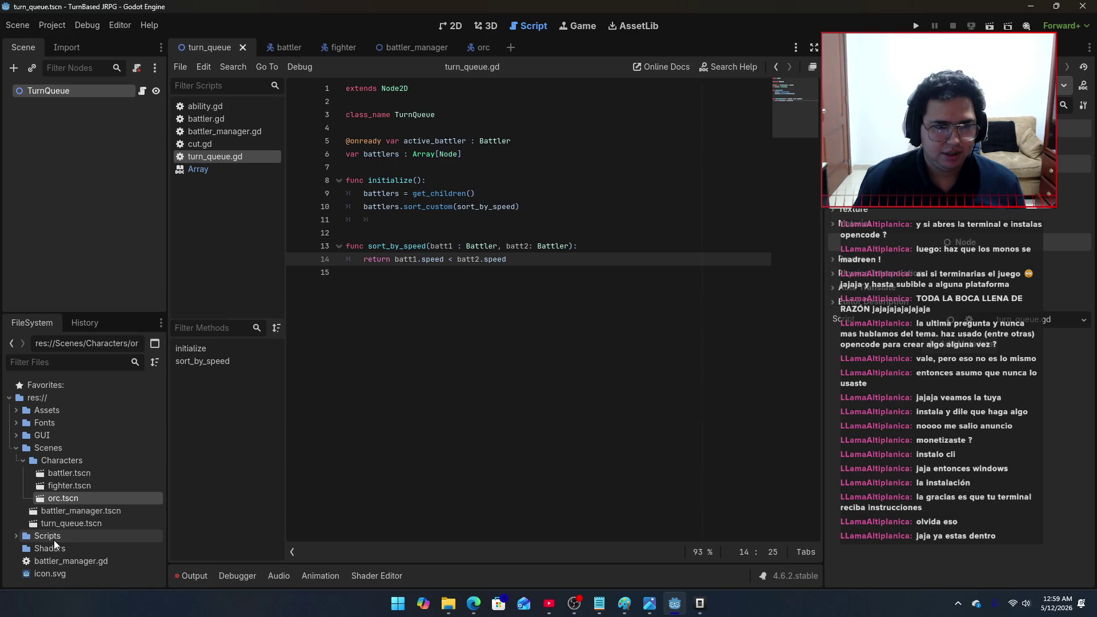
type("Cre")
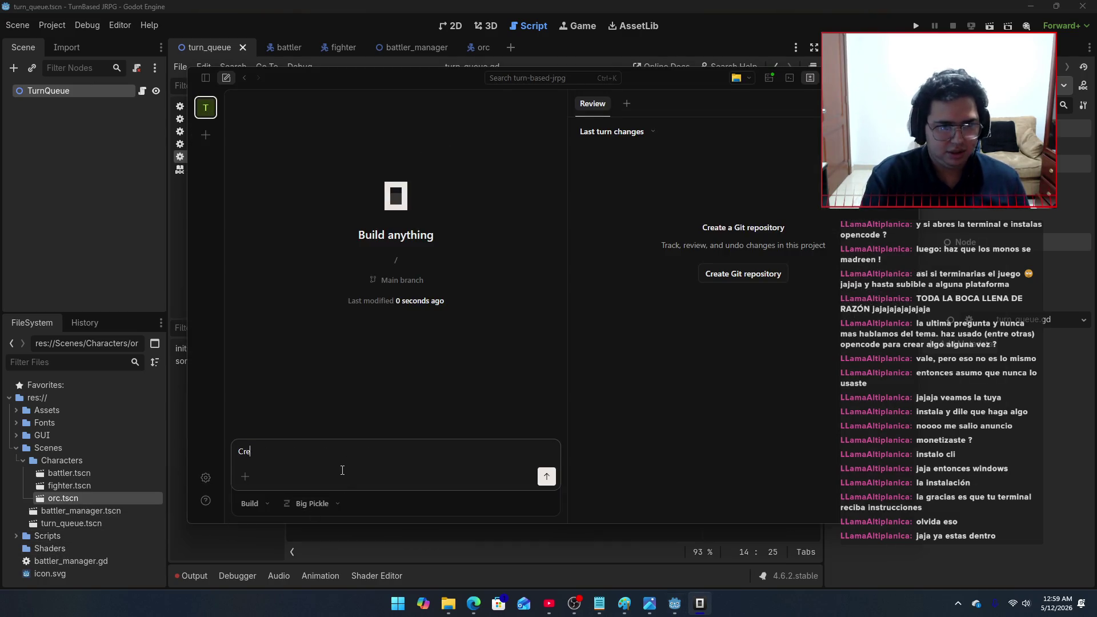
type(" script")
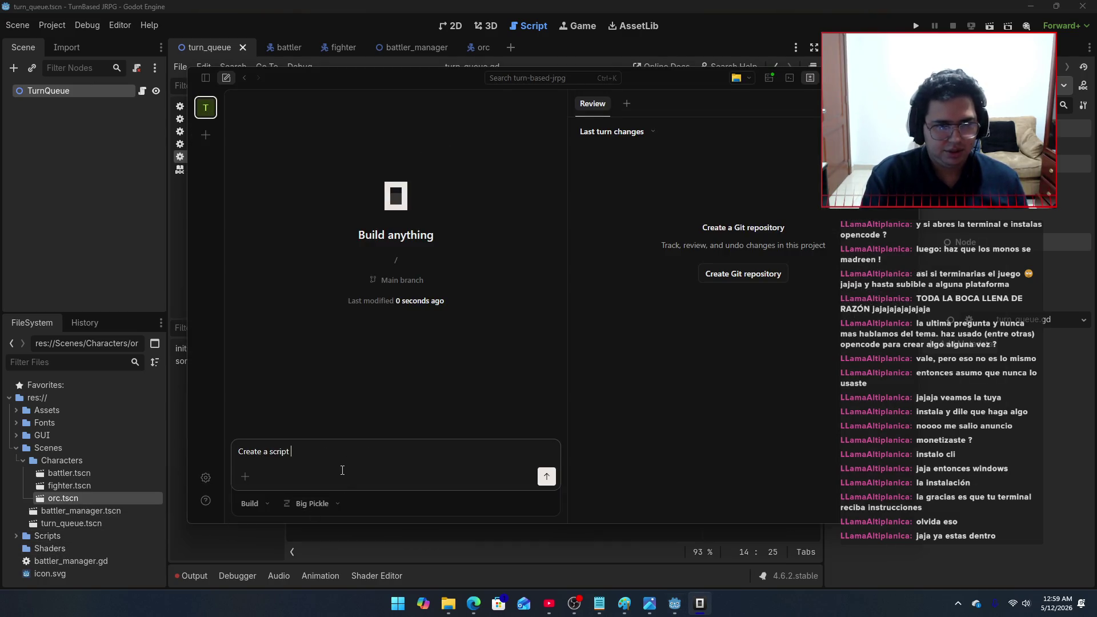
type("script")
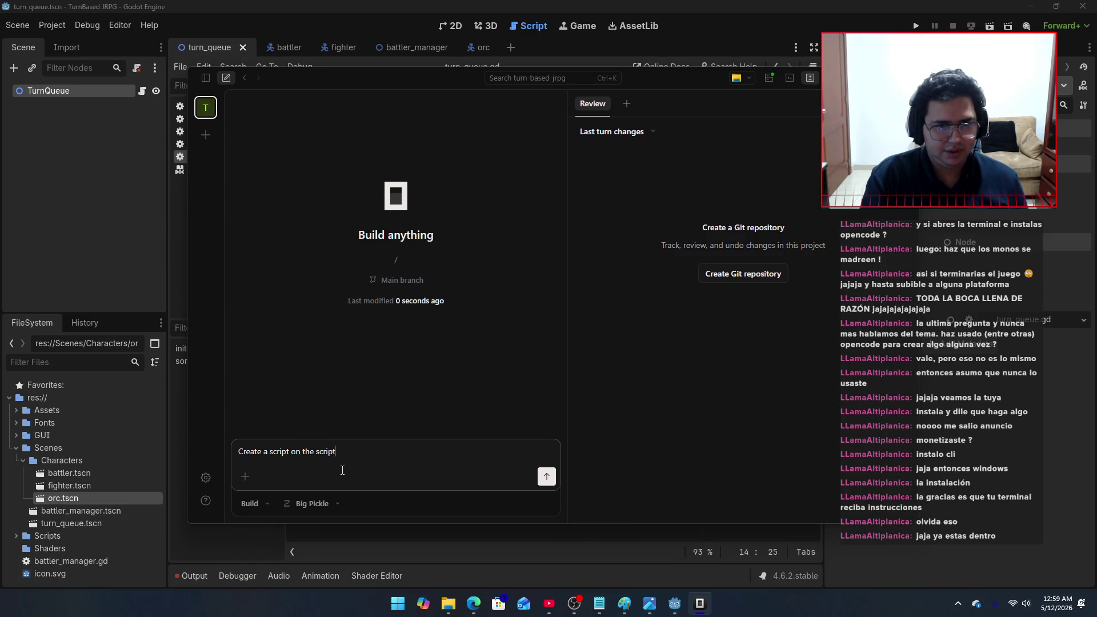
type("der that")
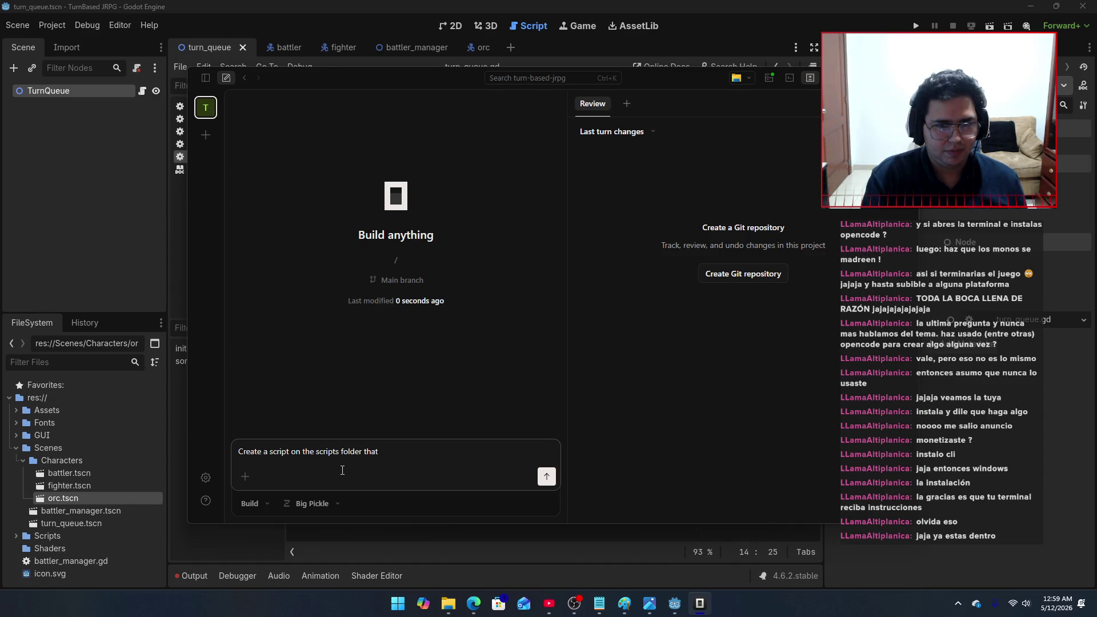
type("makes a turn_")
type("queue")
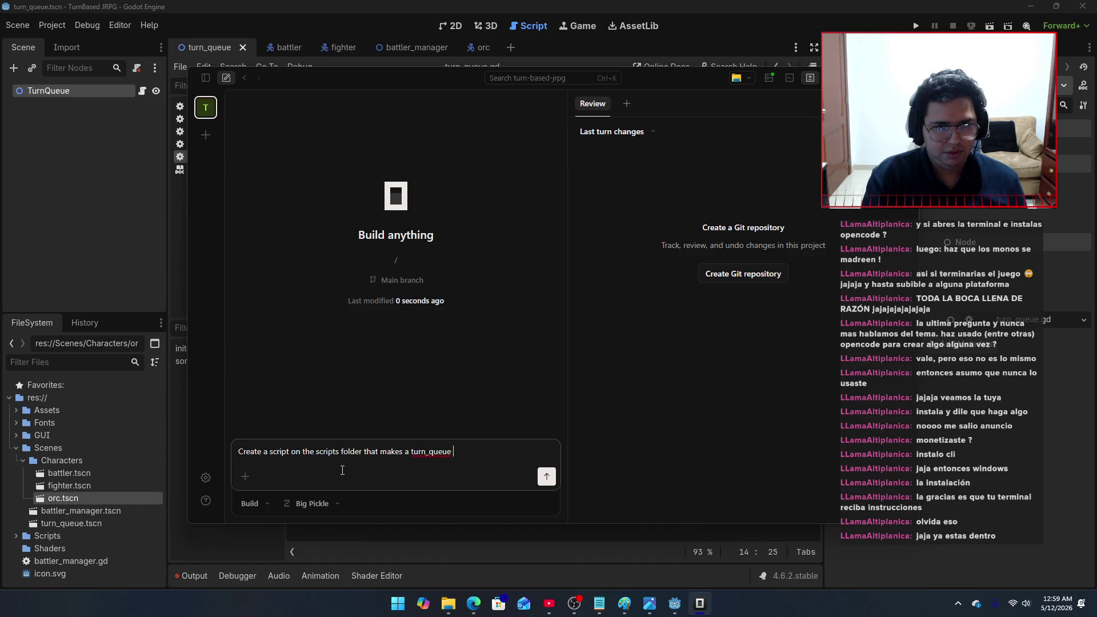
type("ah")
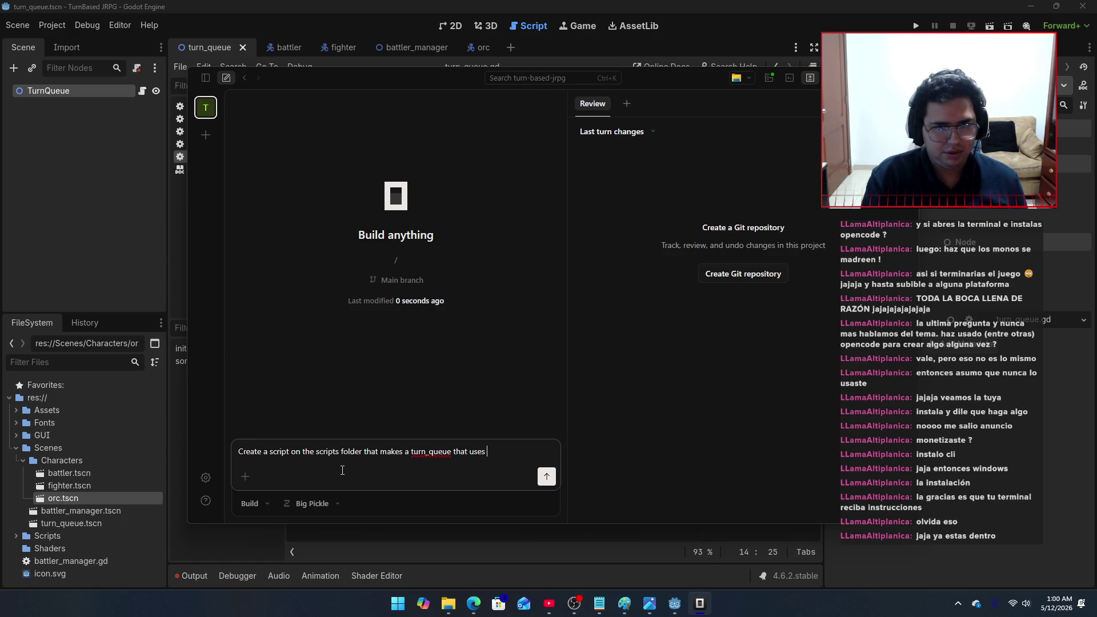
type("Battler")
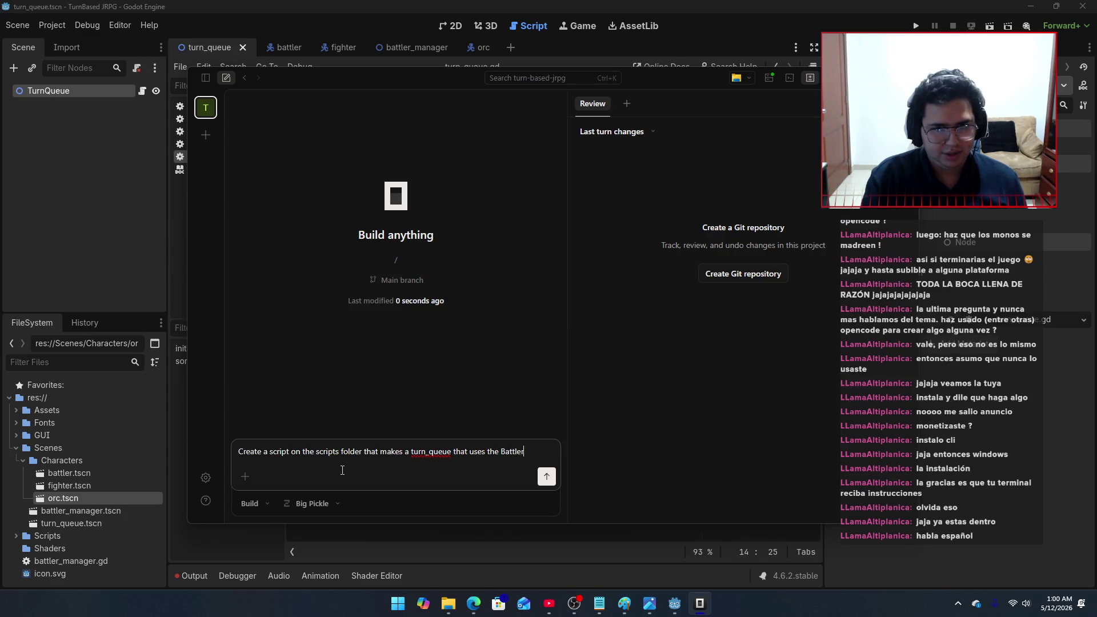
type("node")
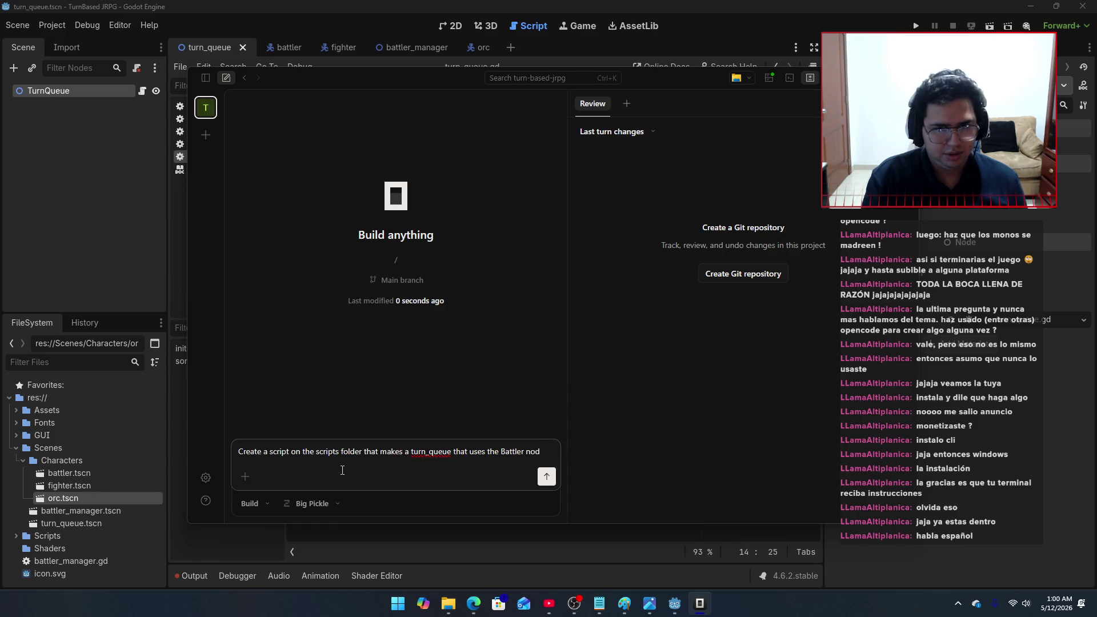
type("class")
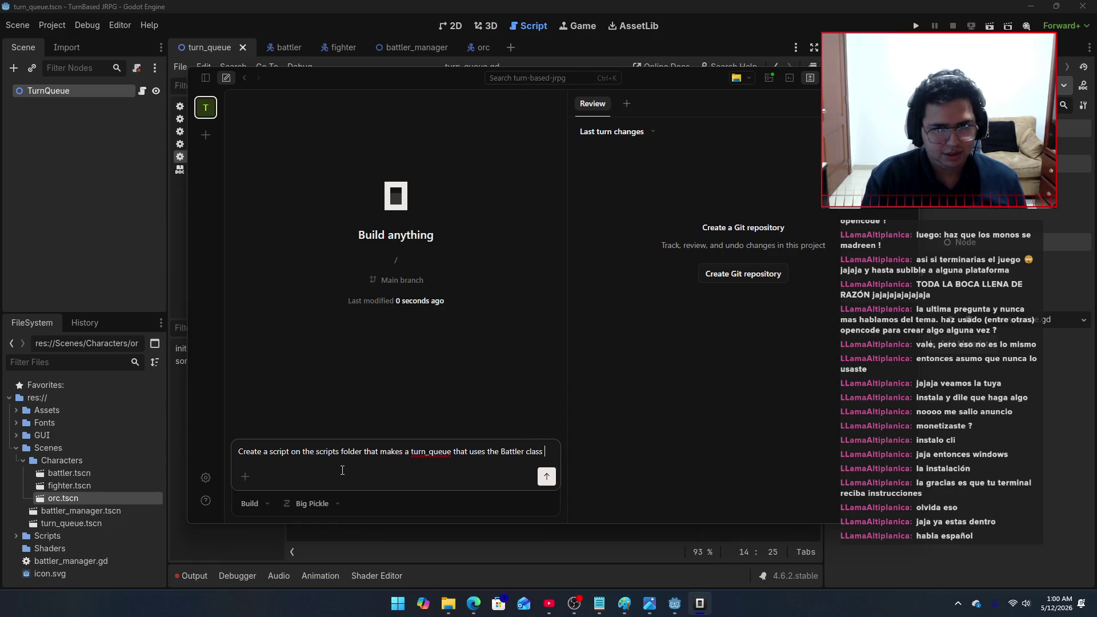
type(" as")
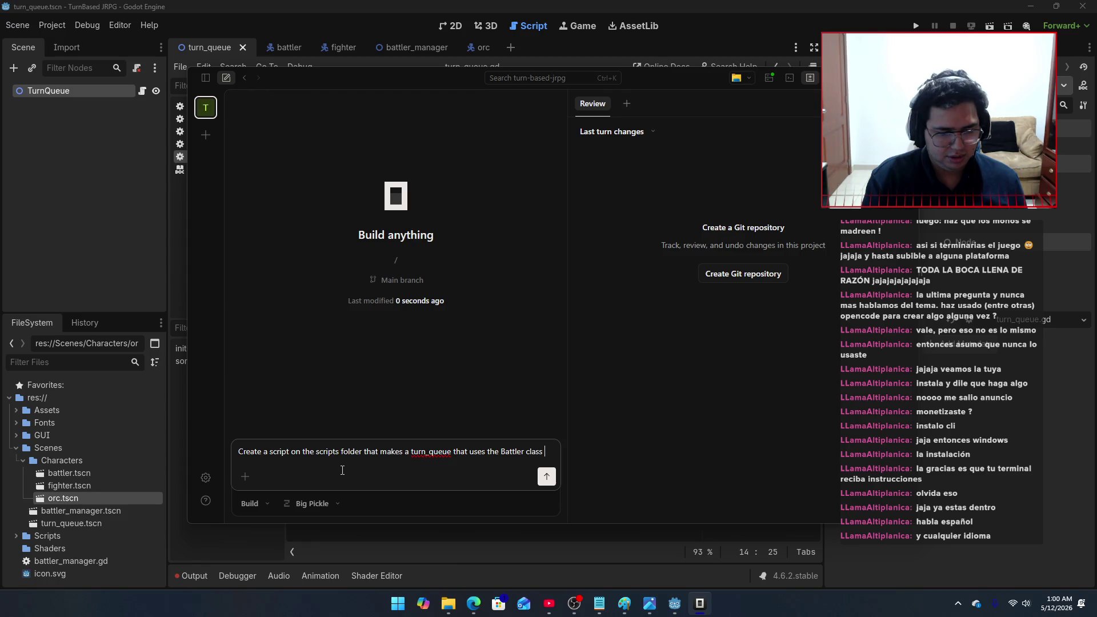
key("Return")
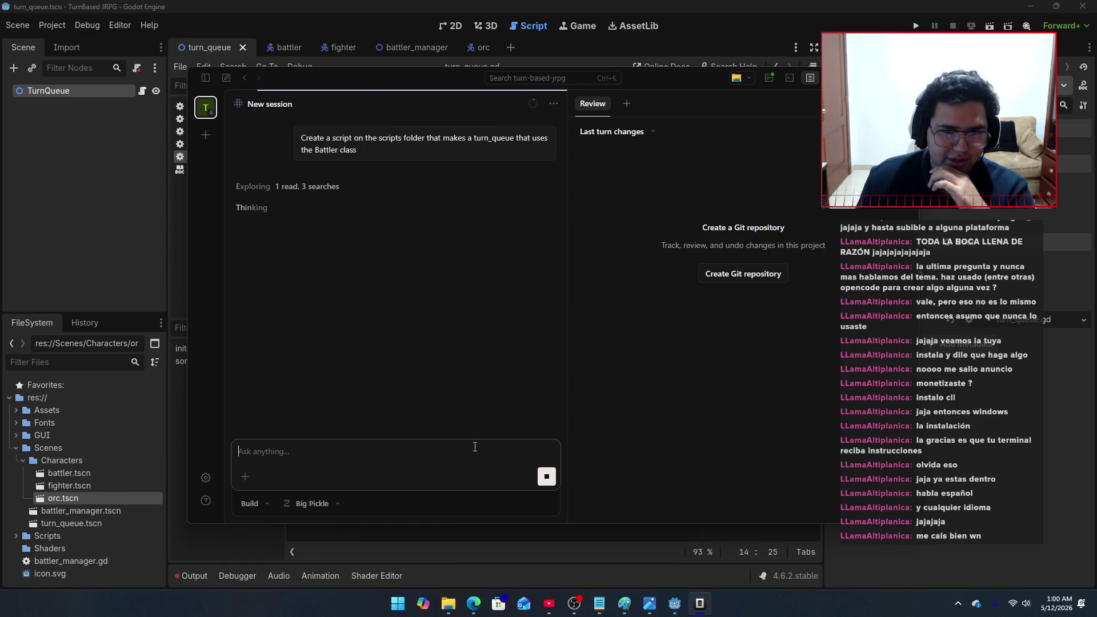
Check the model list, keep Big Pickle, and return to the Godot editor
left_click(313, 505)
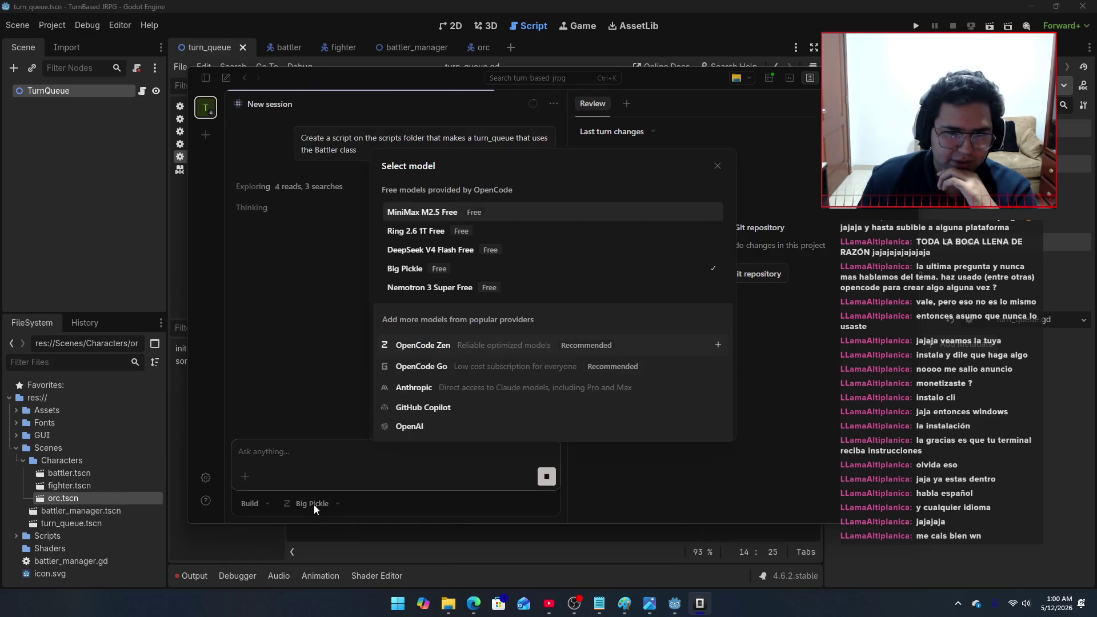
left_click(320, 503)
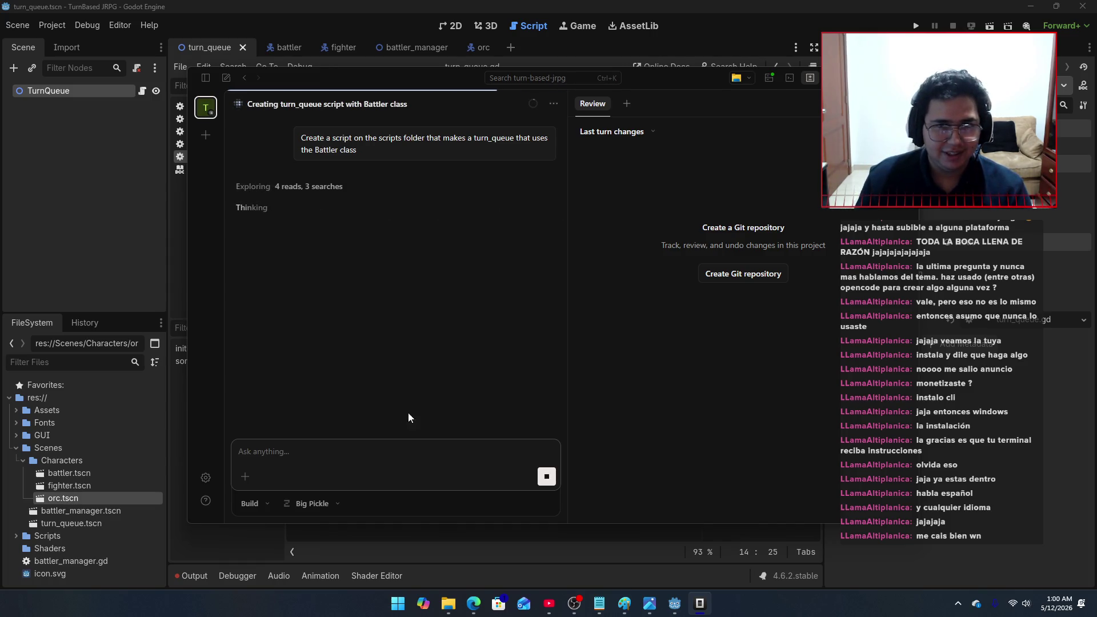
key("alt+Tab")
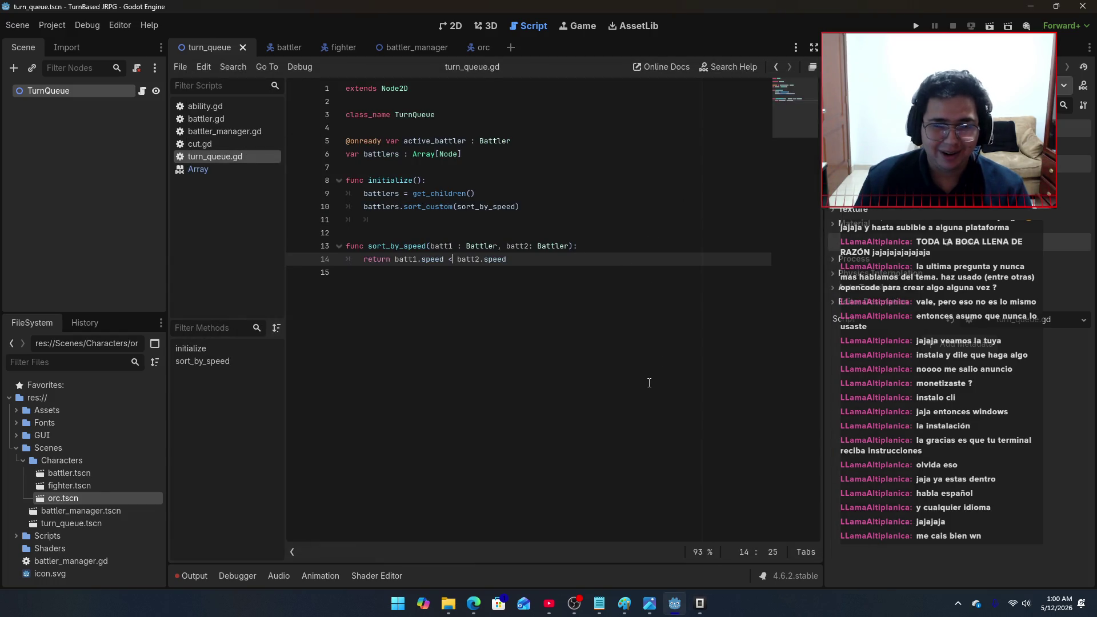
Read the agent's summary of the new battler speed property and turn_queue.gd rewrite, then return to Godot
left_click(700, 603)
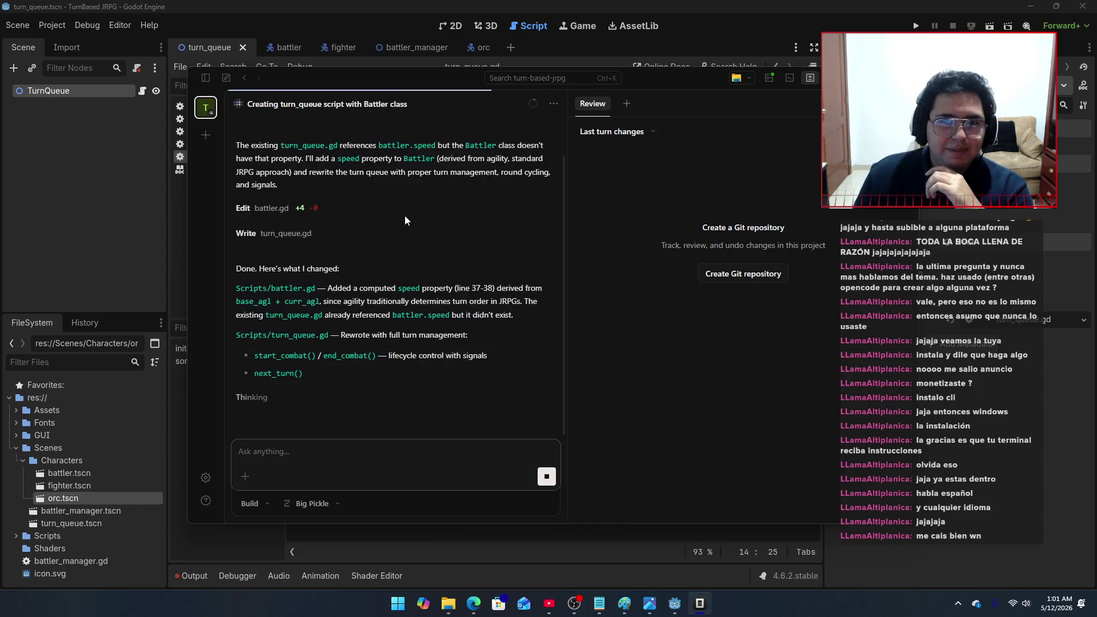
scroll(372, 229, "up", 1)
scroll(331, 238, "down", 3)
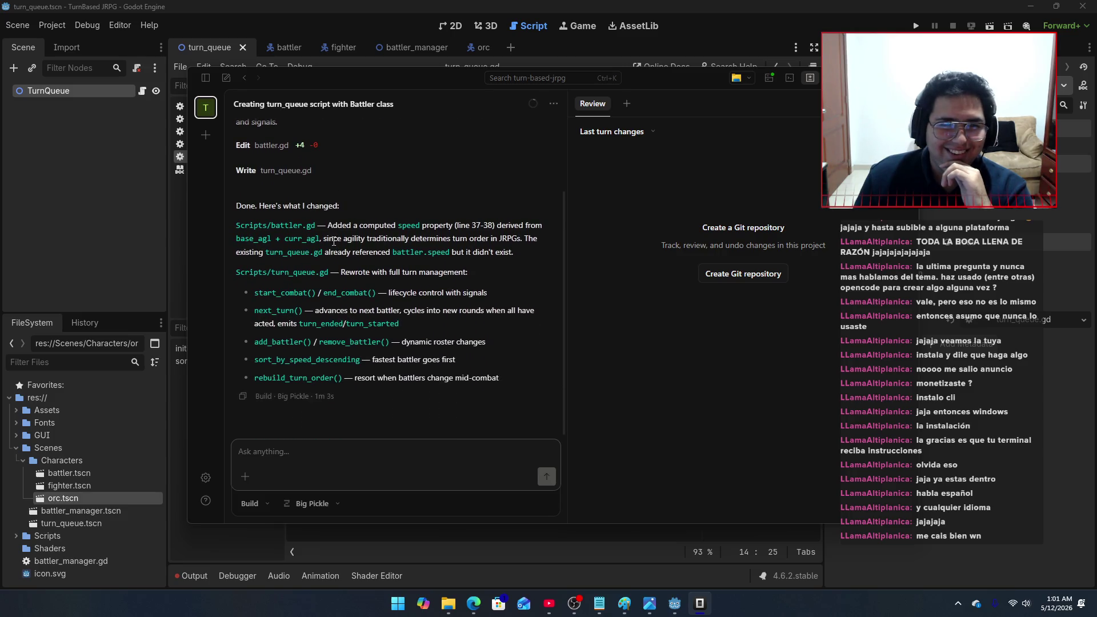
key("alt+Tab")
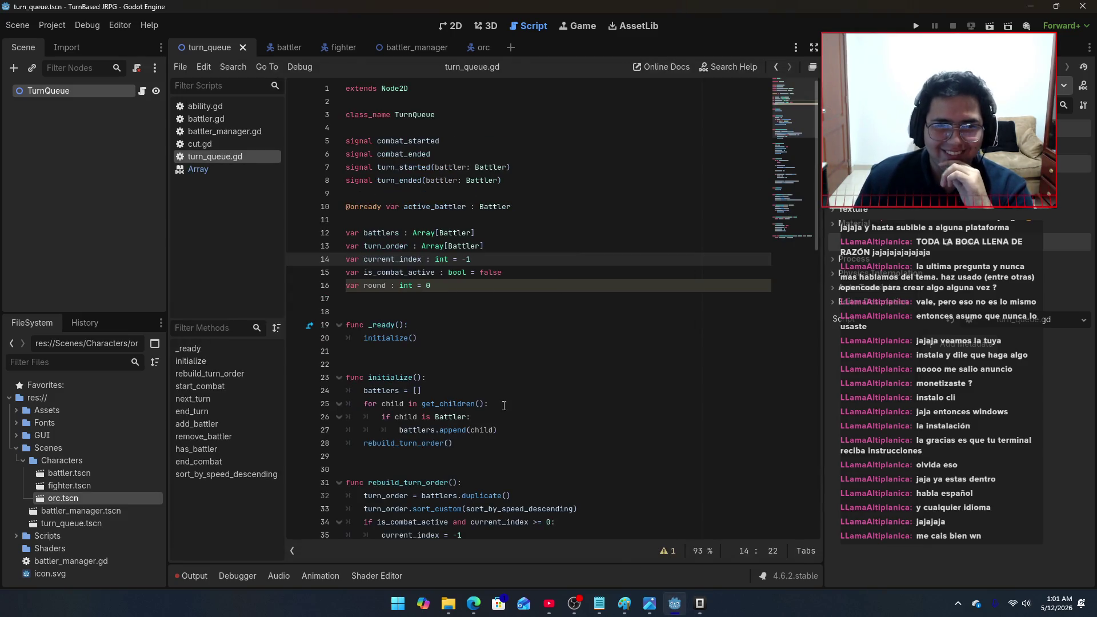
Review the agent's rewritten turn_queue.gd, then undo it back to the original sort_by_speed version
scroll(505, 403, "down", 9)
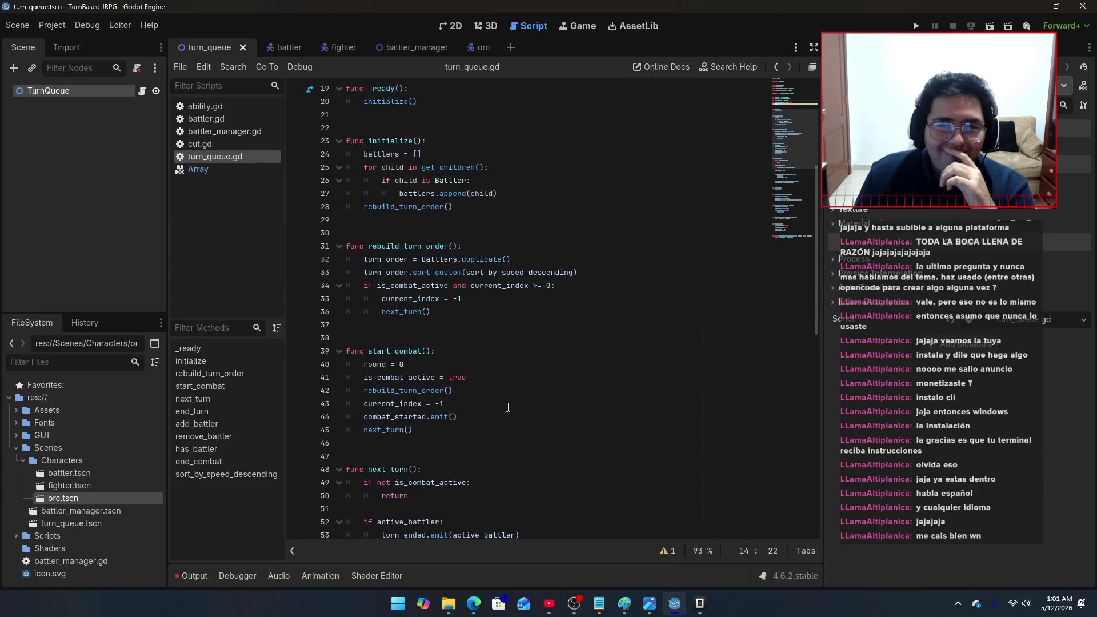
scroll(508, 410, "down", 11)
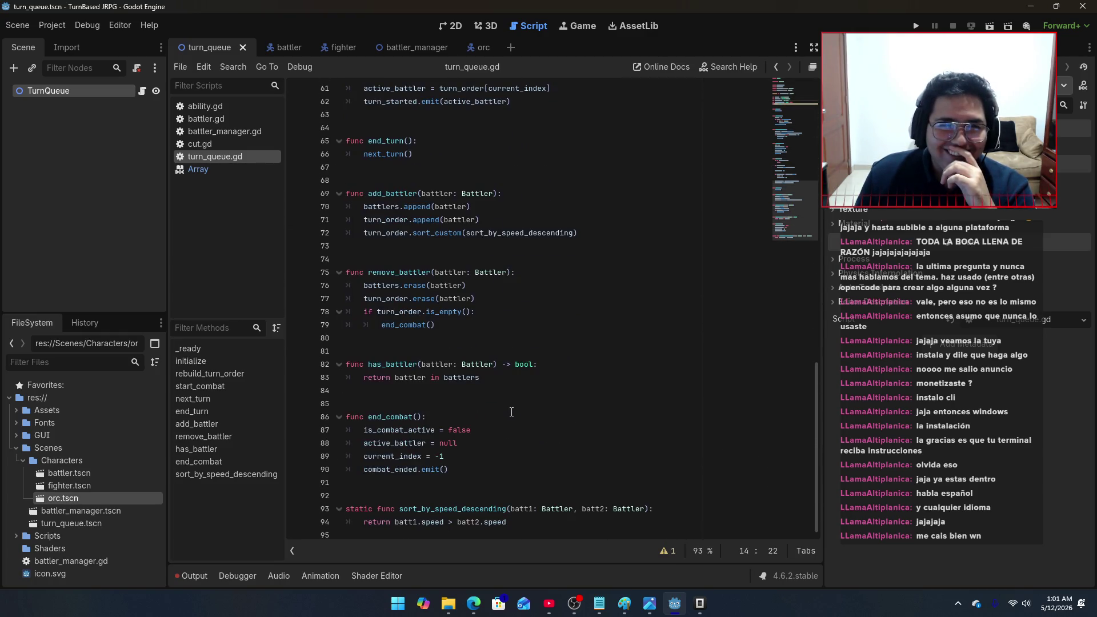
key("alt+Tab")
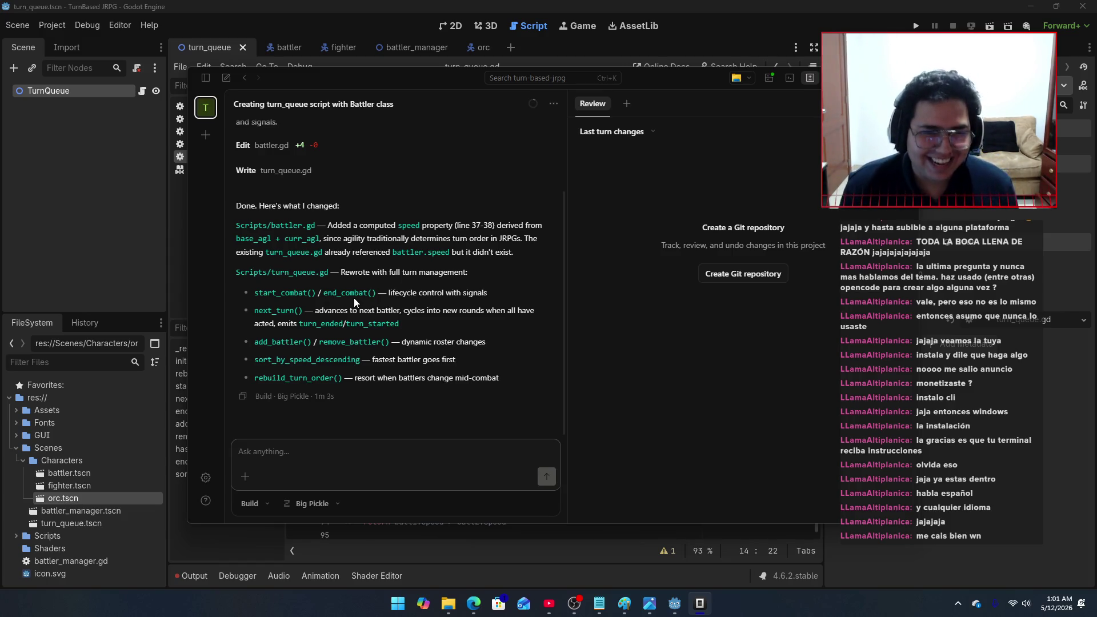
key("Escape")
key("ctrl+z")
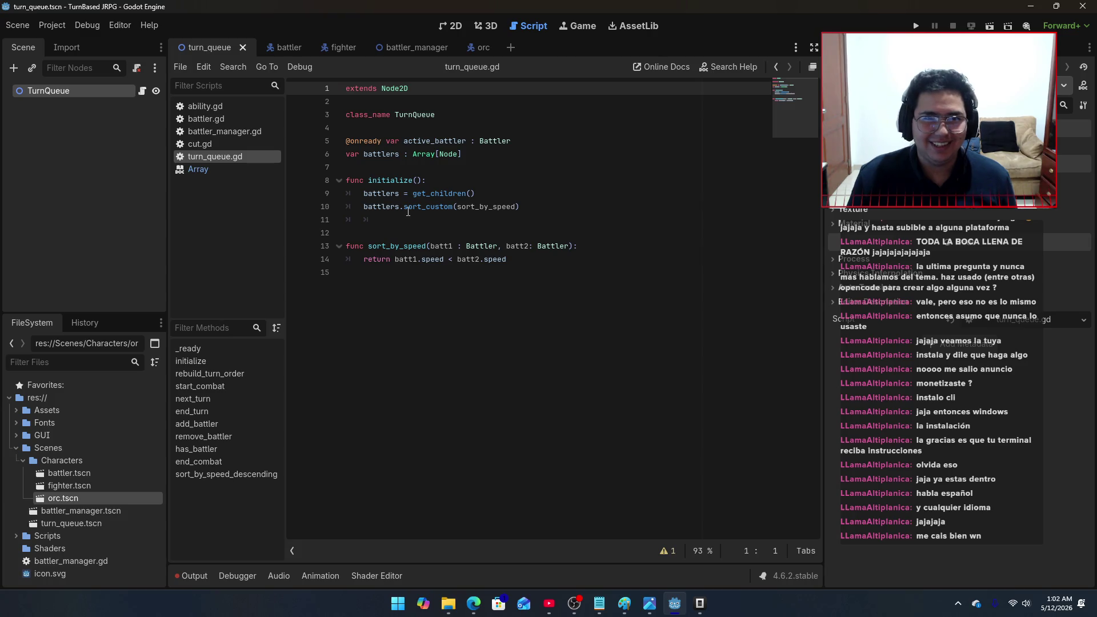
left_click(228, 118)
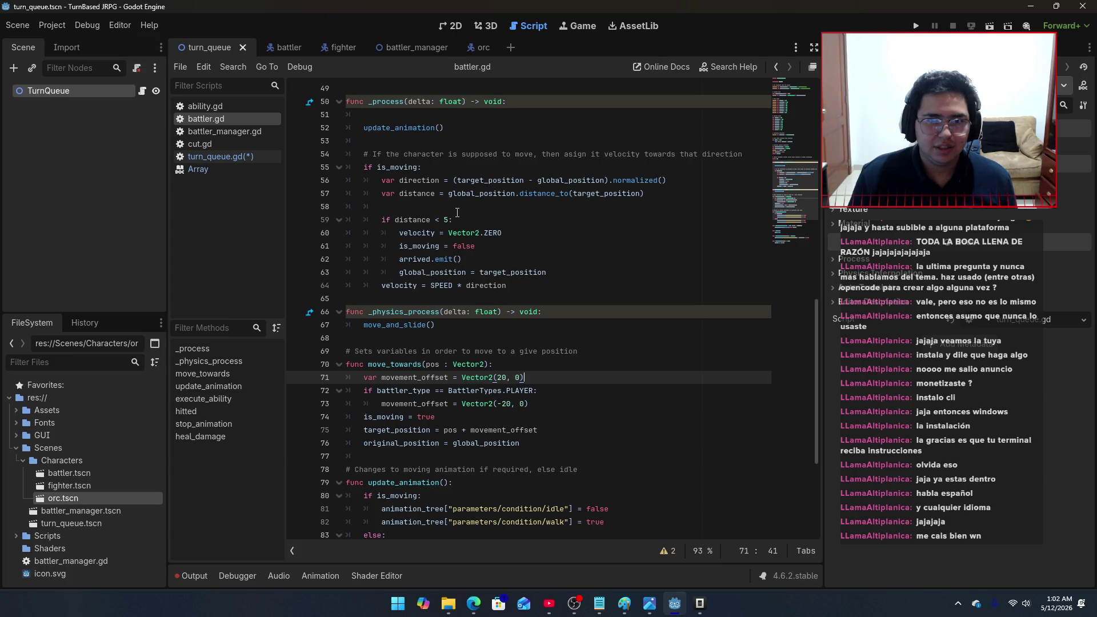
key("ctrl+Home")
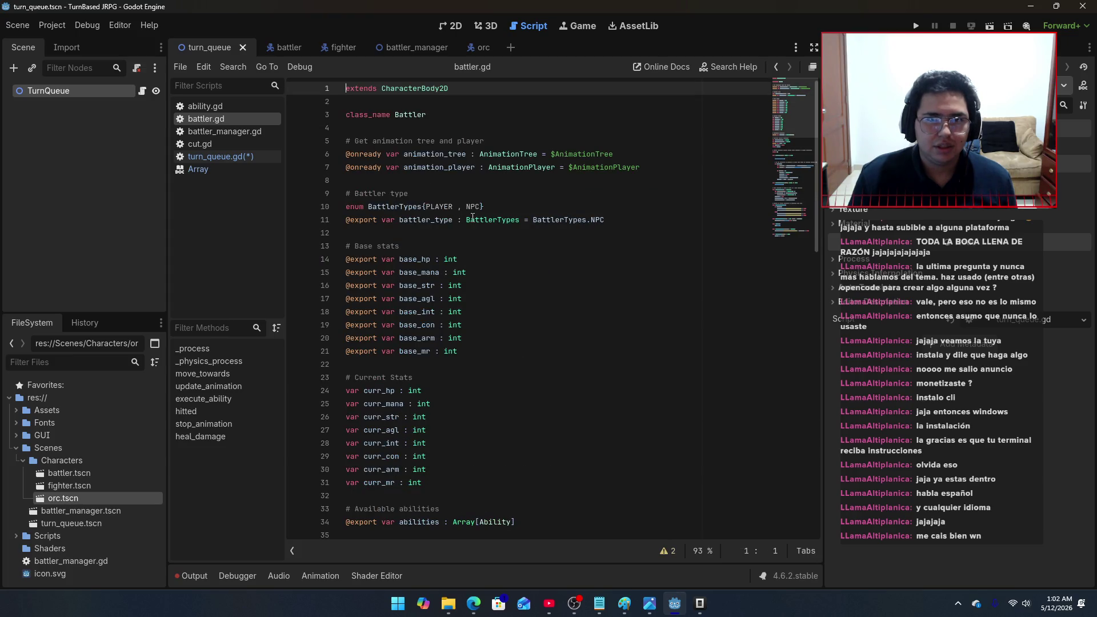
key("ctrl+End")
scroll(470, 220, "up", 15)
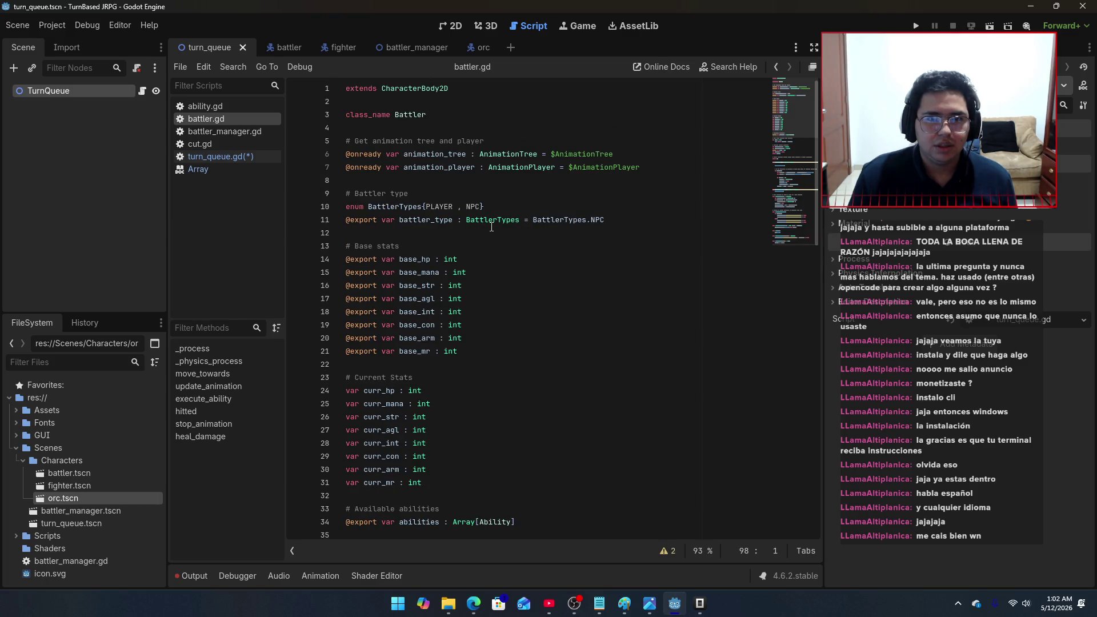
scroll(491, 227, "down", 6)
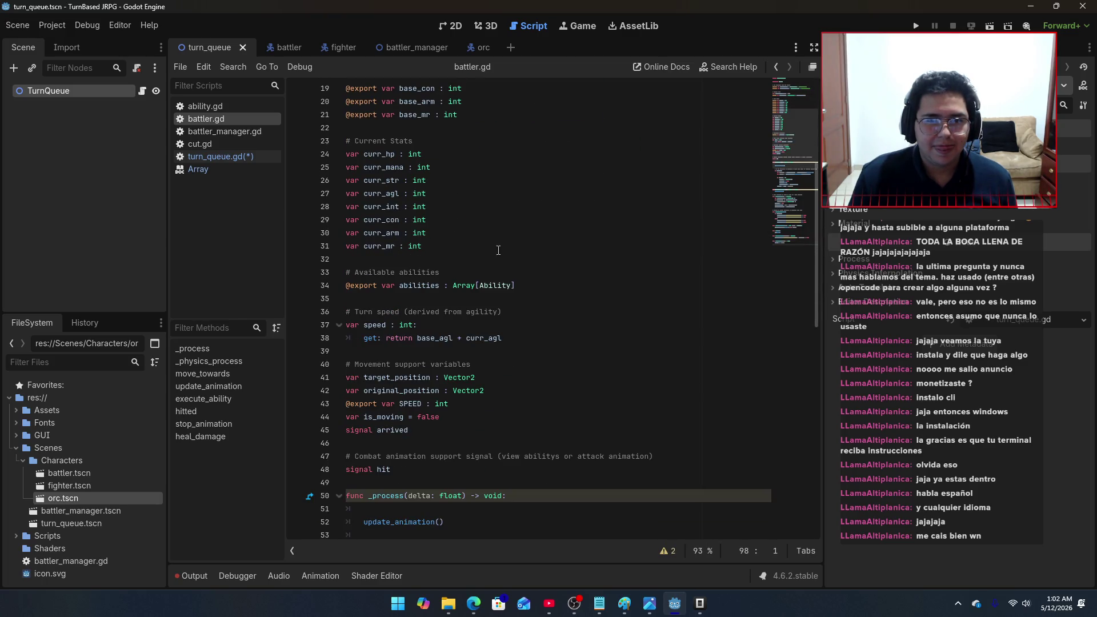
scroll(488, 327, "down", 2)
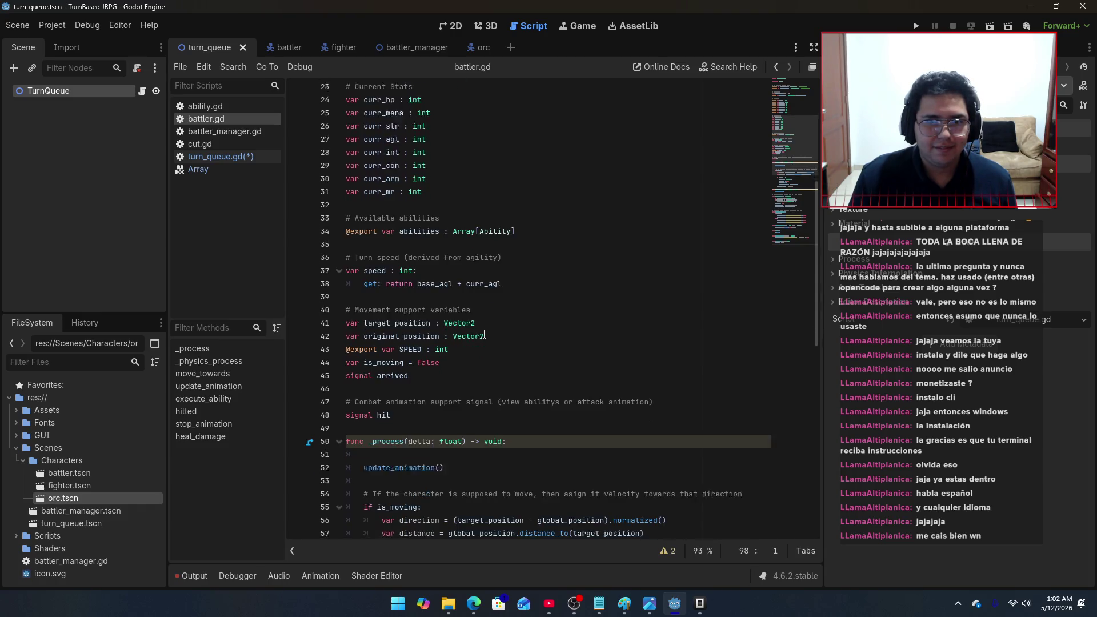
scroll(486, 338, "down", 2)
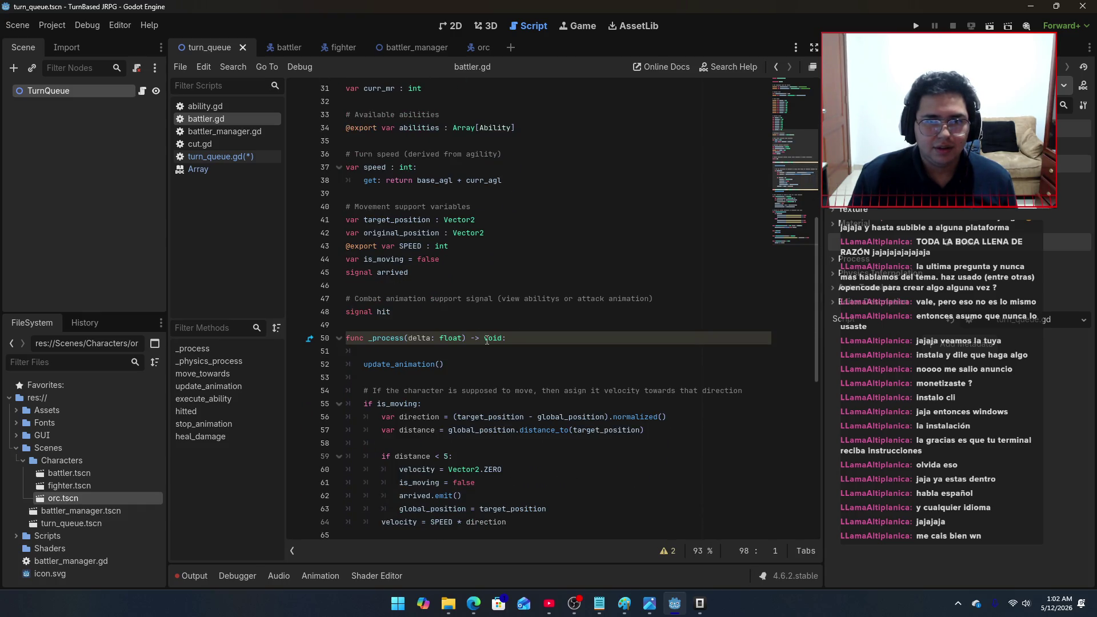
left_click(342, 47)
left_click(396, 49)
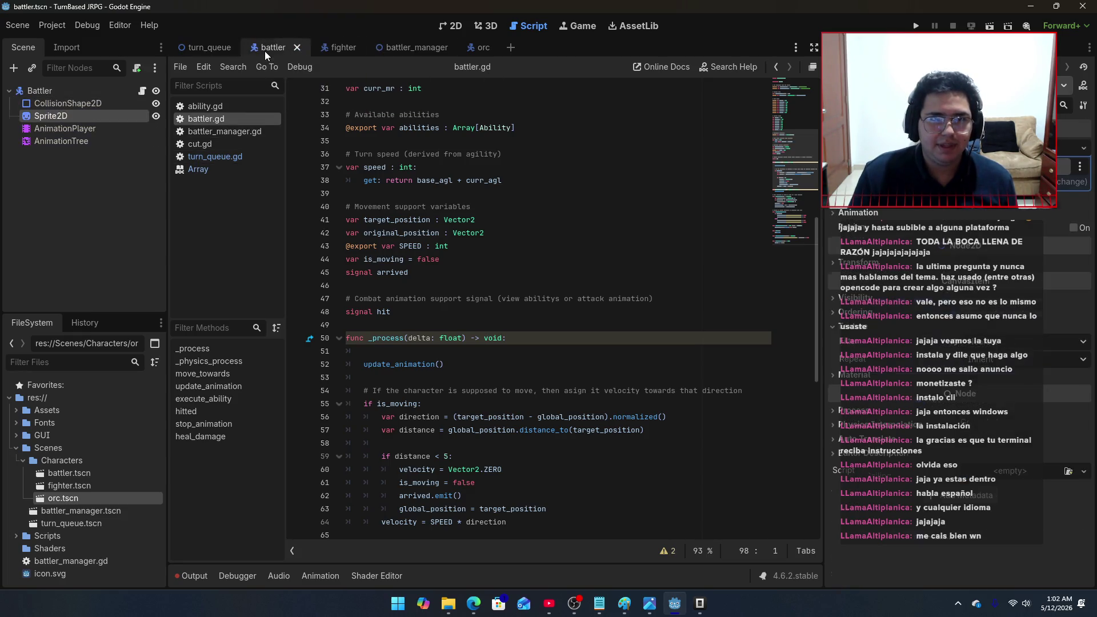
left_click(211, 51)
left_click(226, 159)
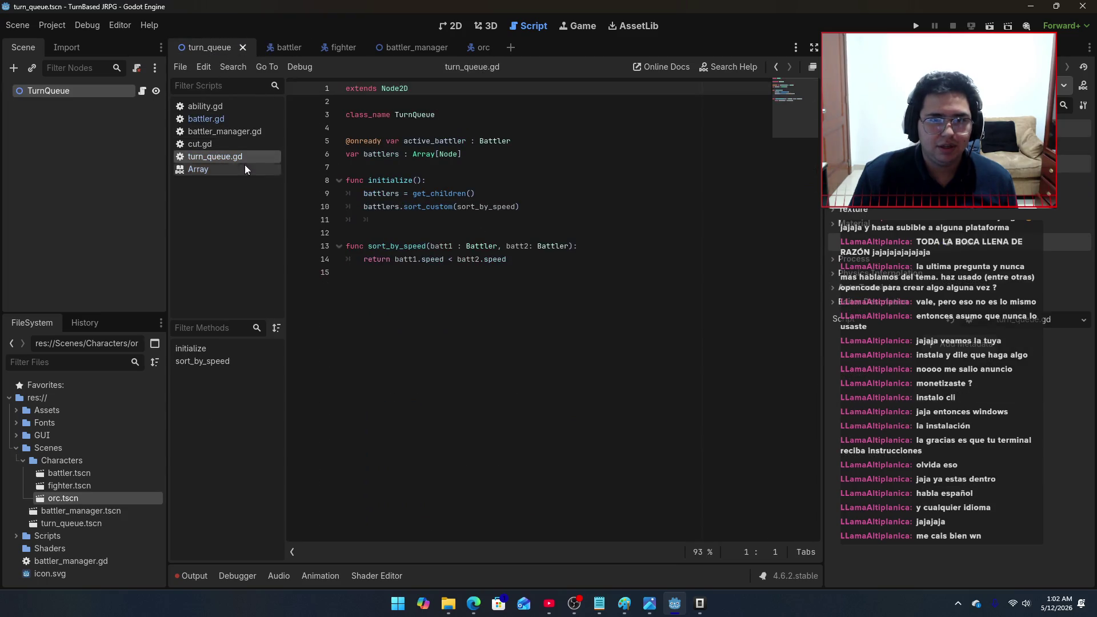
Change both speed references on line 14 to SPEED so sort_by_speed compares batt1.SPEED and batt2.SPEED, and save
double_click(432, 260)
type("SPEED")
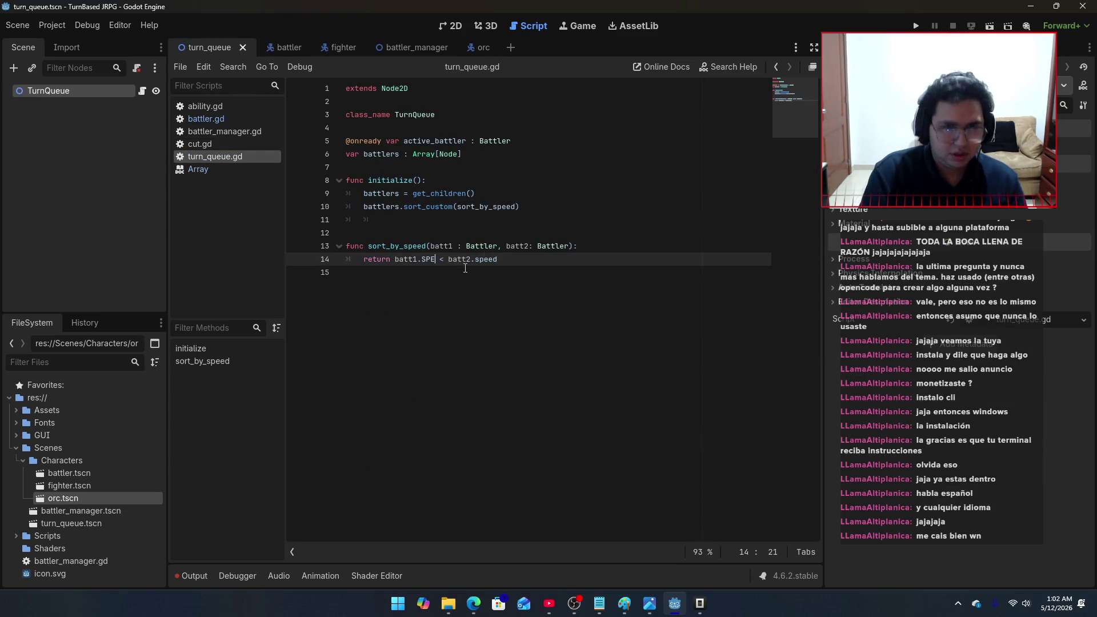
left_click(506, 260)
double_click(497, 259)
type("SPEED")
key("ctrl+s")
left_click(518, 271)
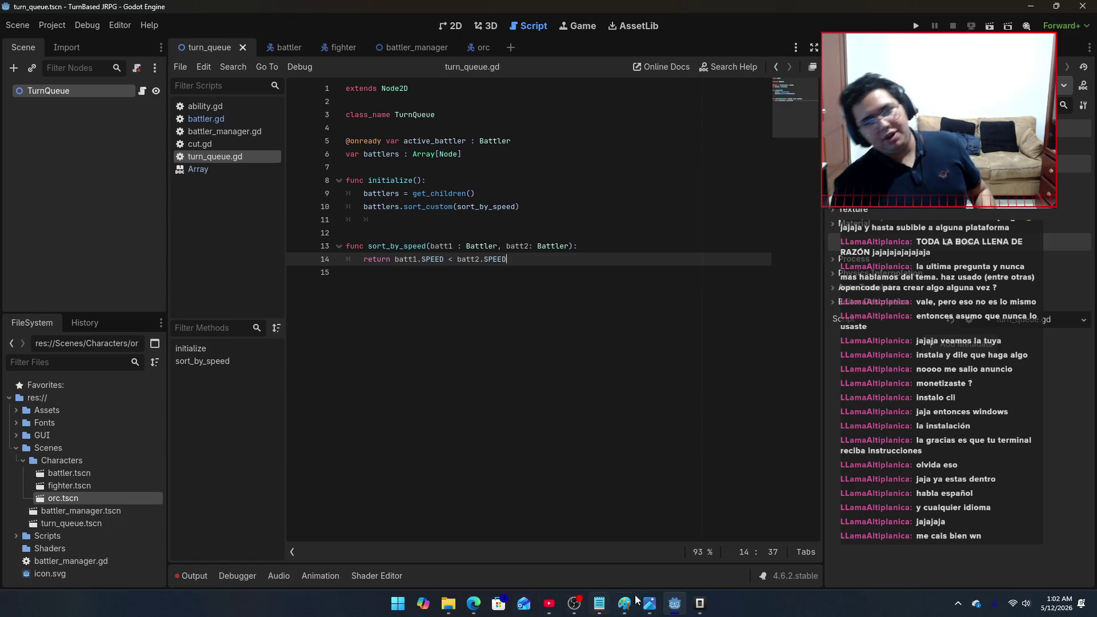
left_click(699, 604)
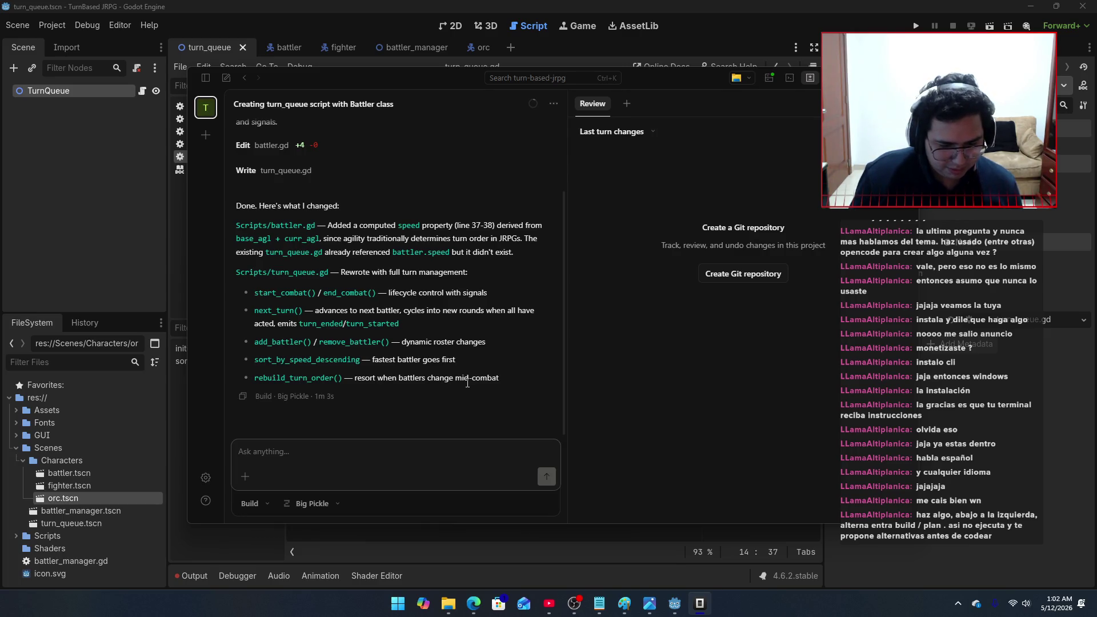
Switch the OpenCode agent to Plan mode and resend the earlier turn_queue script request
left_click(258, 509)
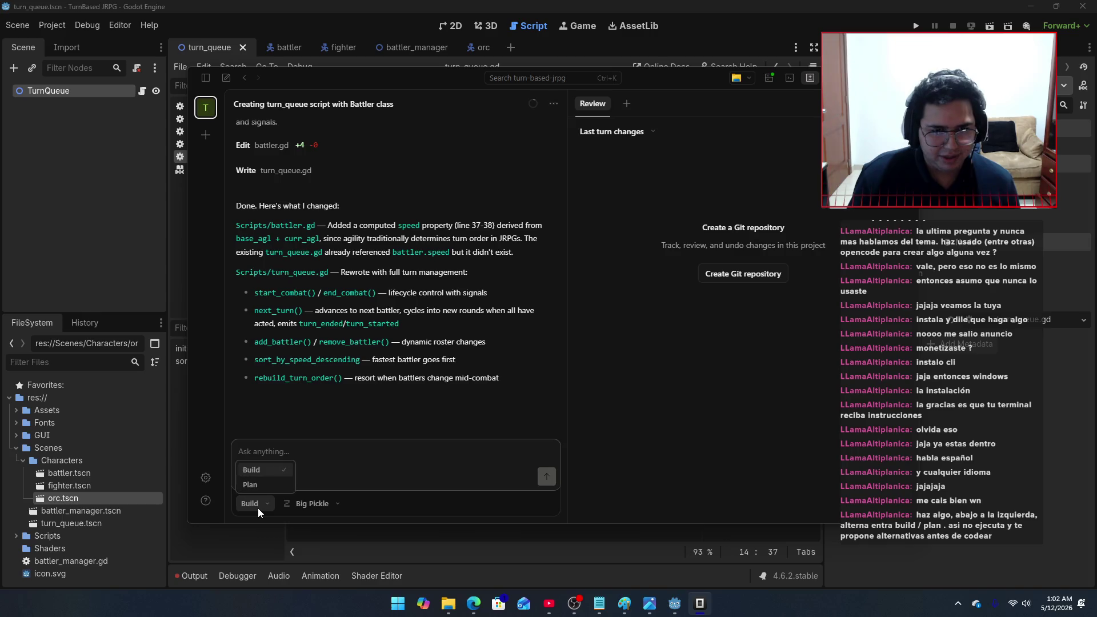
left_click(253, 484)
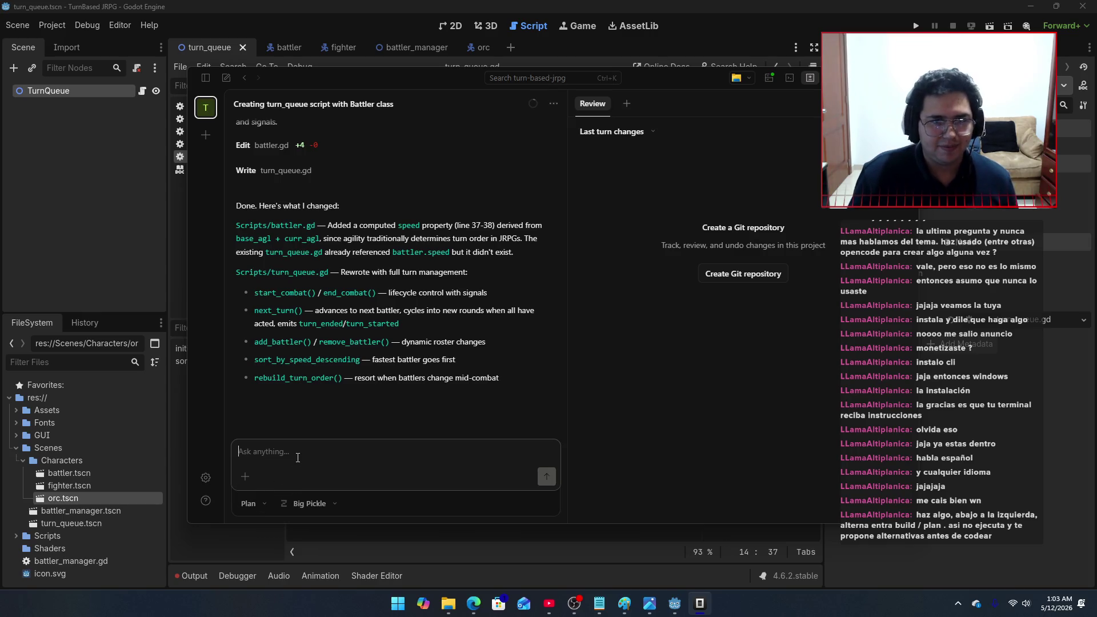
key("Up")
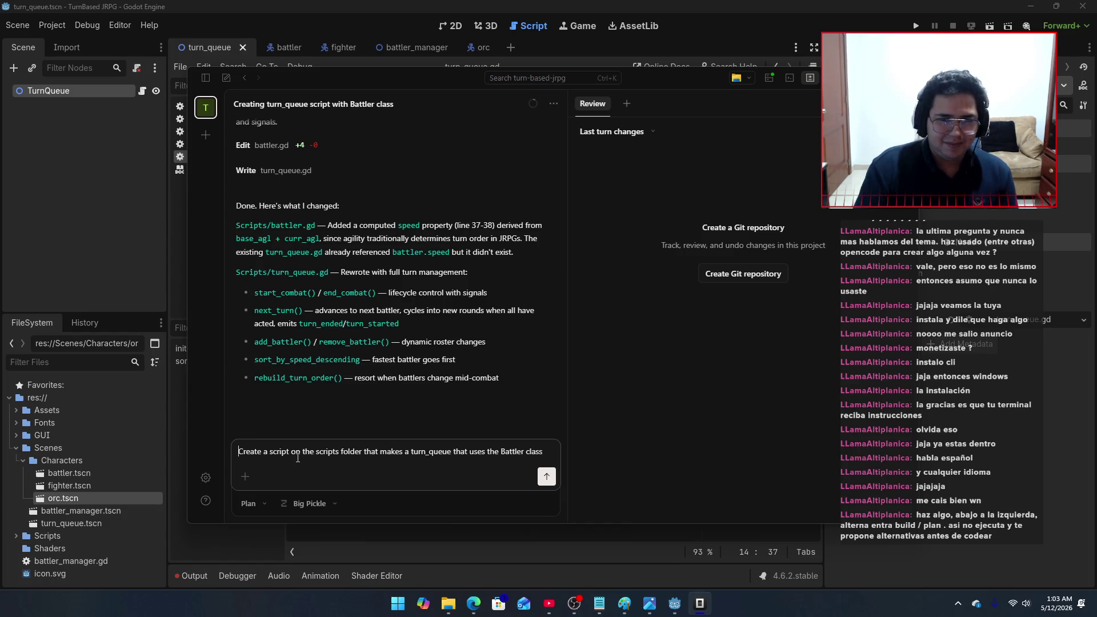
key("Return")
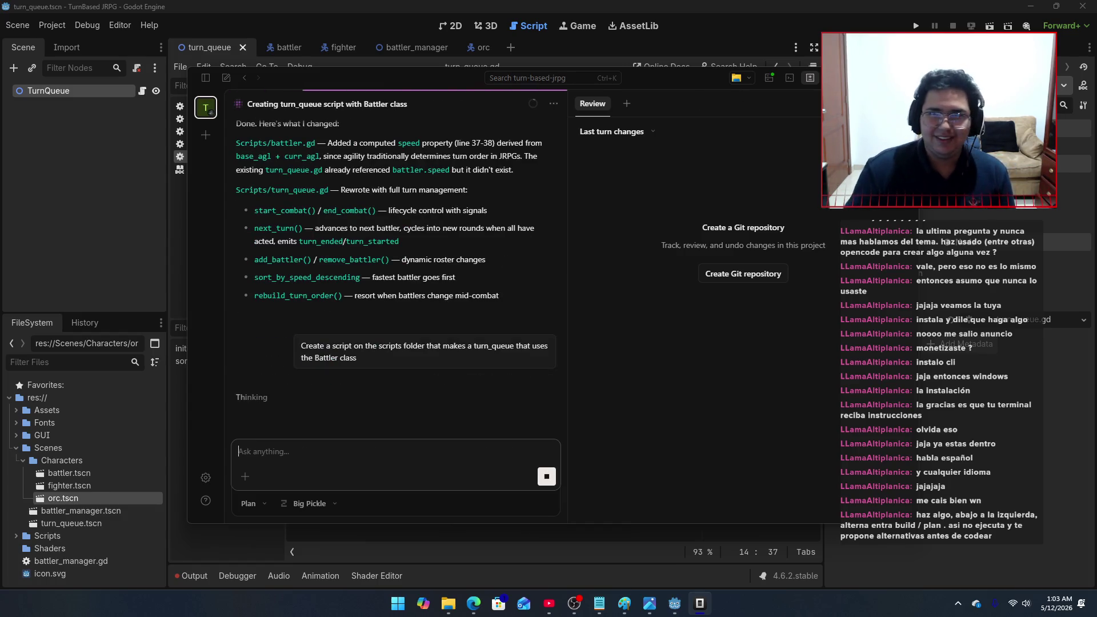
key("alt+Tab")
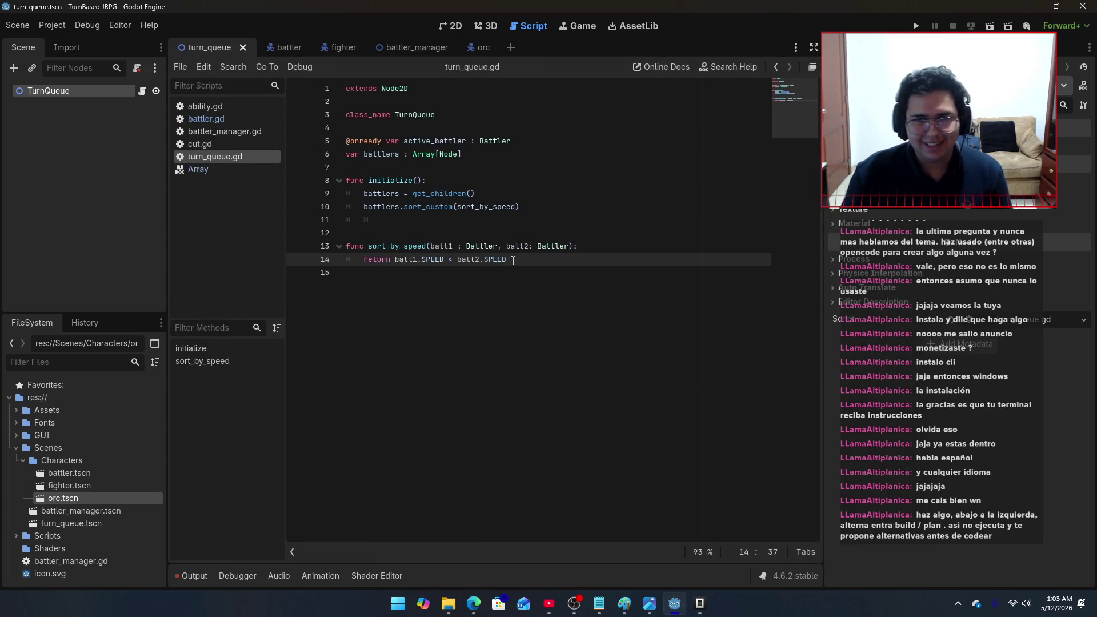
Add a line after the sort_custom call and start typing 'battlers.' to browse its autocomplete suggestions
left_click(494, 206)
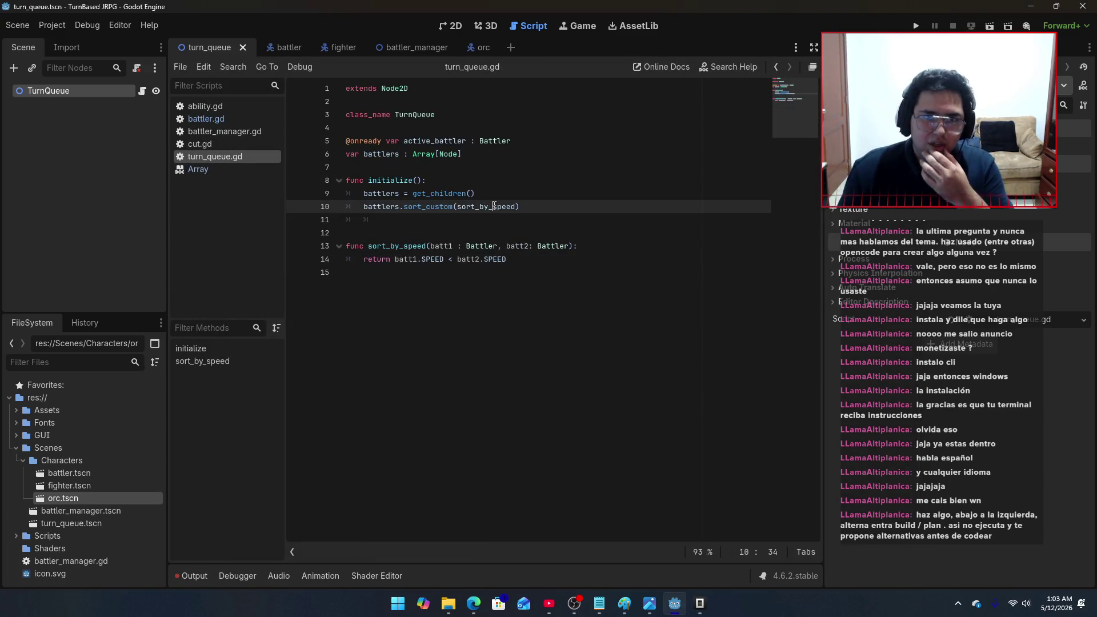
left_click(523, 210)
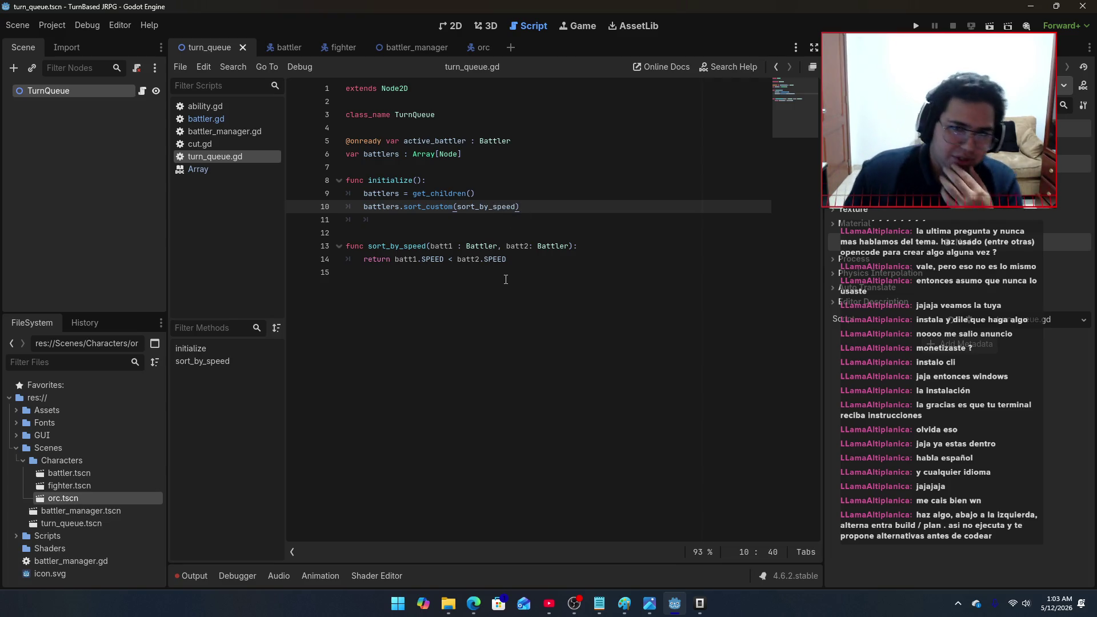
left_click(516, 262)
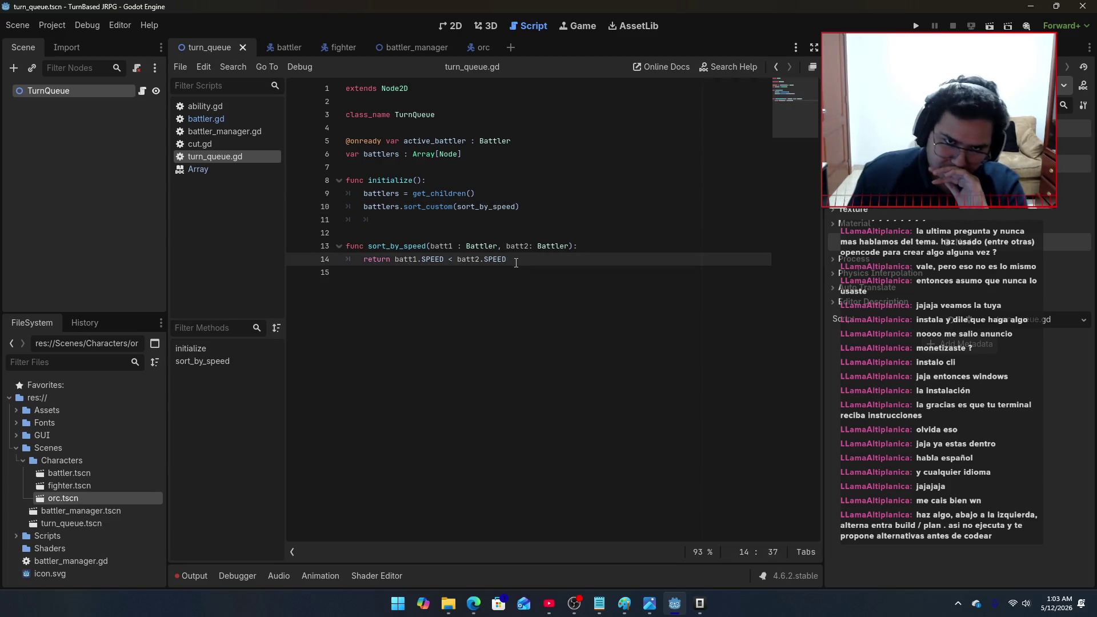
left_click(539, 206)
key("Return")
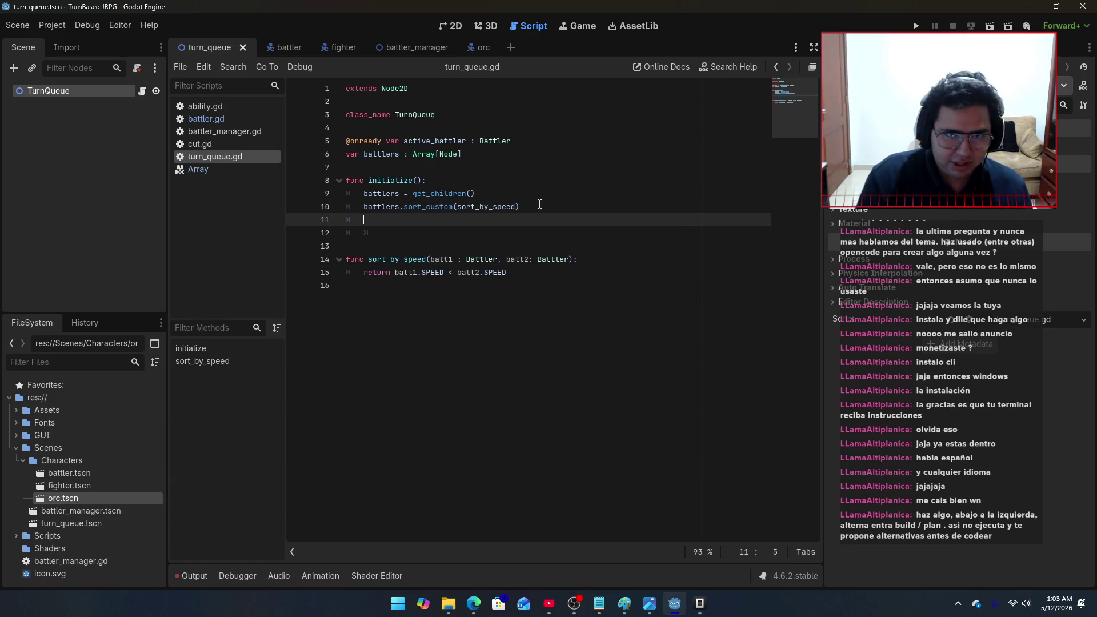
type("attlers")
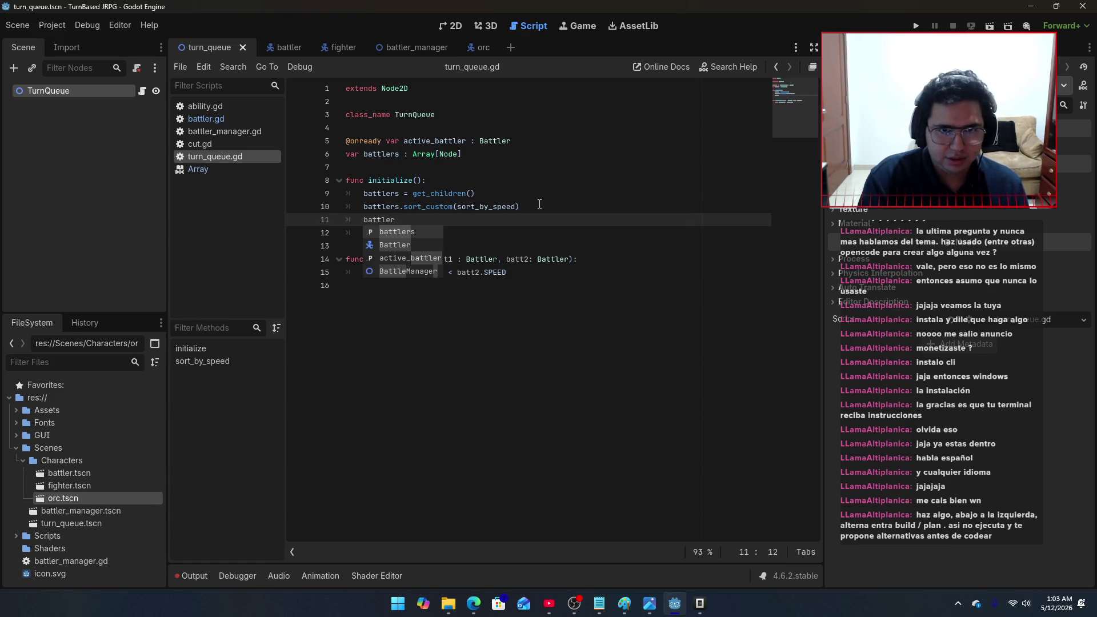
type(".")
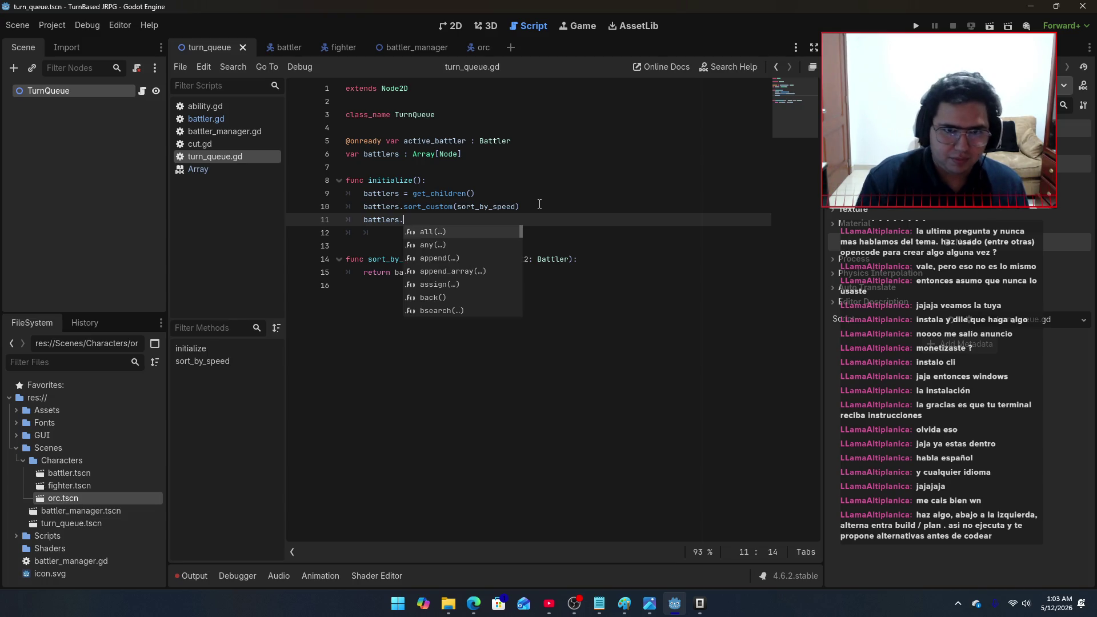
key("Down")
key("Down")
key("Down")
key("Down")
key("Down")
key("Down")
key("Down")
key("Down")
key("Down")
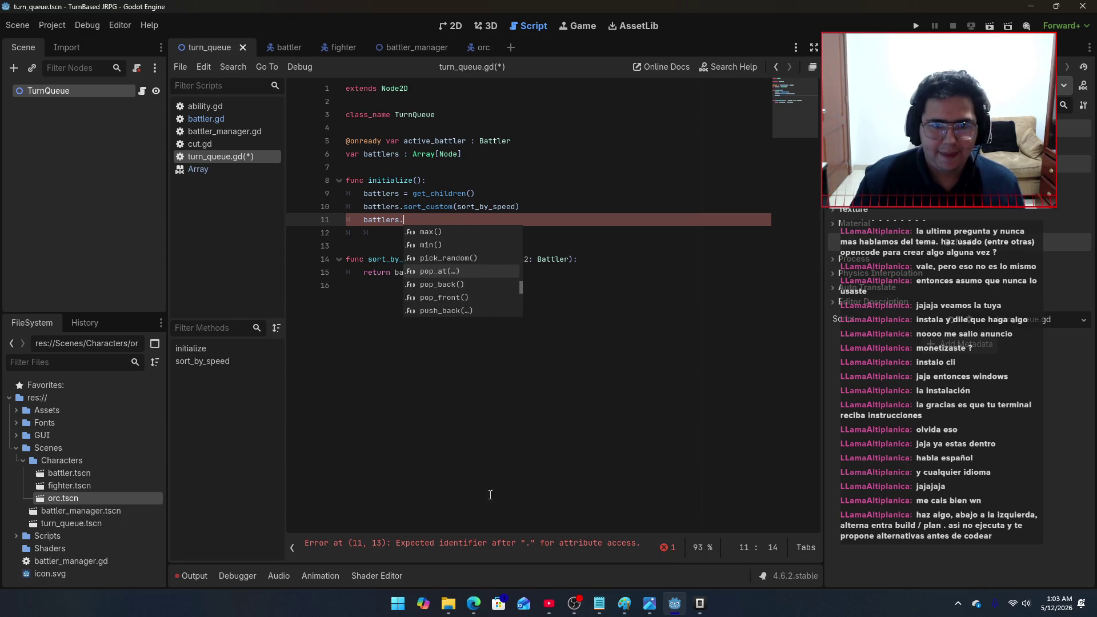
left_click(474, 603)
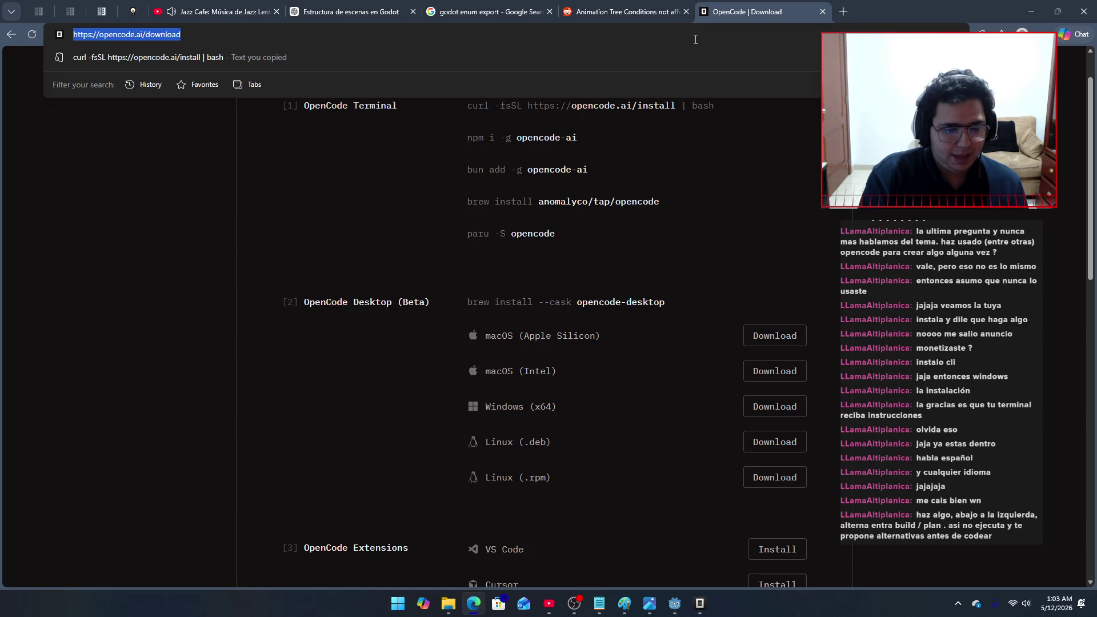
Search Google for 'godot make a child node go to the top' and expand the AI Overview
type("godot ")
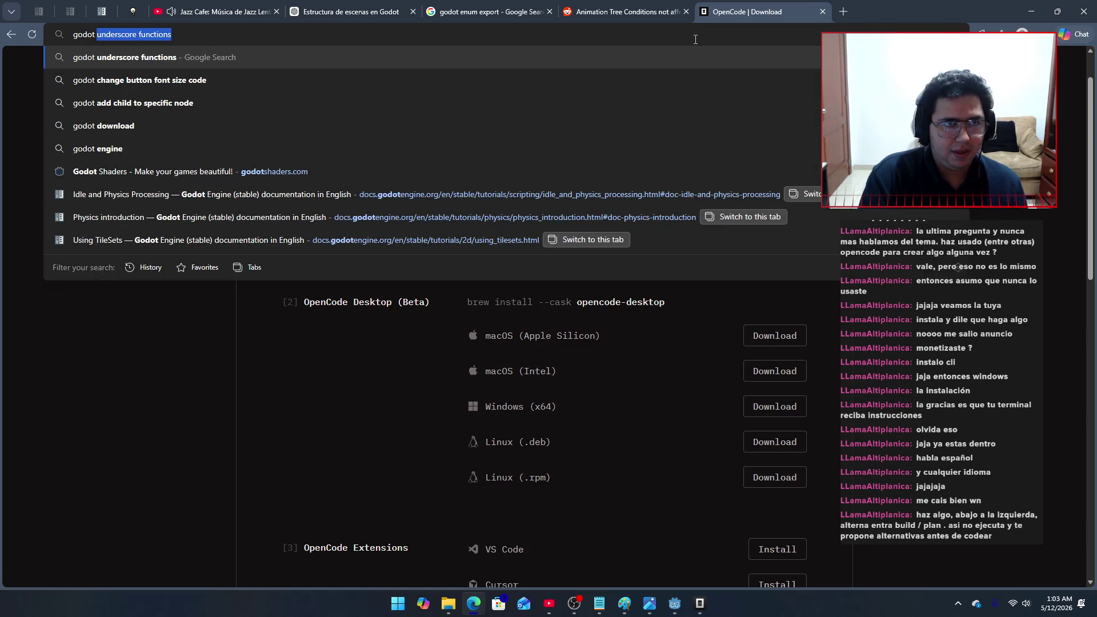
type("make a node")
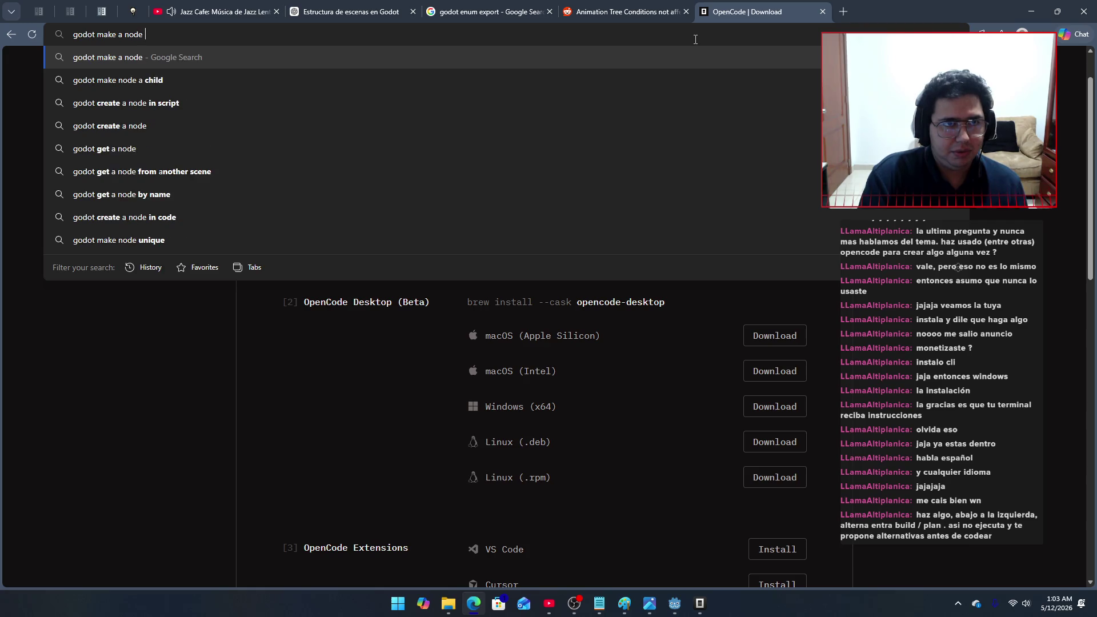
key("BackSpace")
key("BackSpace")
key("BackSpace")
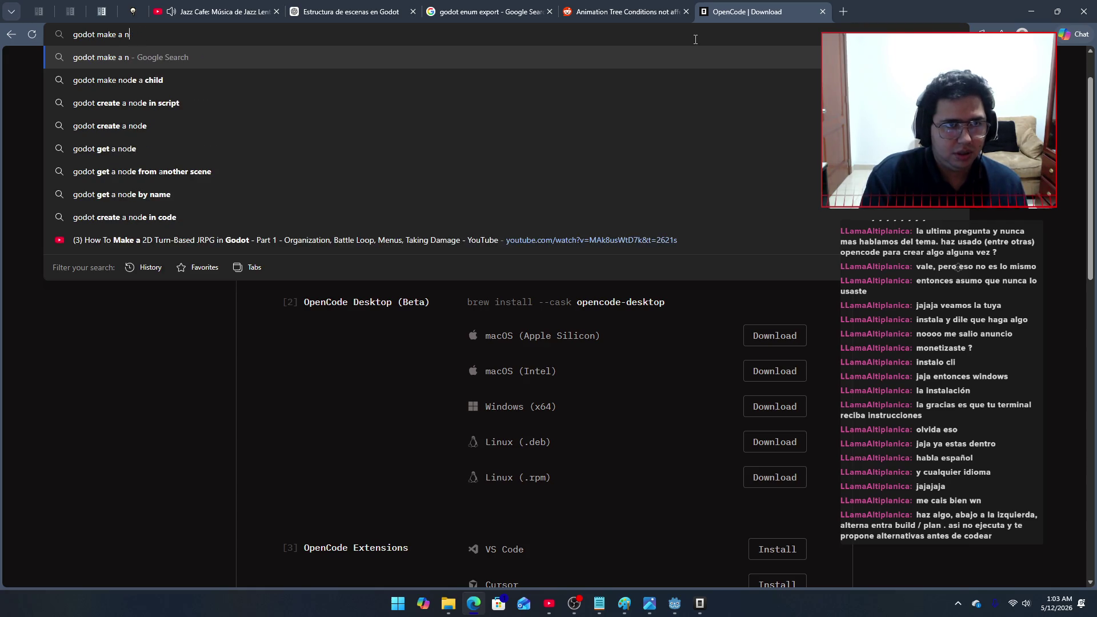
type("child node go to the top")
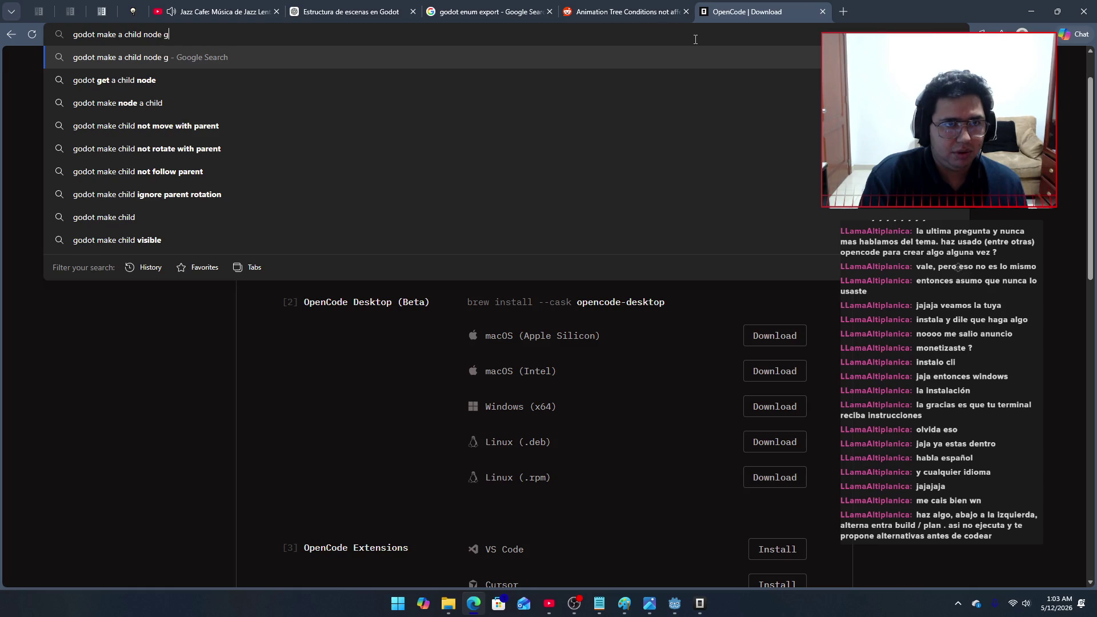
key("Return")
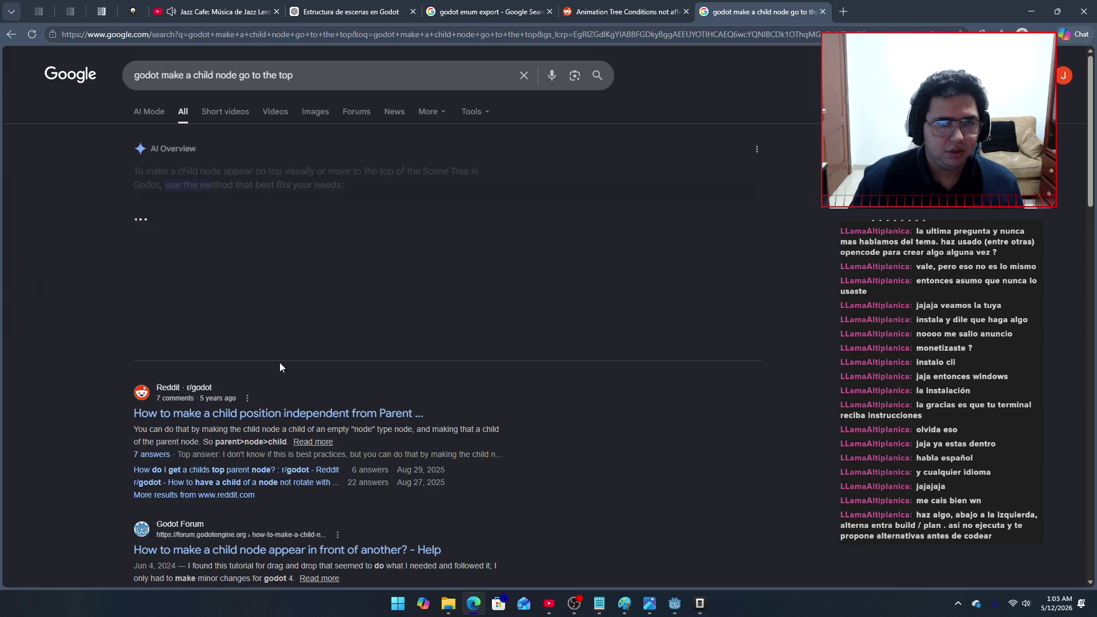
left_click(270, 337)
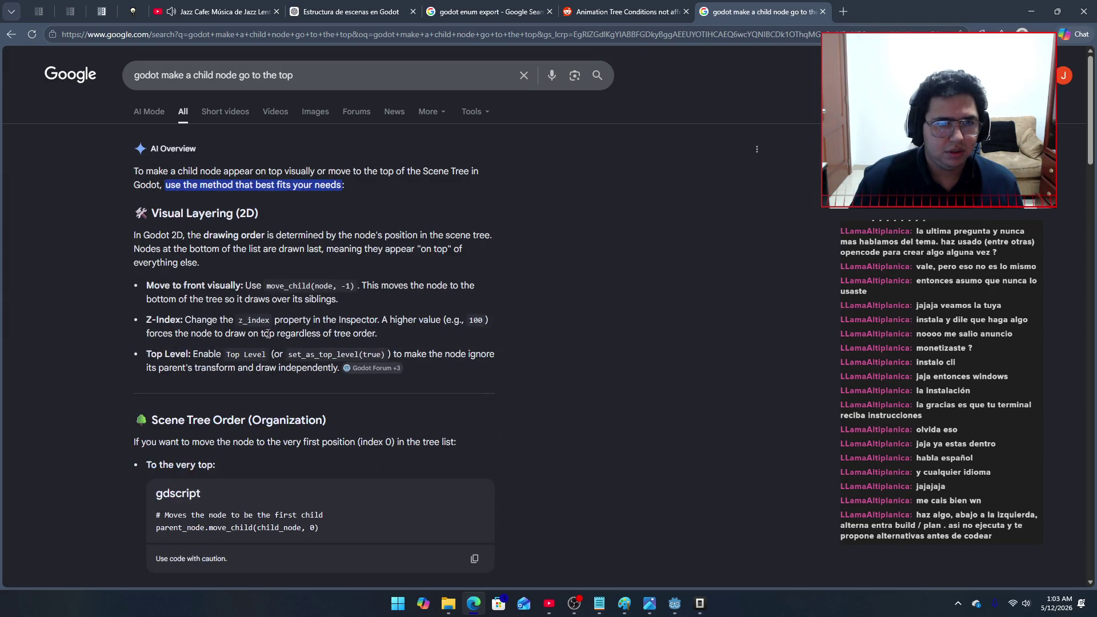
scroll(260, 343, "down", 2)
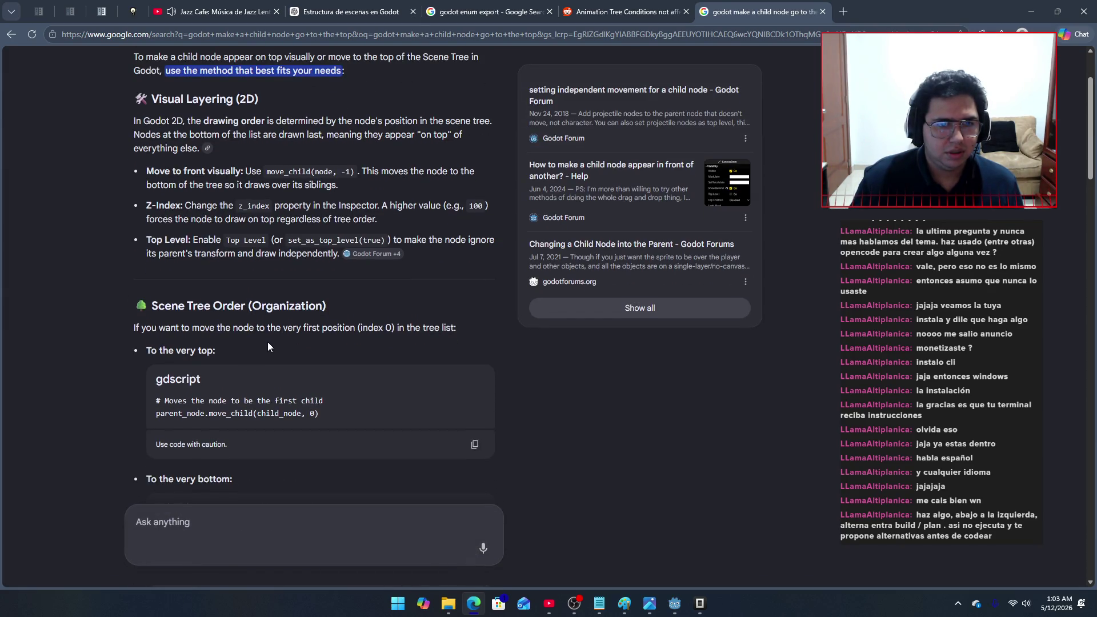
scroll(294, 341, "up", 2)
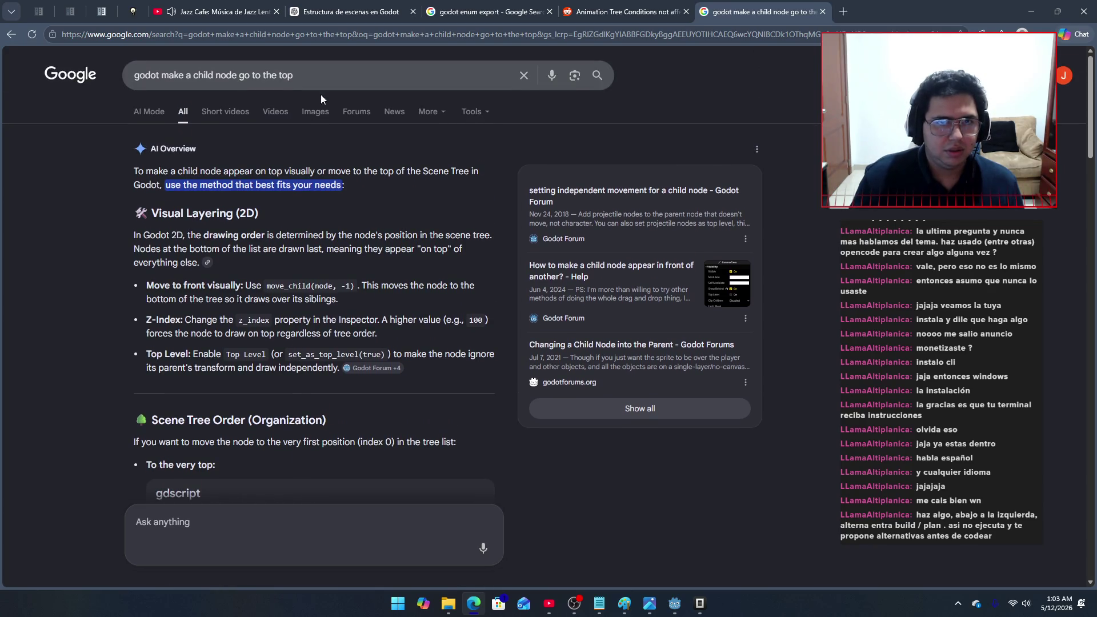
Refine the search to '...go to the top of the children list' and read the expanded AI Overview
left_click(322, 76)
type("of the")
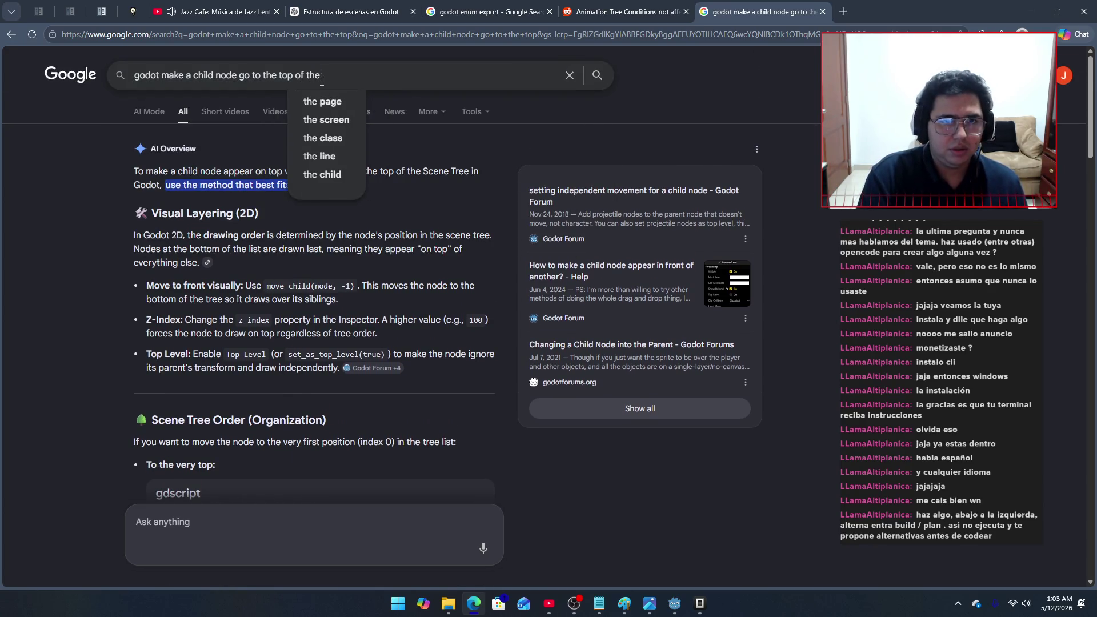
type(" chi")
key("BackSpace")
key("BackSpace")
key("BackSpace")
type("children list")
key("Return")
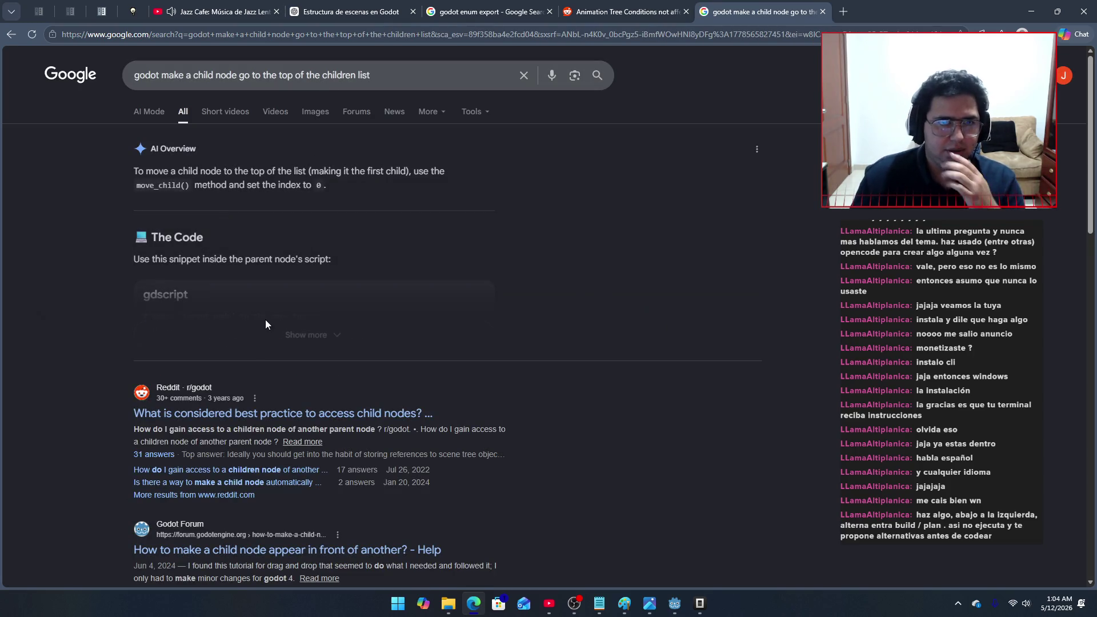
left_click(257, 336)
scroll(280, 337, "down", 1)
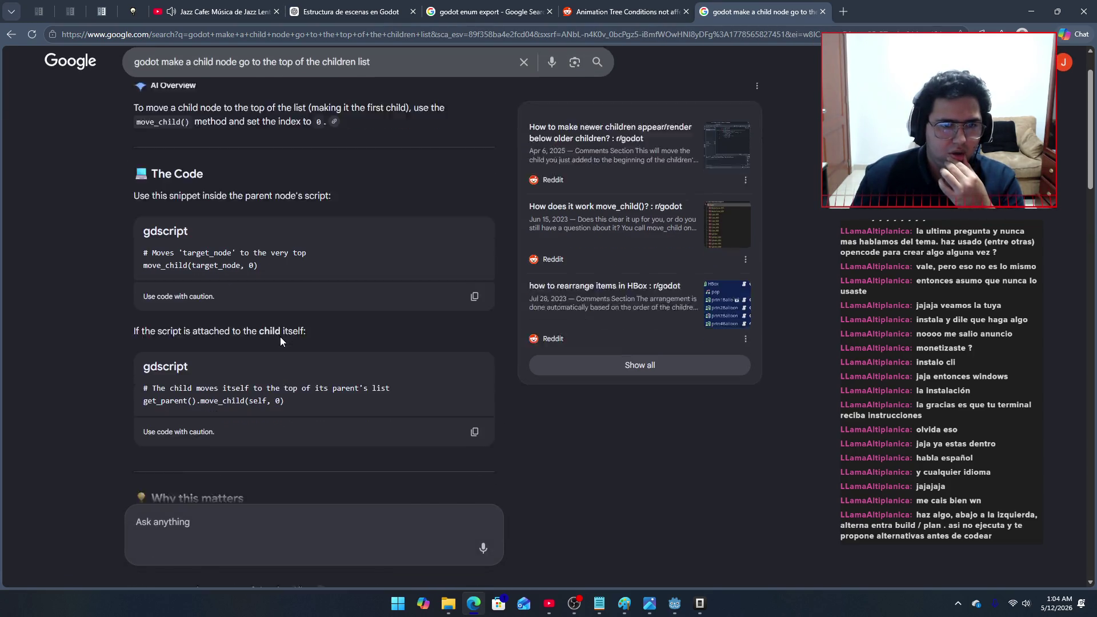
scroll(280, 340, "down", 7)
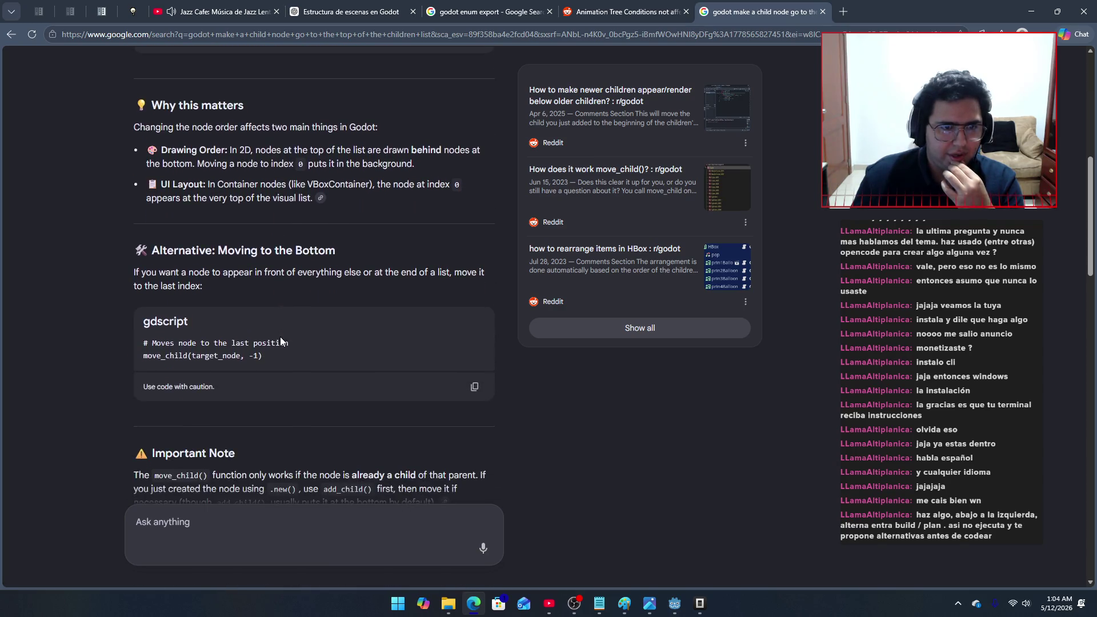
scroll(280, 342, "down", 2)
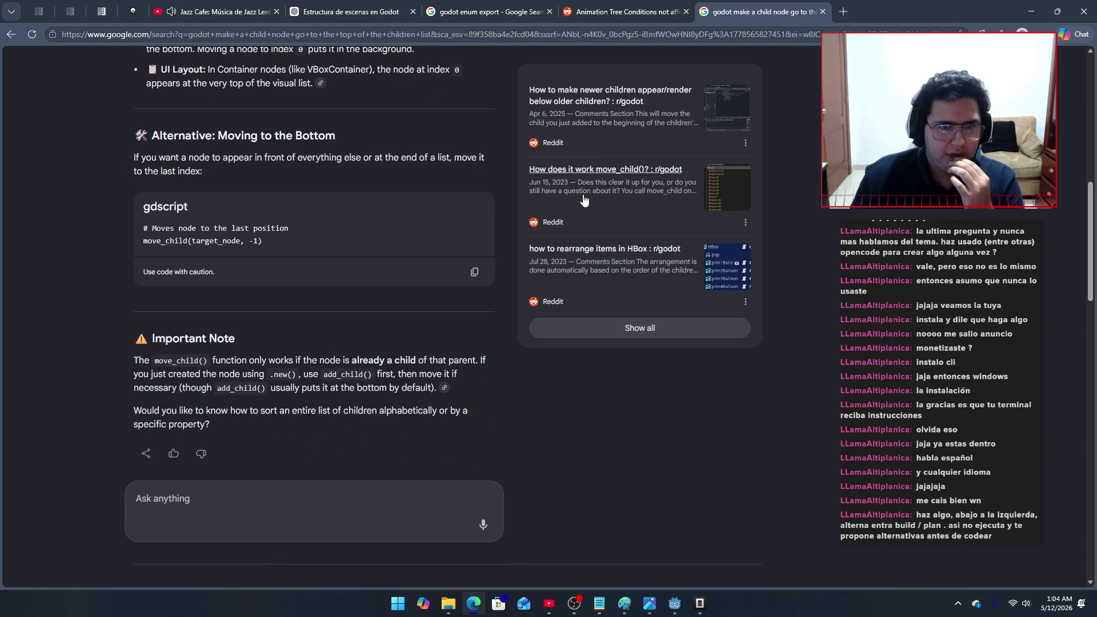
Go to YouTube from the address bar
left_click(791, 32)
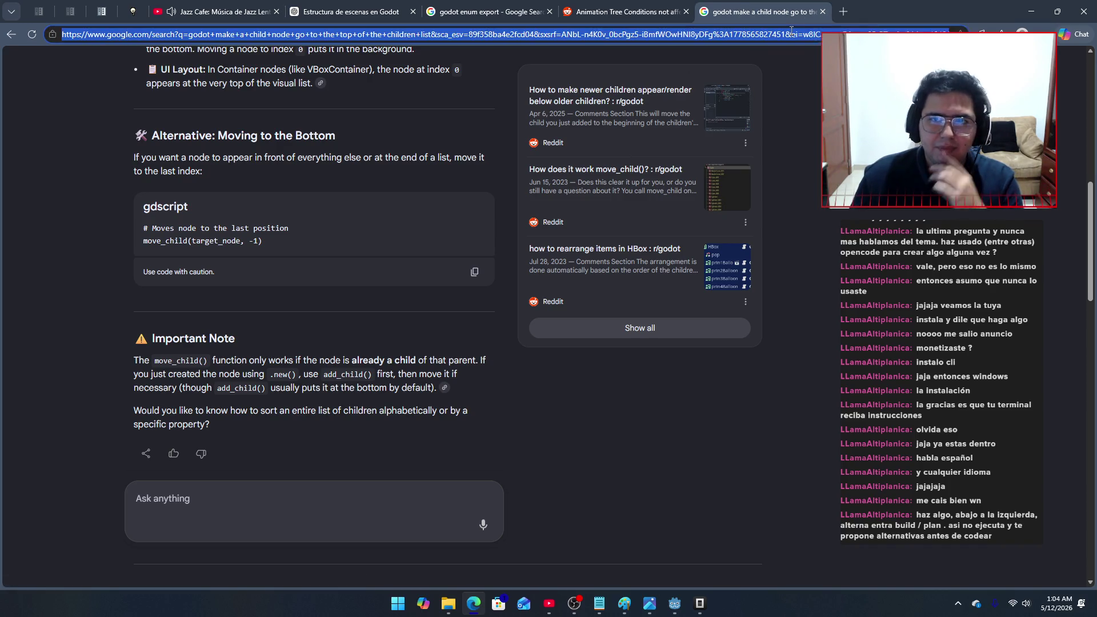
type("yo")
key("BackSpace")
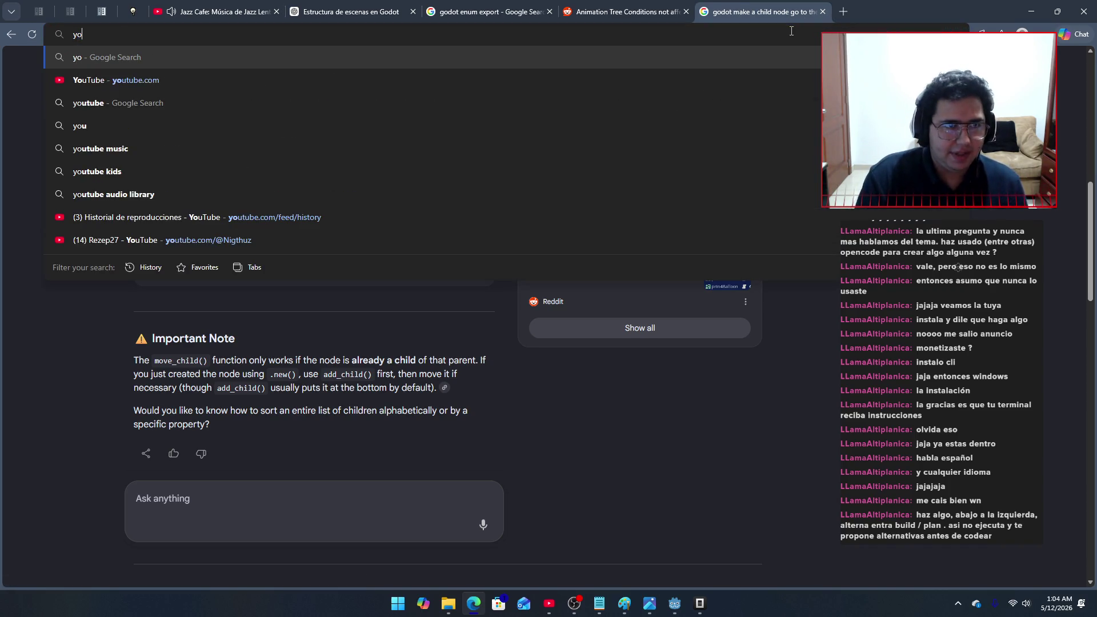
type("u")
key("Return")
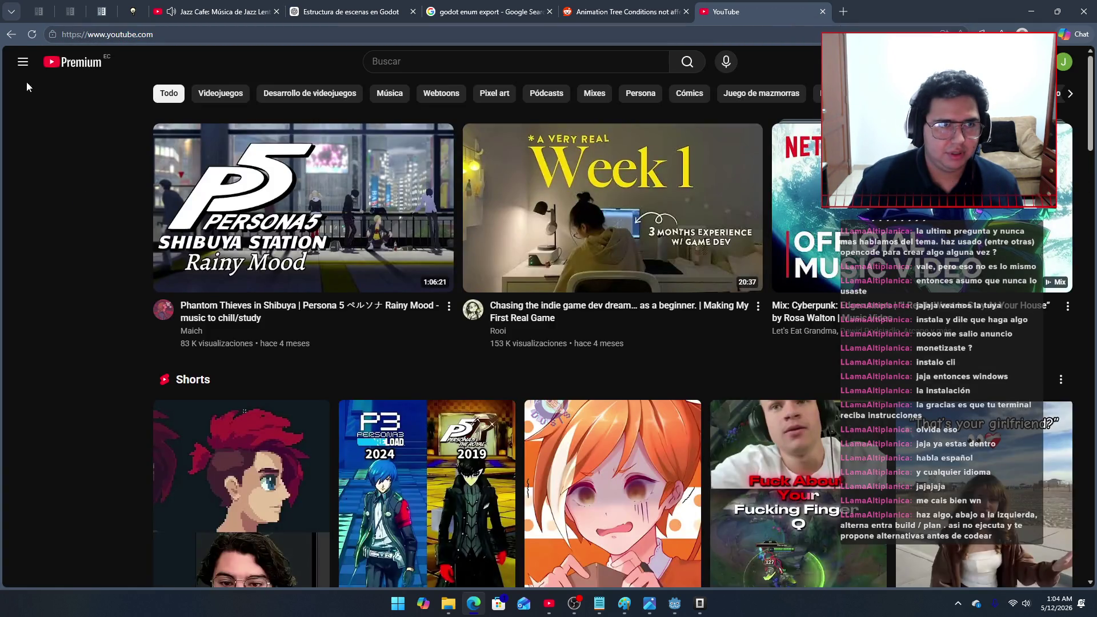
Open YouTube's watch history from the sidebar and search it for 'turn'
left_click(23, 70)
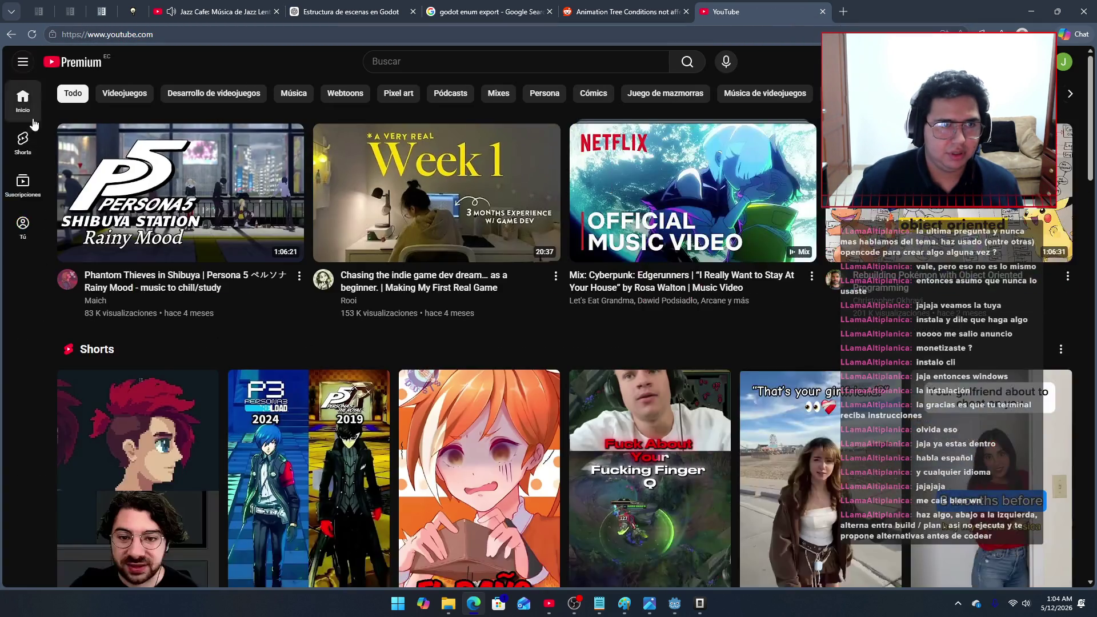
left_click(23, 71)
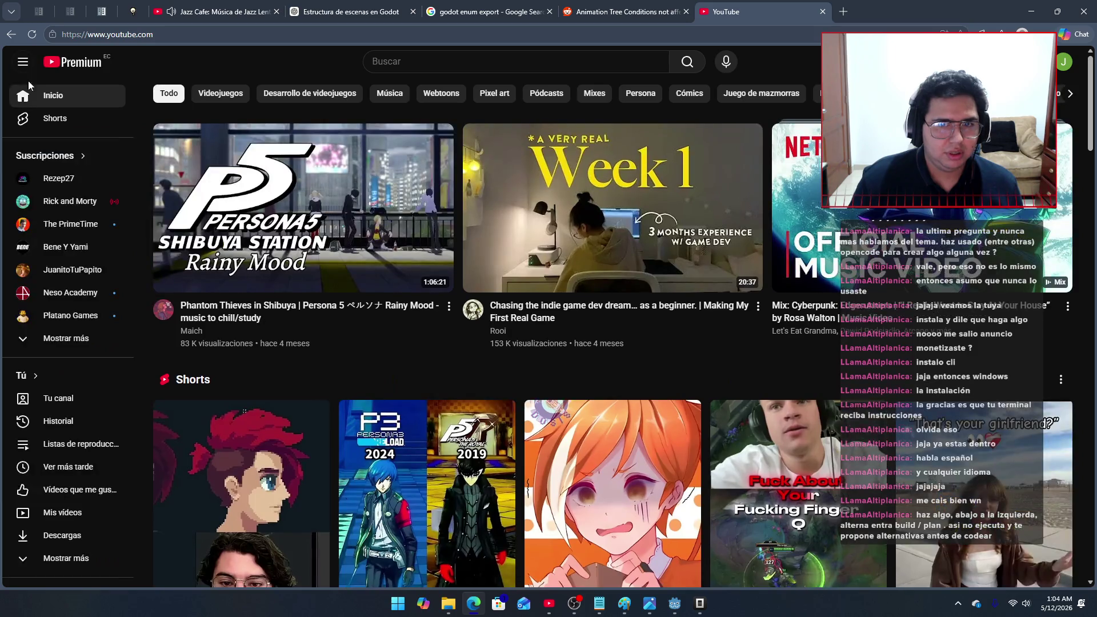
left_click(51, 423)
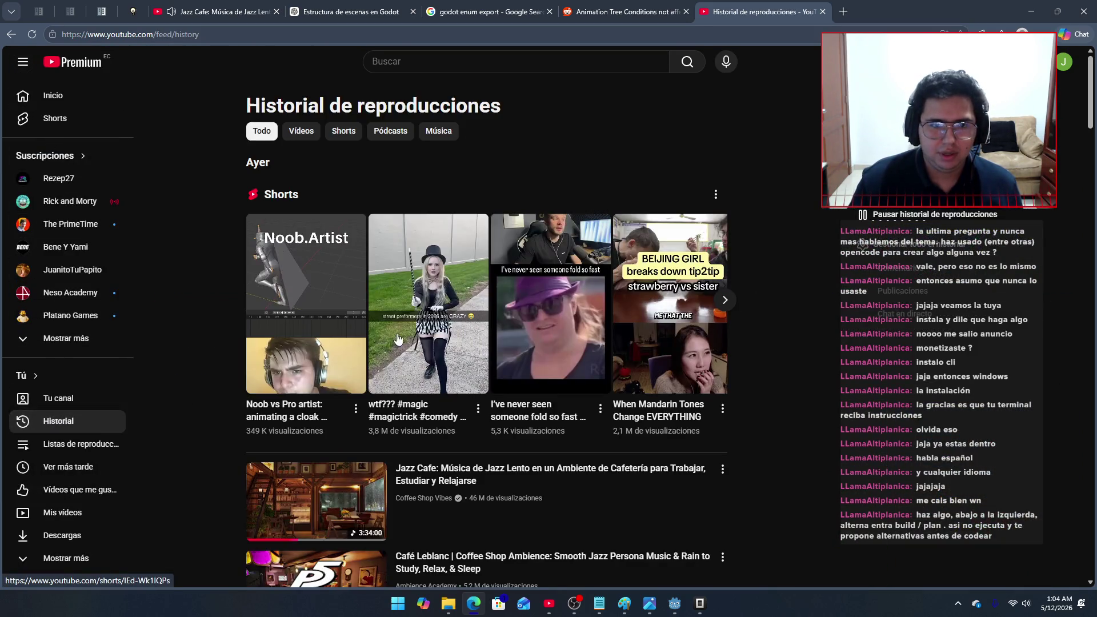
scroll(274, 335, "down", 3)
scroll(238, 331, "down", 6)
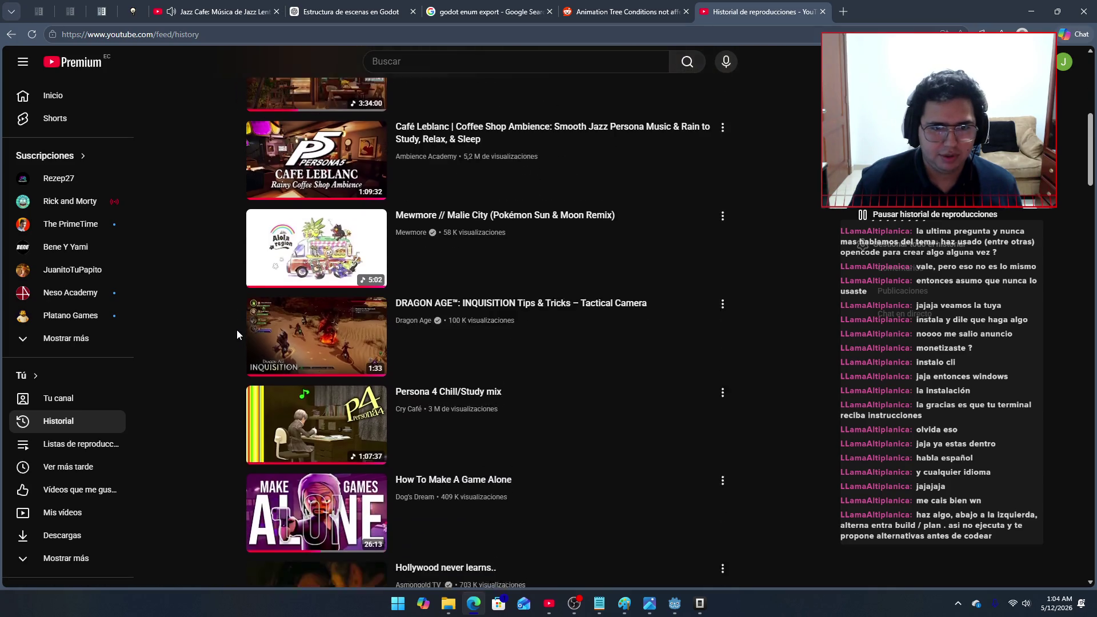
scroll(229, 324, "down", 8)
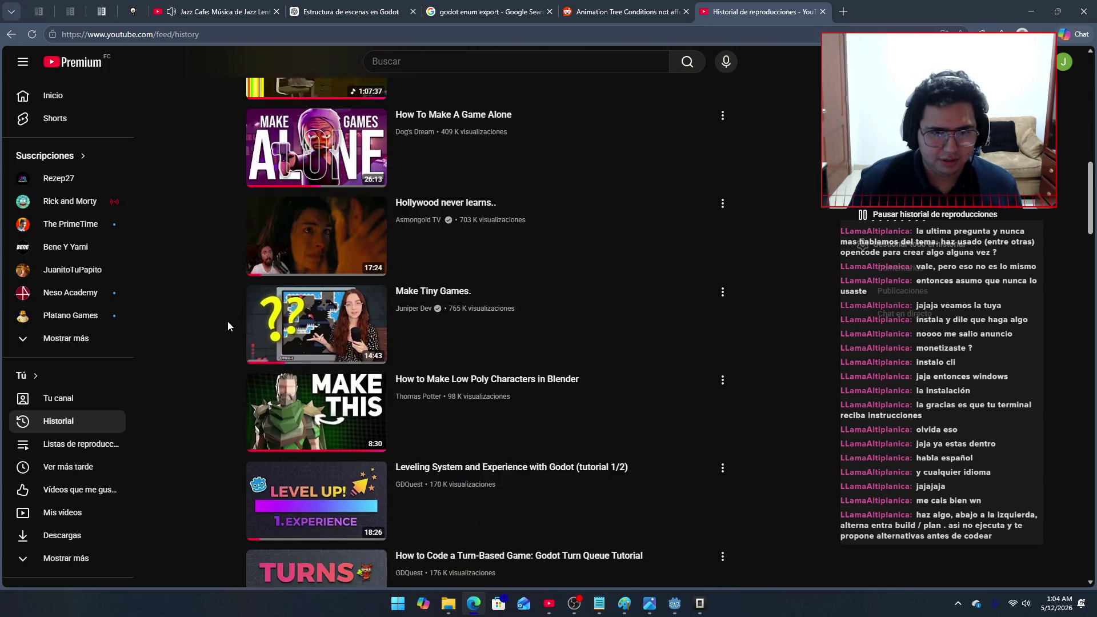
scroll(224, 320, "down", 7)
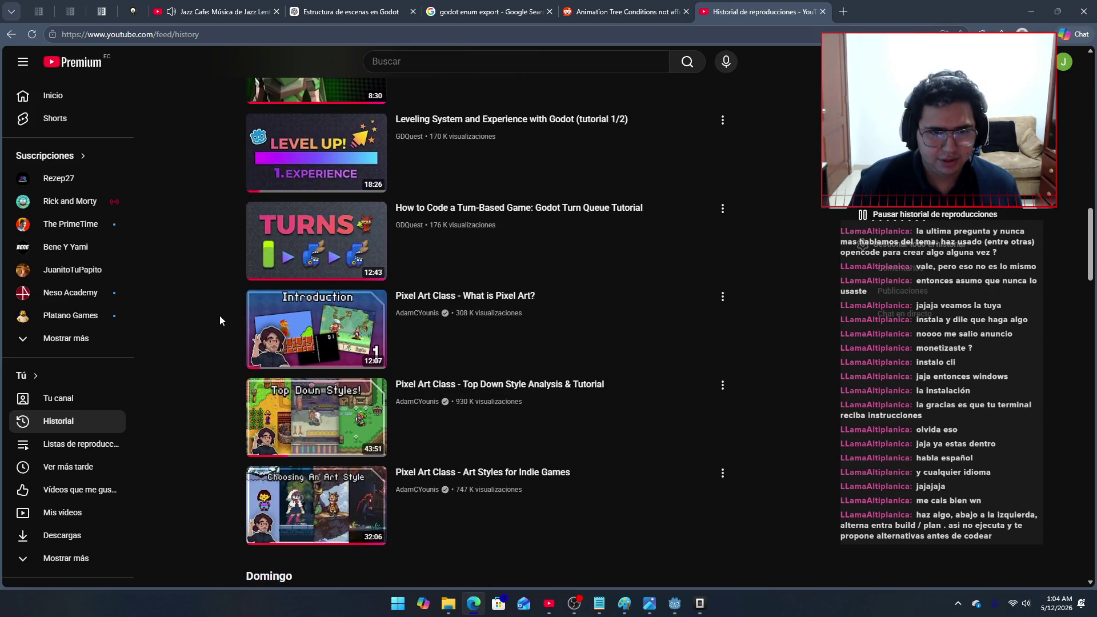
scroll(218, 320, "down", 12)
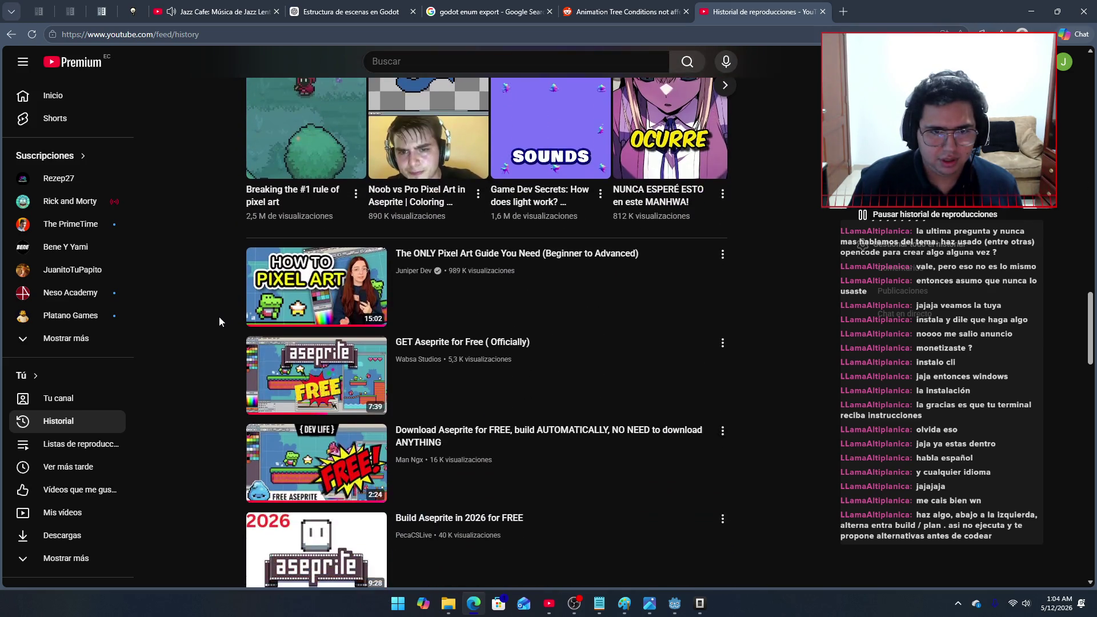
scroll(219, 321, "down", 9)
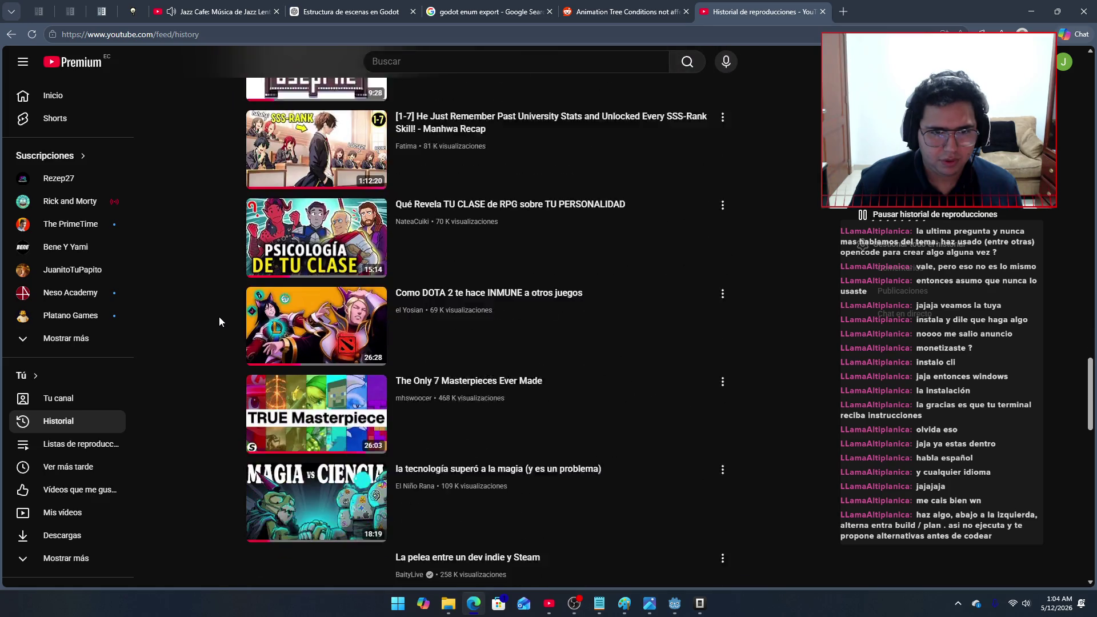
scroll(219, 321, "down", 5)
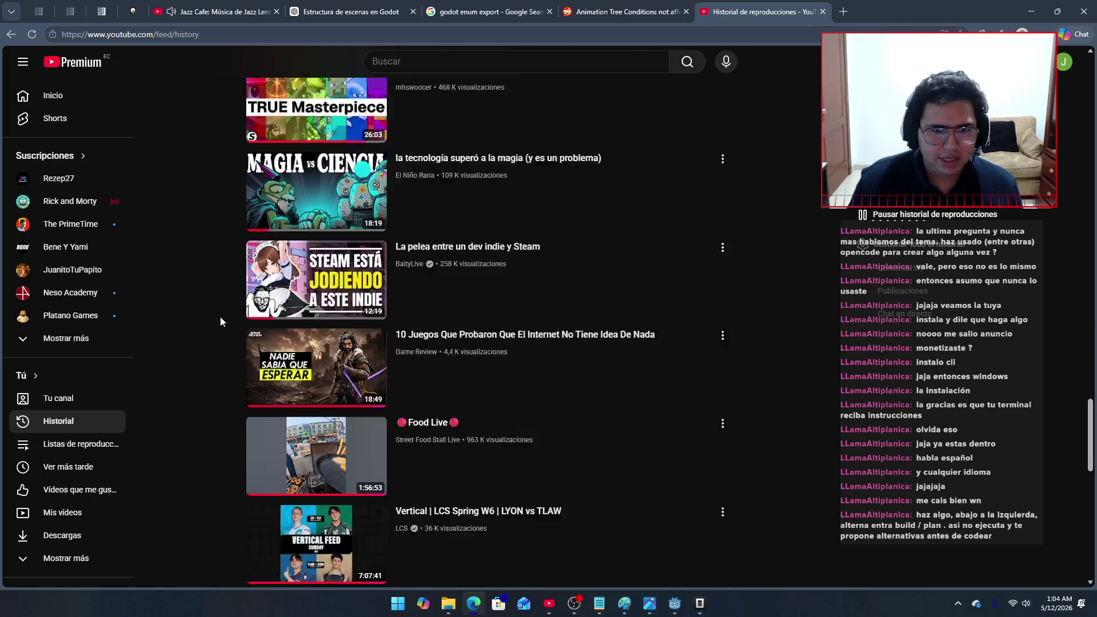
key("Home")
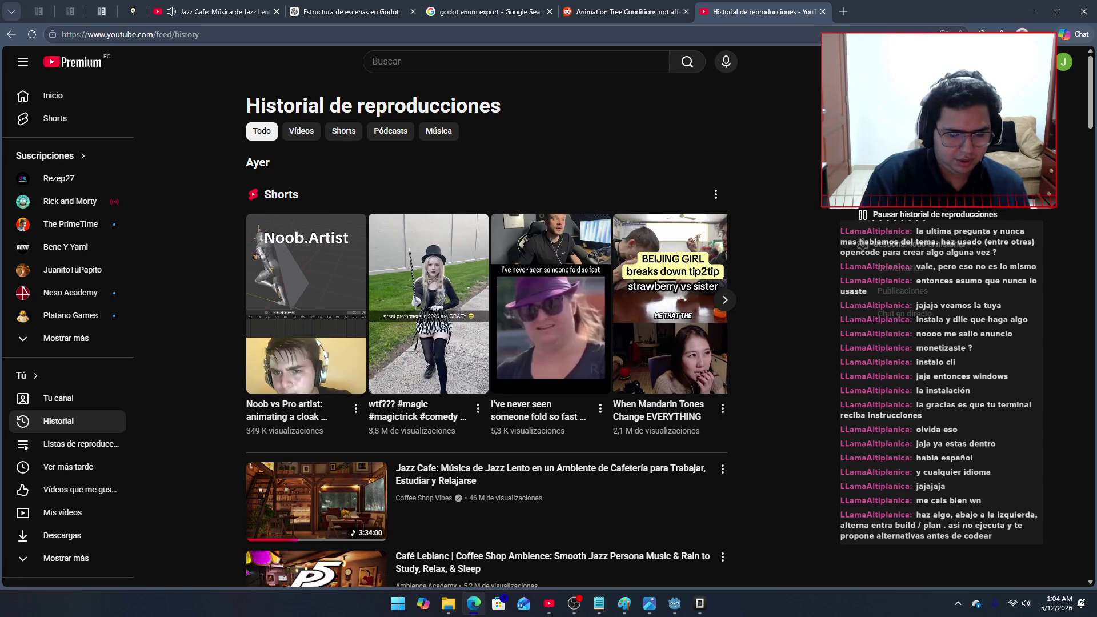
key("Return")
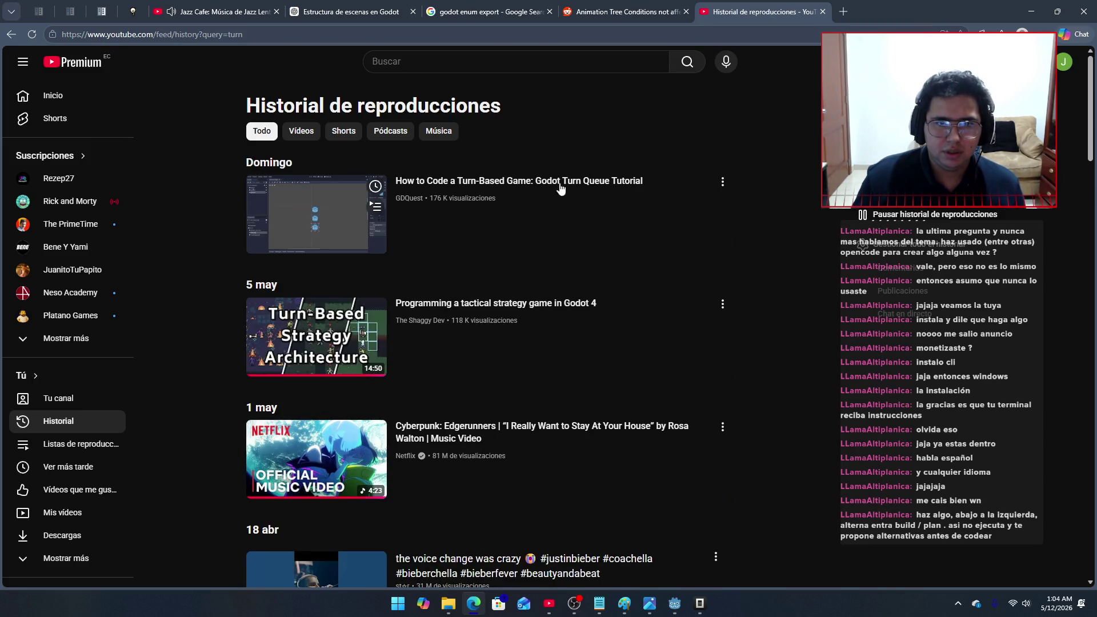
Pause the GDQuest turn queue tutorial at about 7:18, compare its sorting code with Godot, then close the tab
left_click(485, 184)
mouse_move(487, 501)
left_mouse_down()
mouse_move(421, 502)
mouse_move(503, 506)
left_mouse_up()
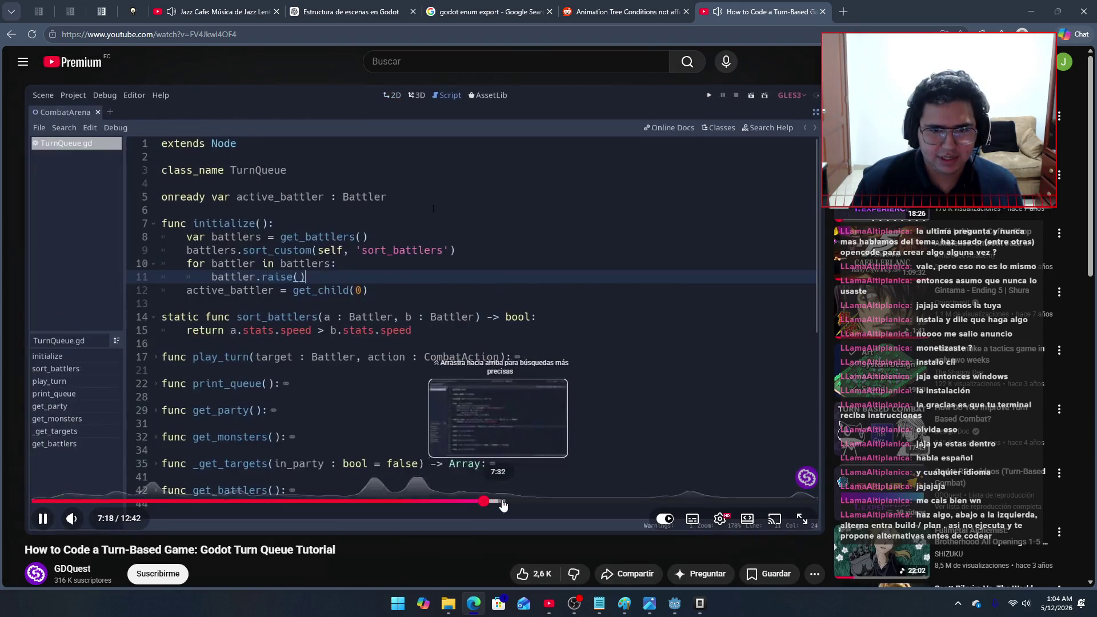
left_click(479, 440)
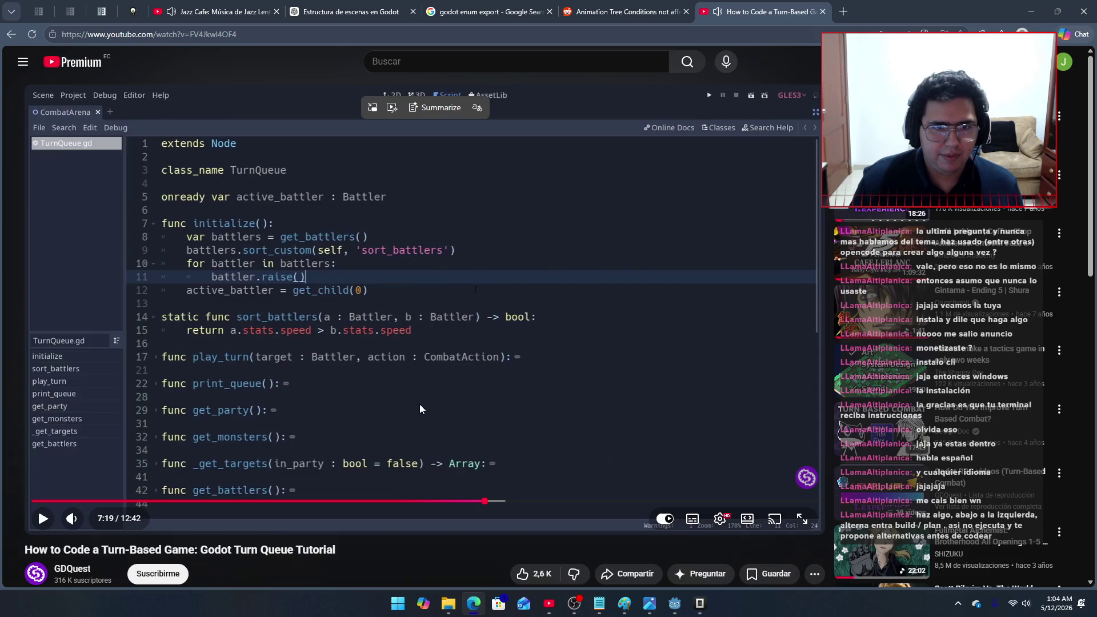
left_click(675, 604)
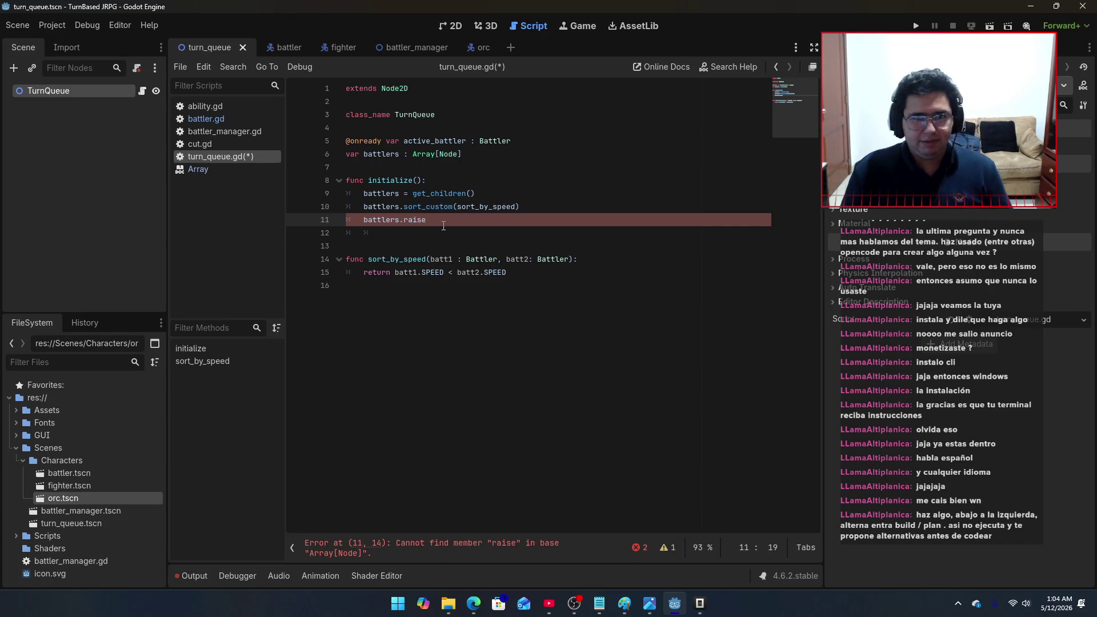
key("alt+Tab")
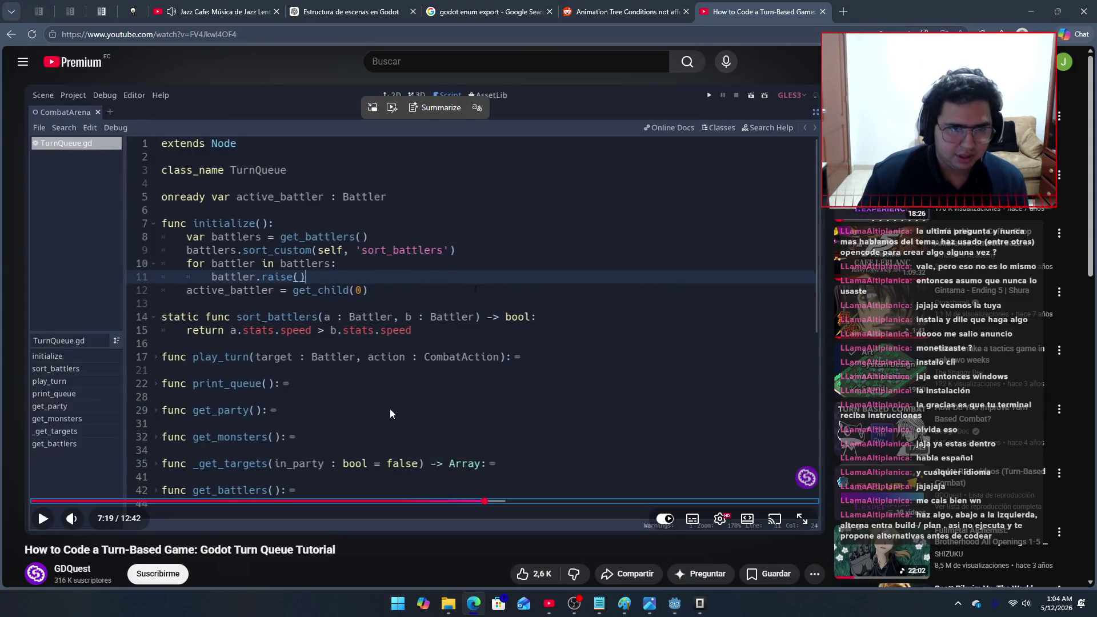
left_click(823, 11)
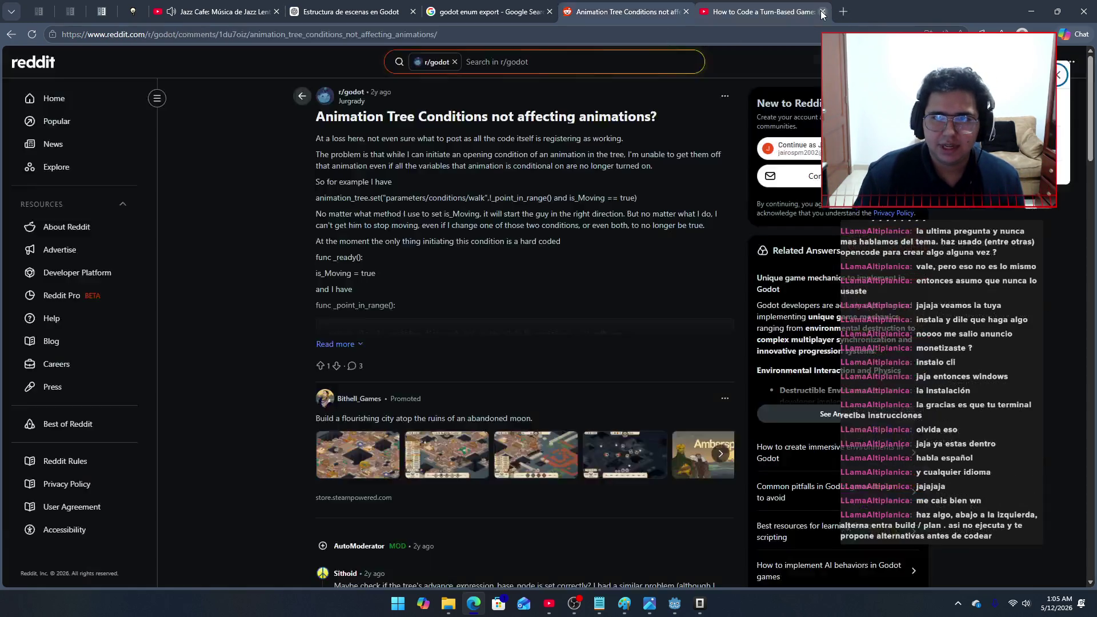
Complete line 11 as battlers.raise() and save turn_queue.gd
left_click(1042, 11)
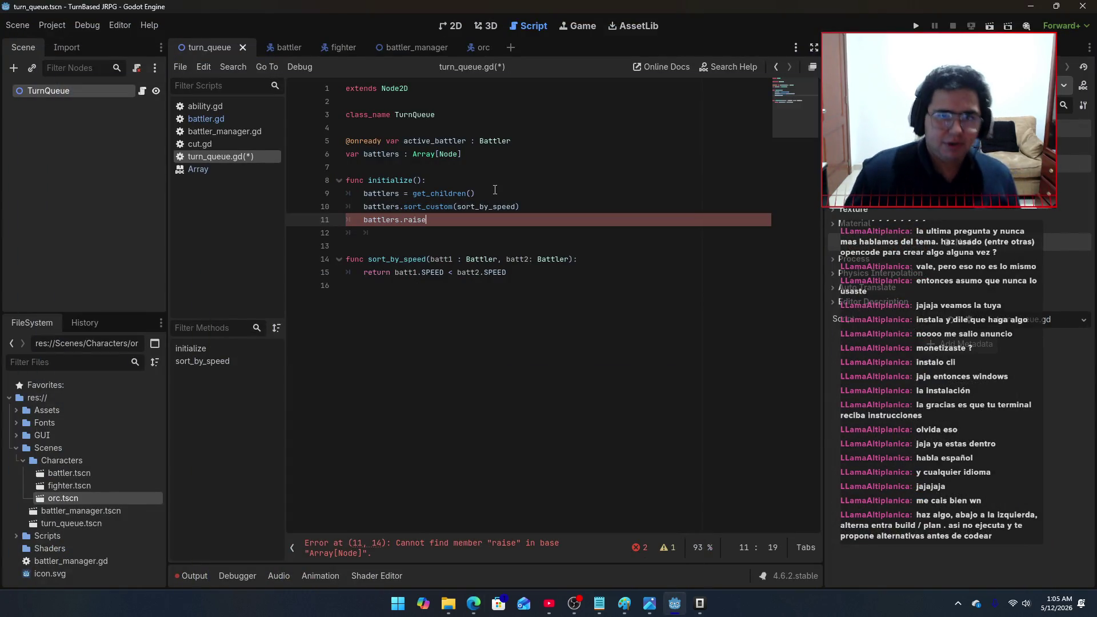
type("()")
key("ctrl+s")
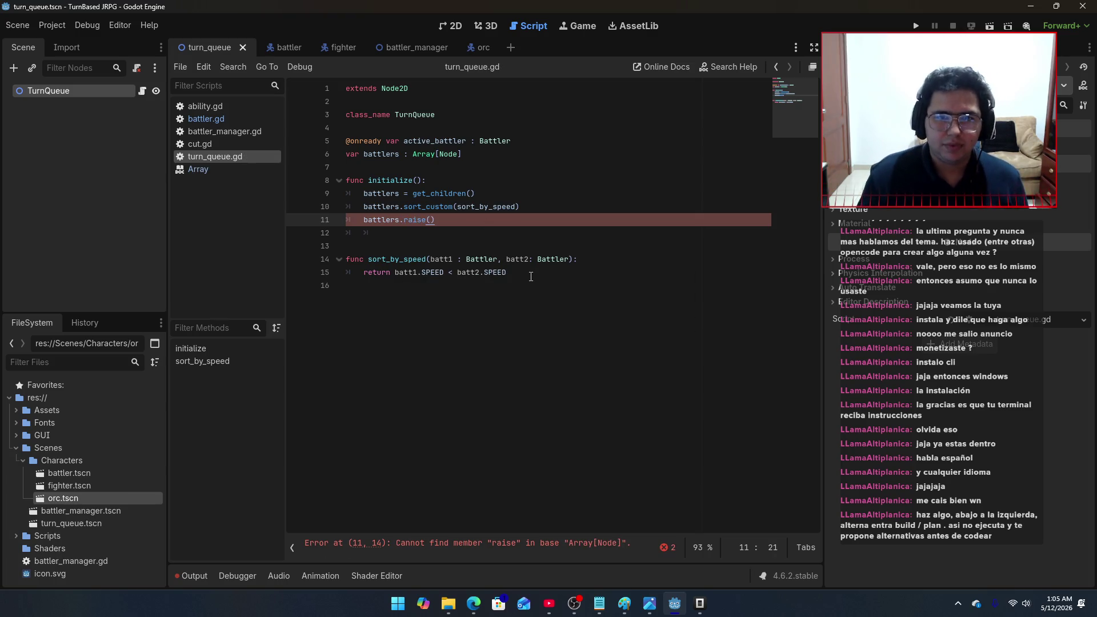
left_click(417, 220)
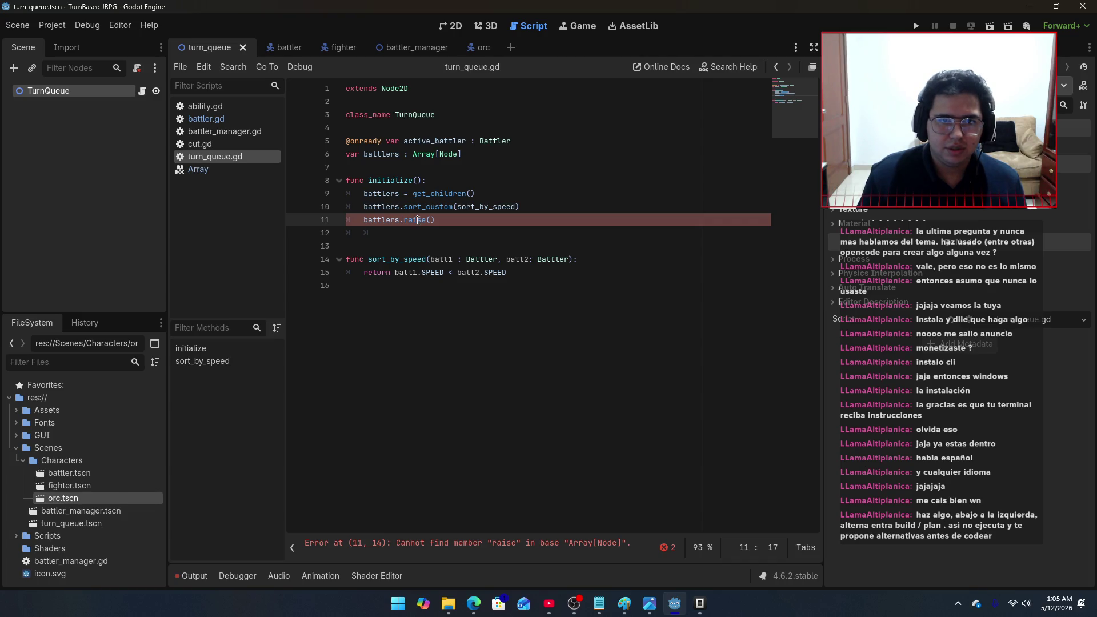
left_click(474, 604)
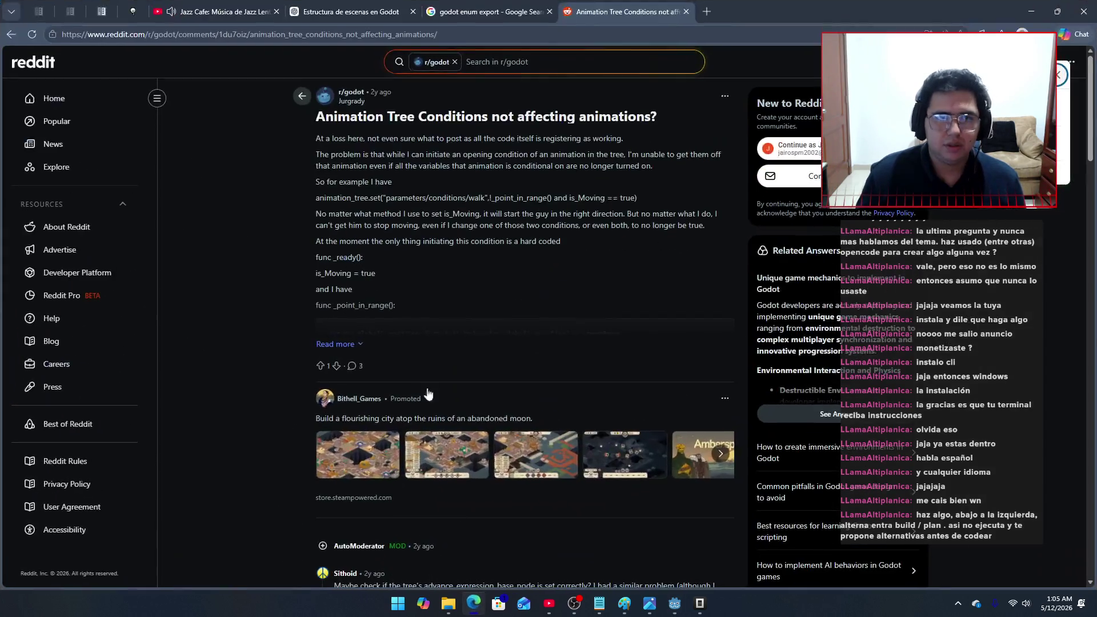
Search Google for 'godot raise function' and expand the AI Overview explaining move_to_front()
left_click(576, 34)
type("godot raise ")
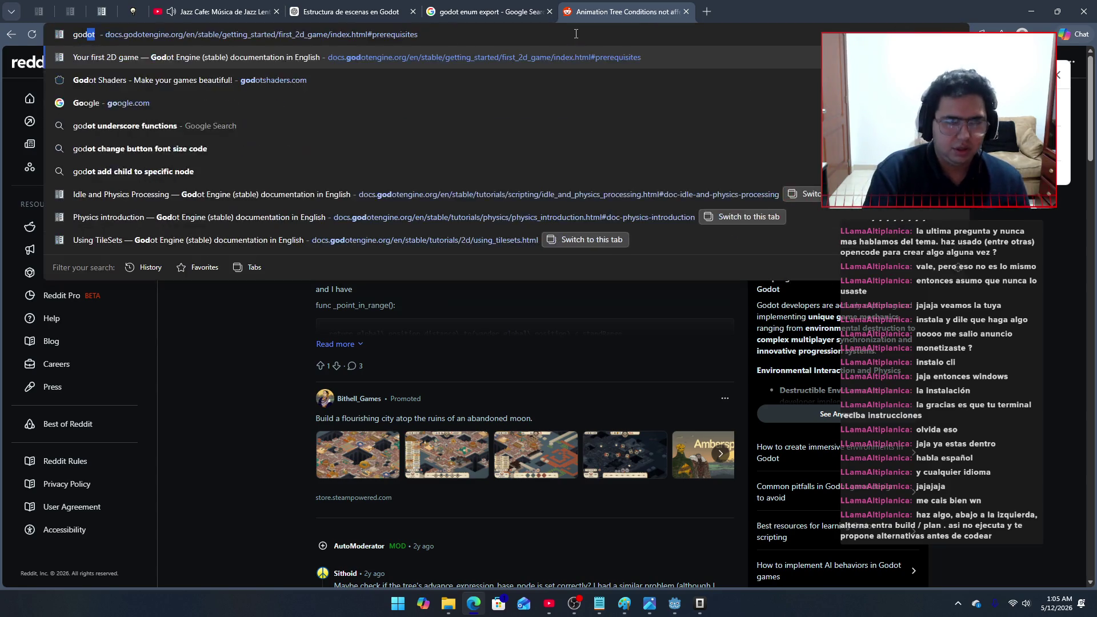
type("function")
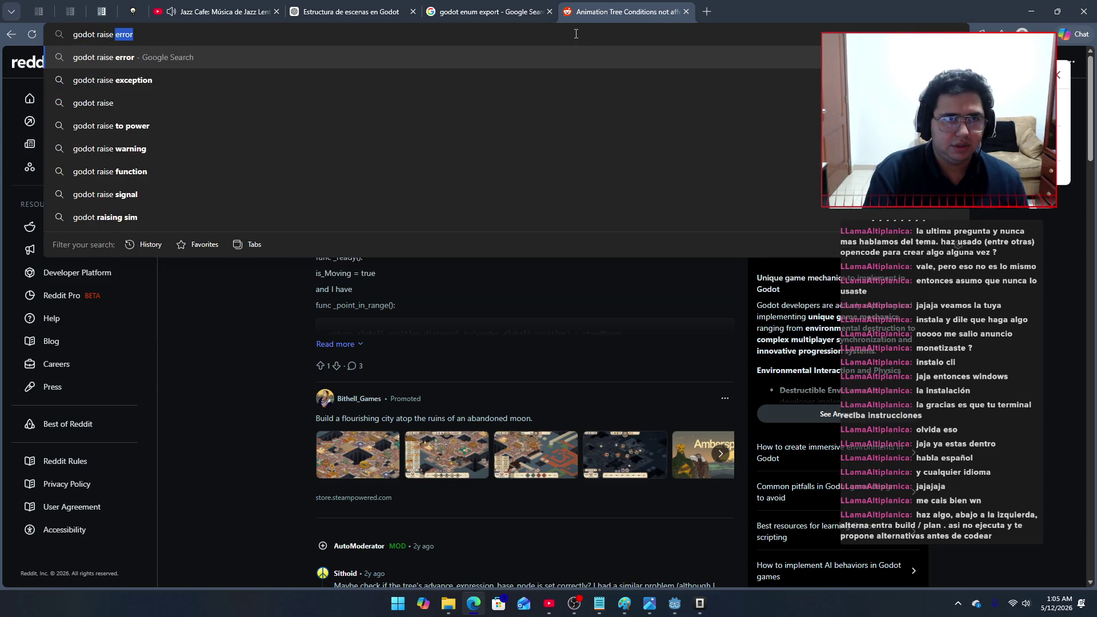
key("Return")
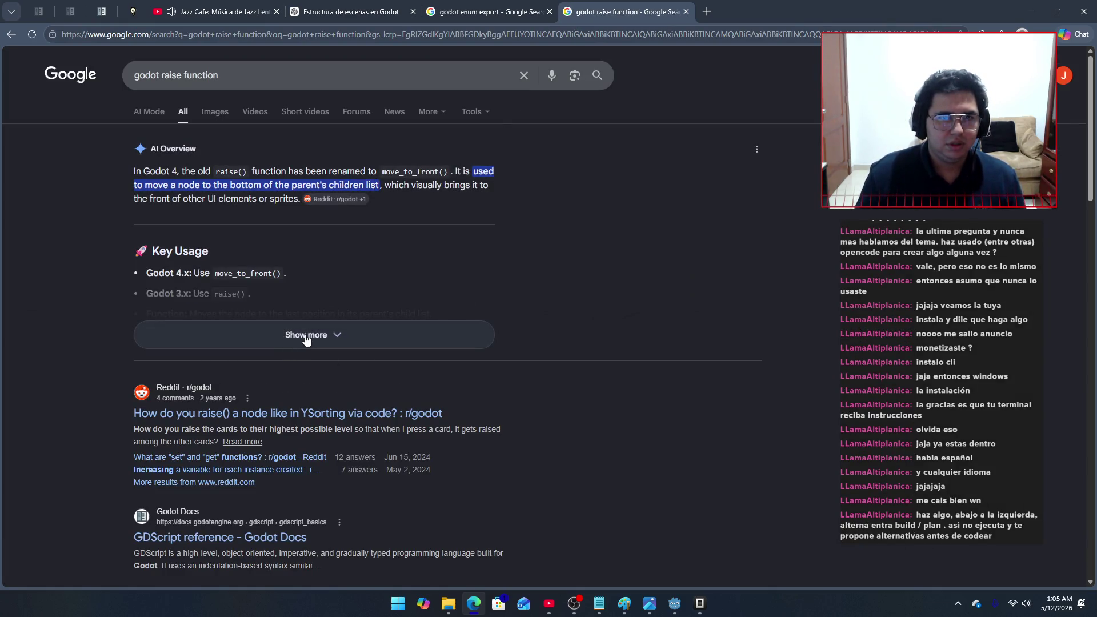
left_click(342, 336)
key("alt+Tab")
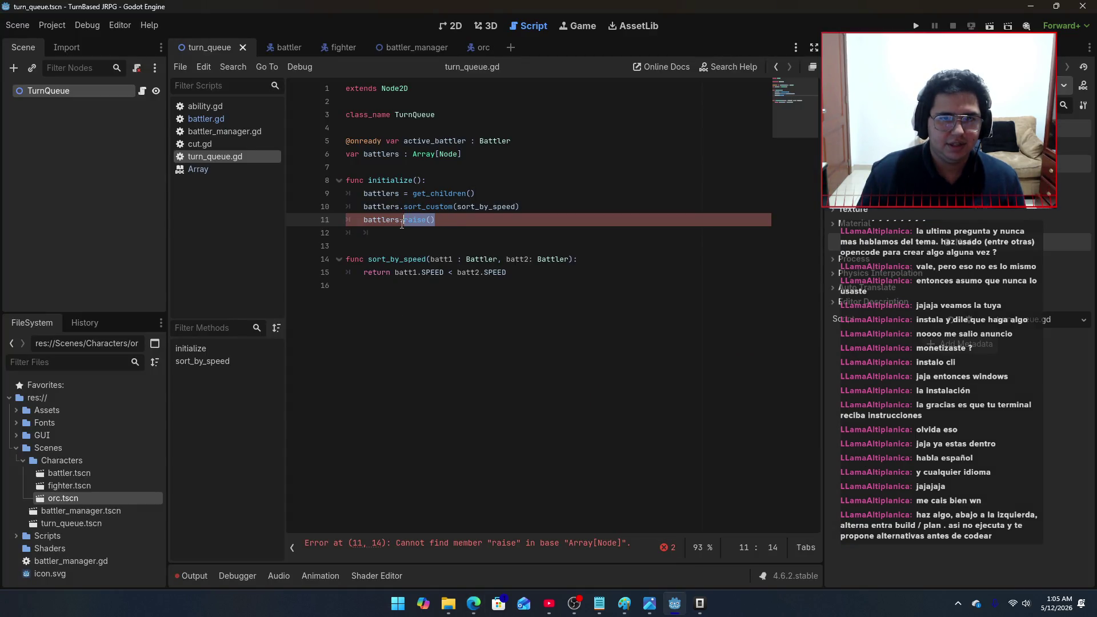
Replace line 11 with 'for battler in battlers:' calling battler.move_to_front(), and save turn_queue.gd
type("move")
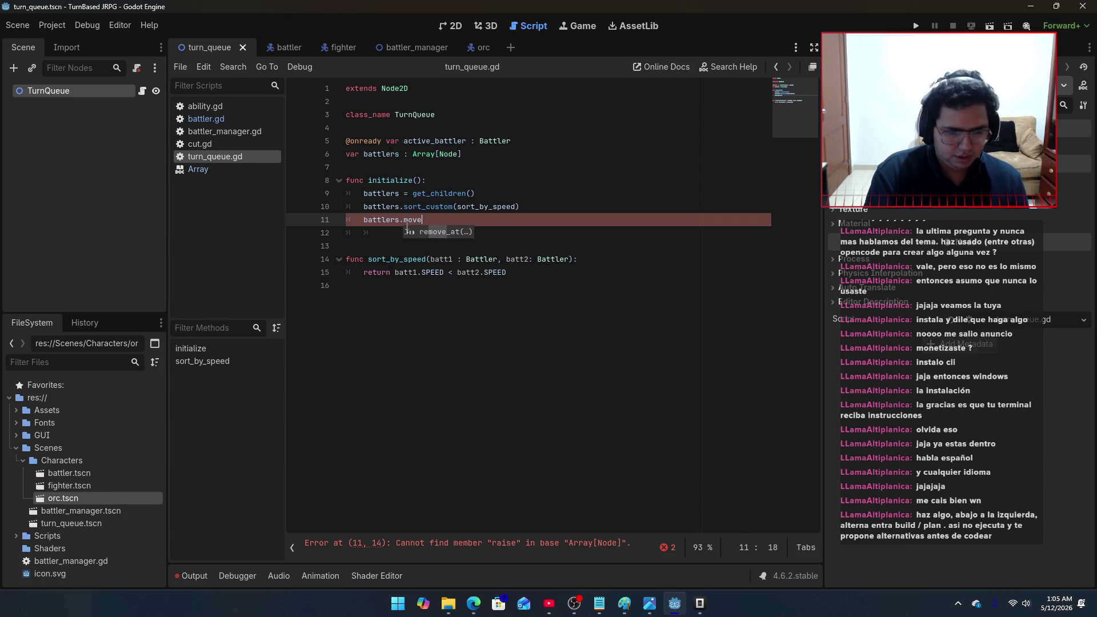
type("_to")
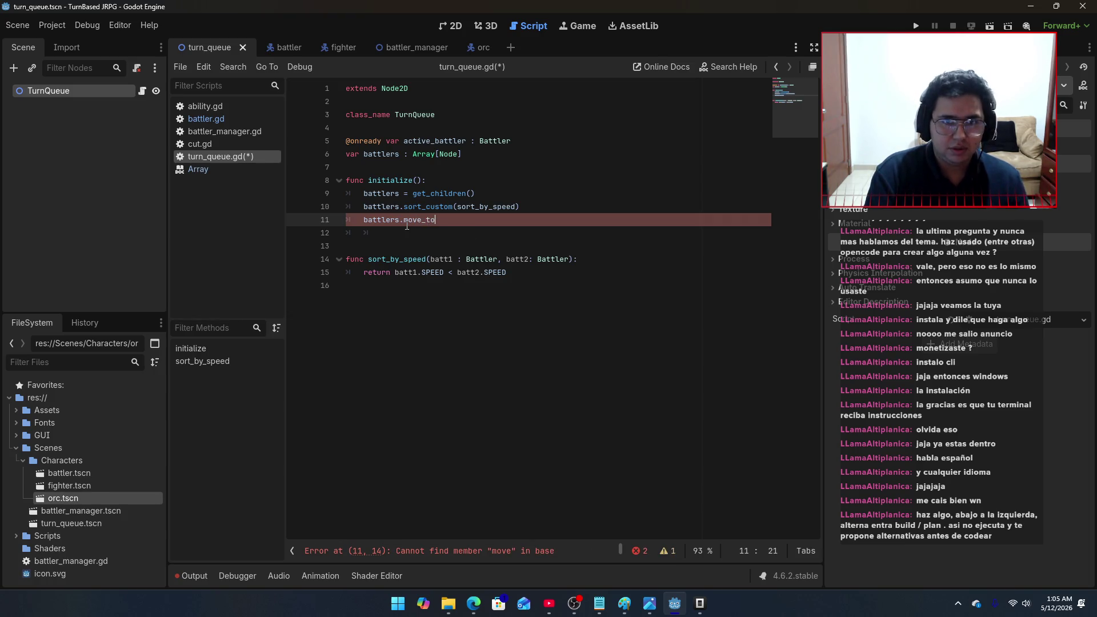
key("BackSpace")
key("BackSpace")
key("BackSpace")
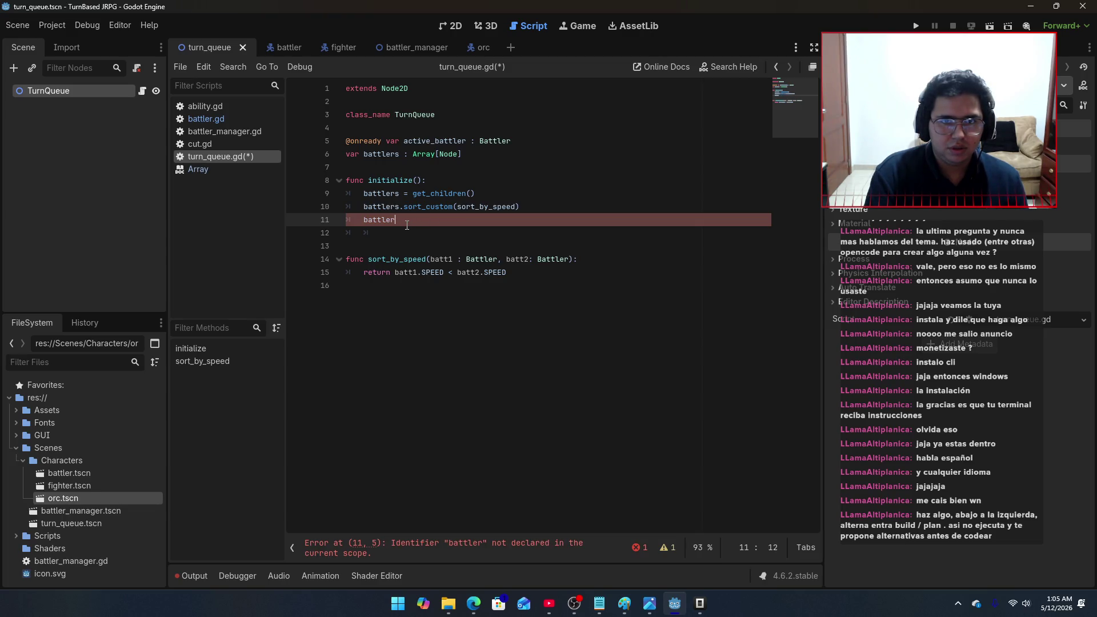
key("BackSpace")
key("BackSpace")
key("BackSpace")
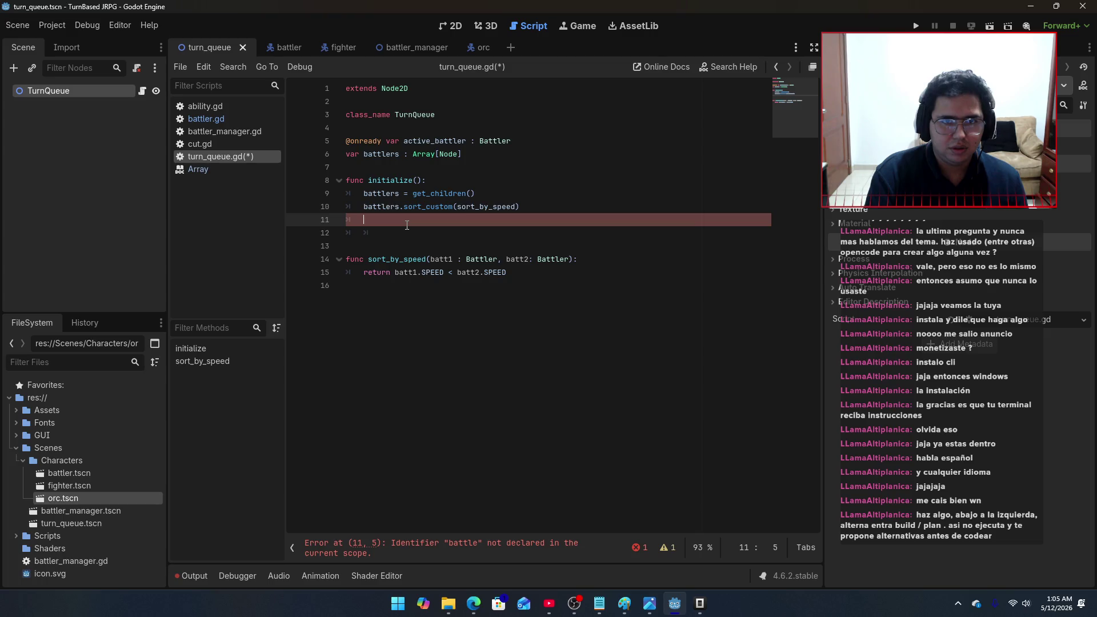
type("for battler i")
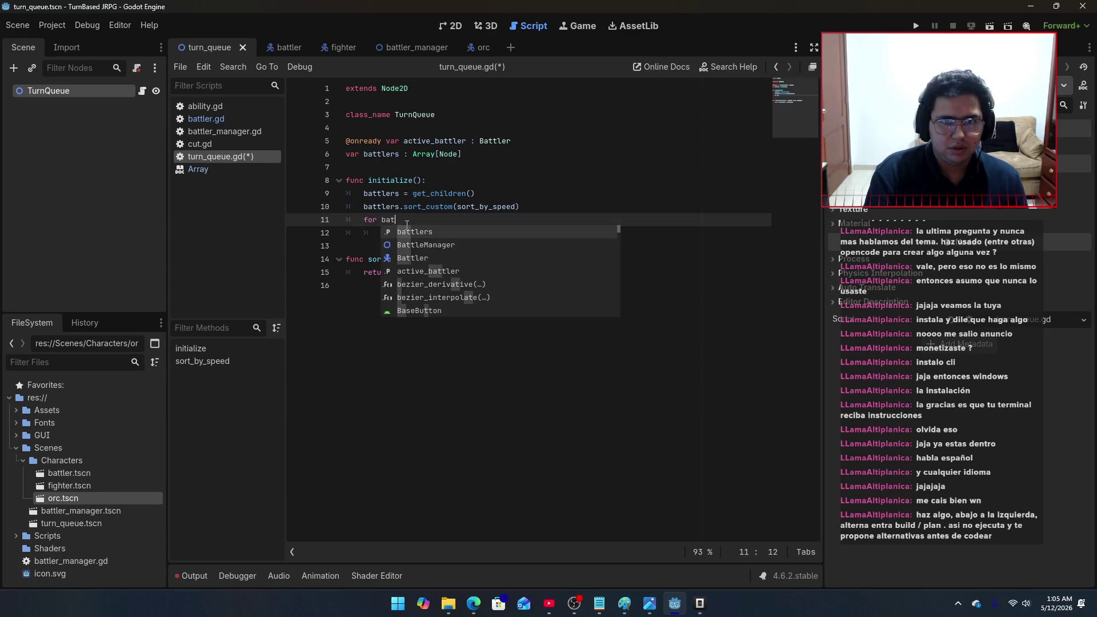
type("n battlers:")
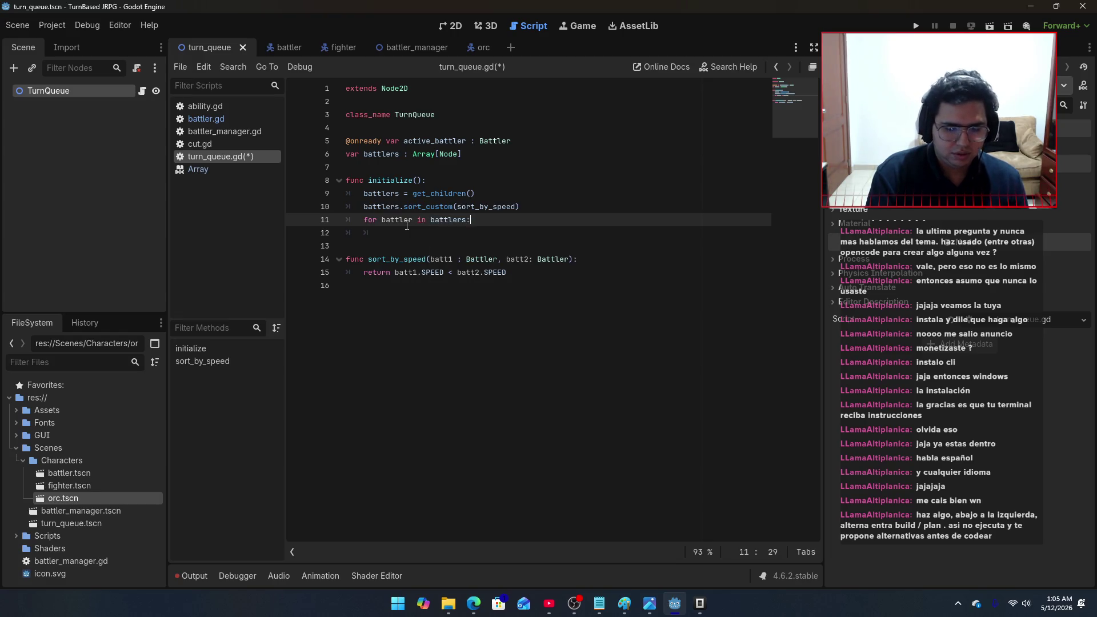
key("Return")
type("battl")
key("Return")
type(".mov")
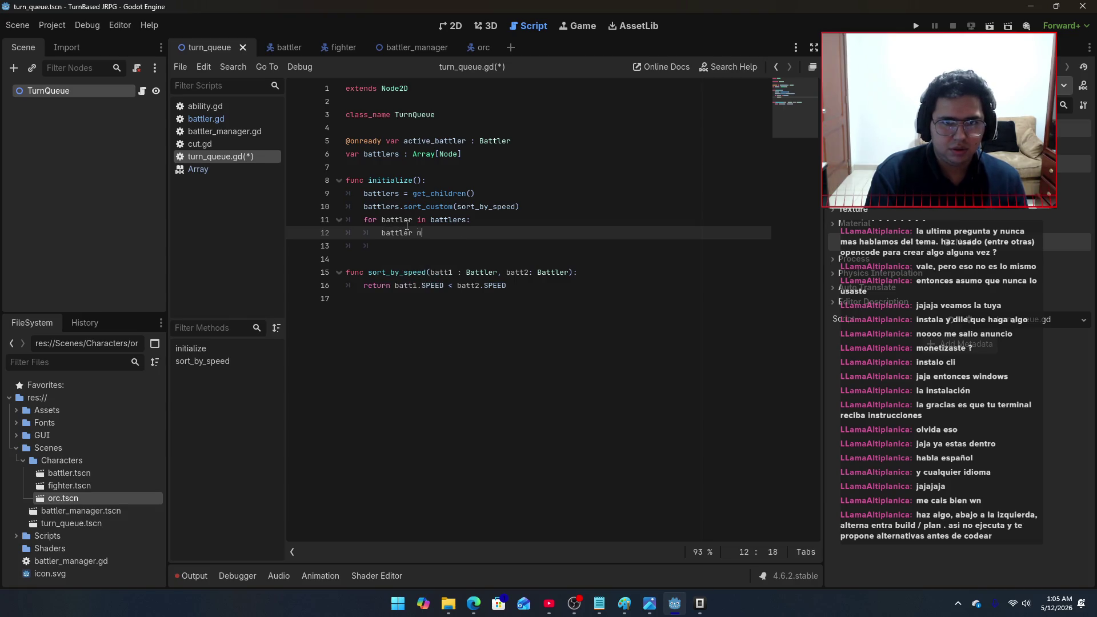
type("e")
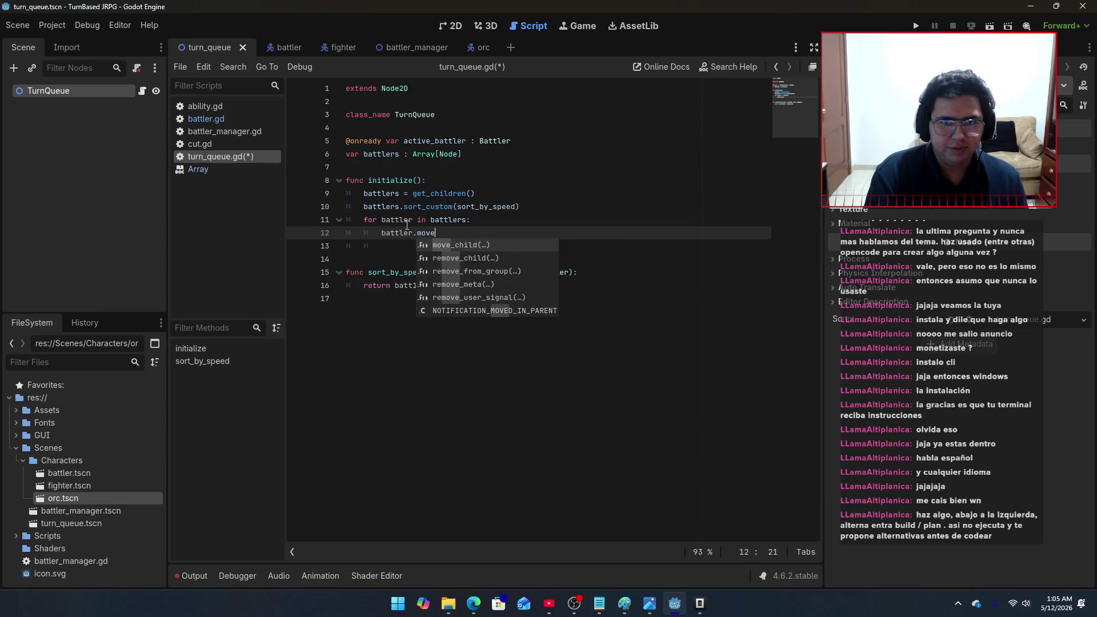
type("_to_")
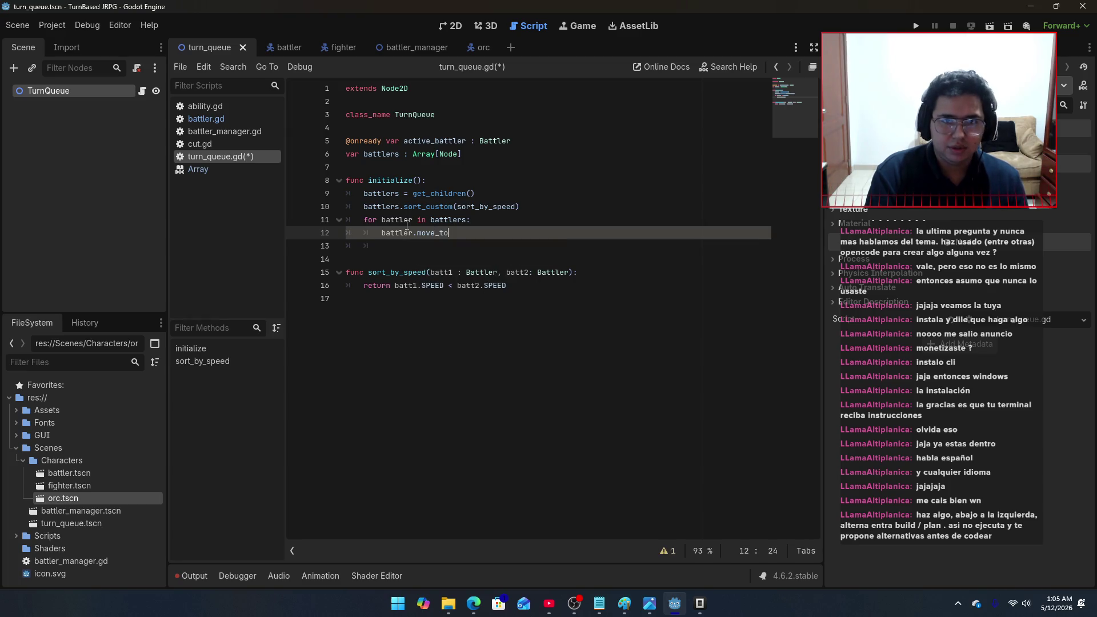
type("fron")
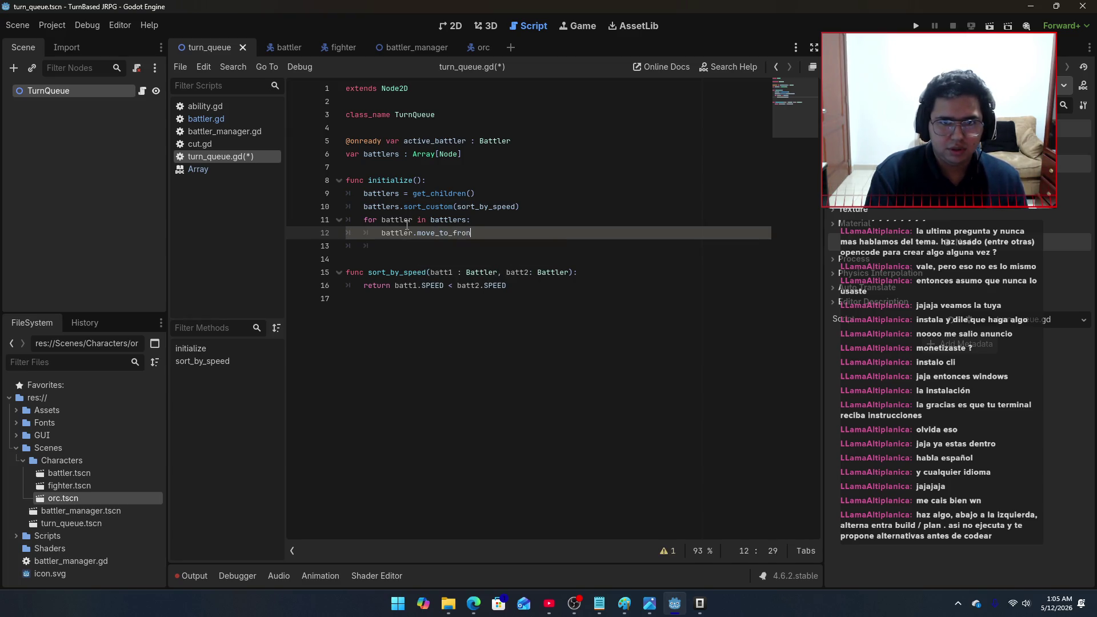
type("t()")
key("ctrl+s")
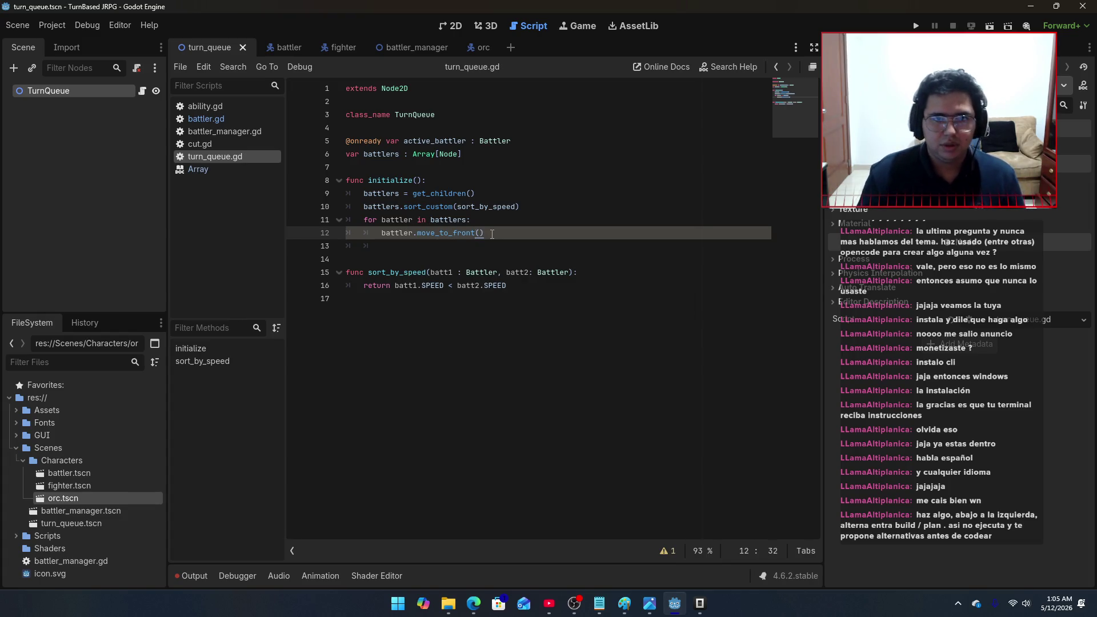
left_click(484, 222)
left_click(462, 235)
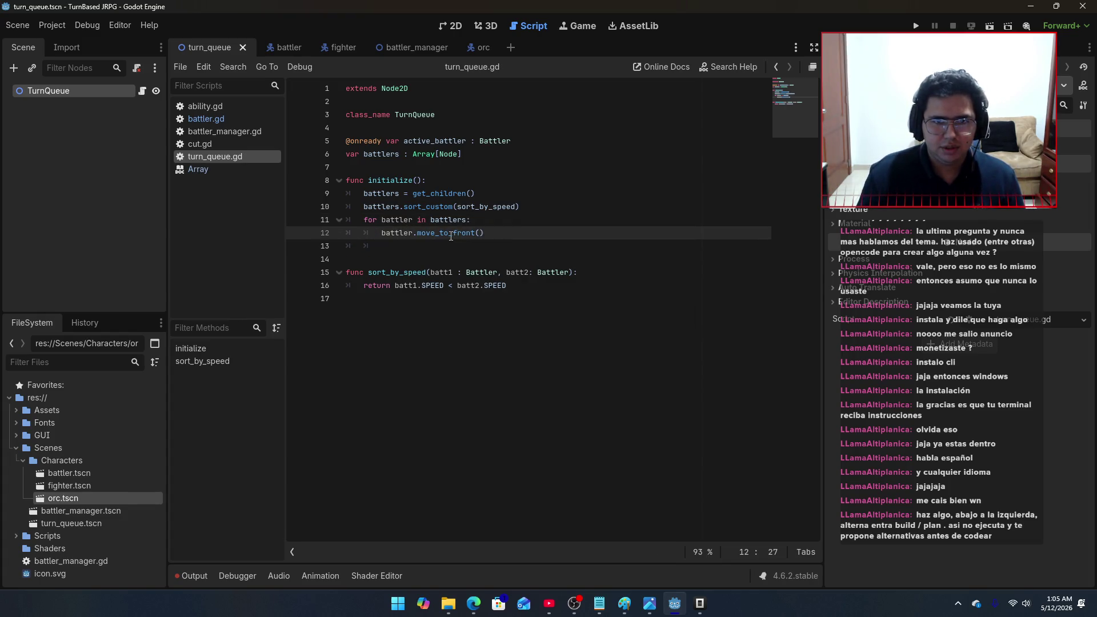
key("alt+Tab")
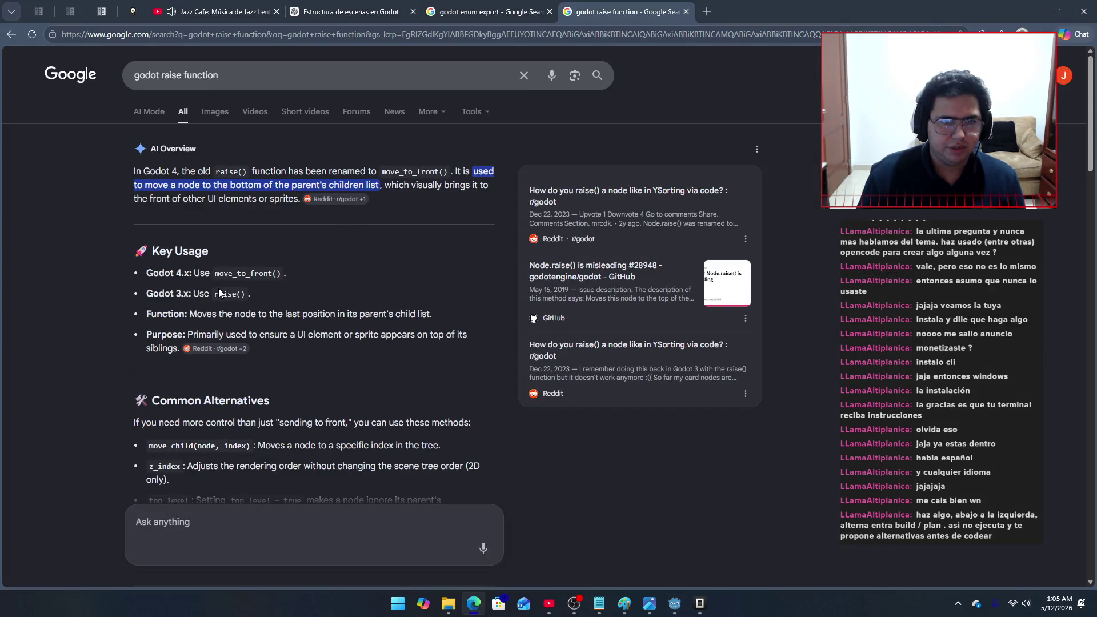
scroll(219, 288, "down", 4)
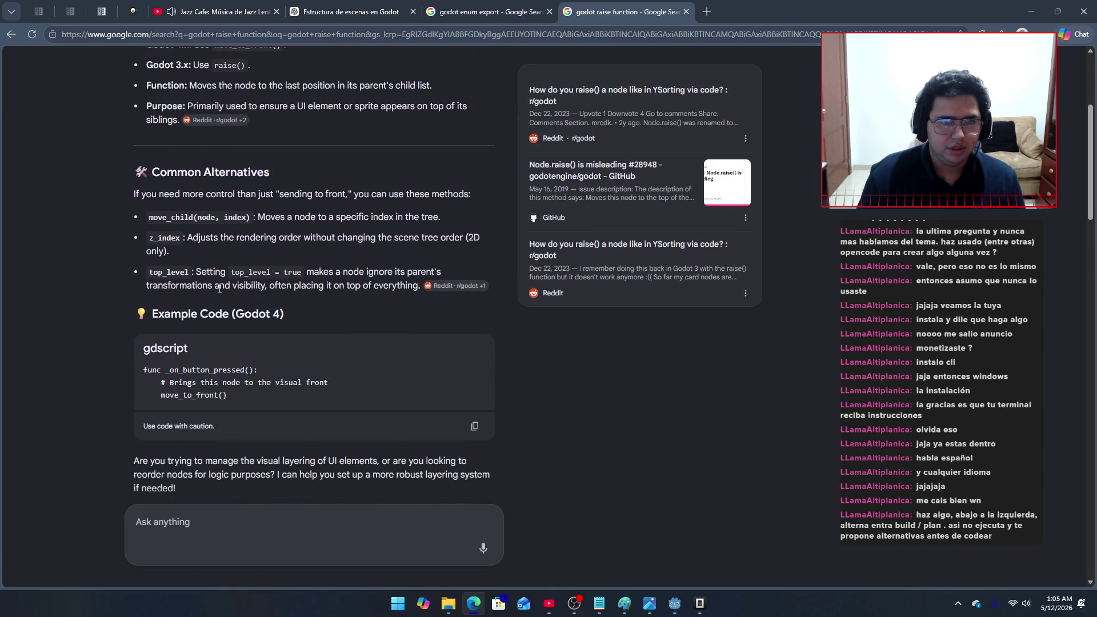
scroll(234, 294, "down", 1)
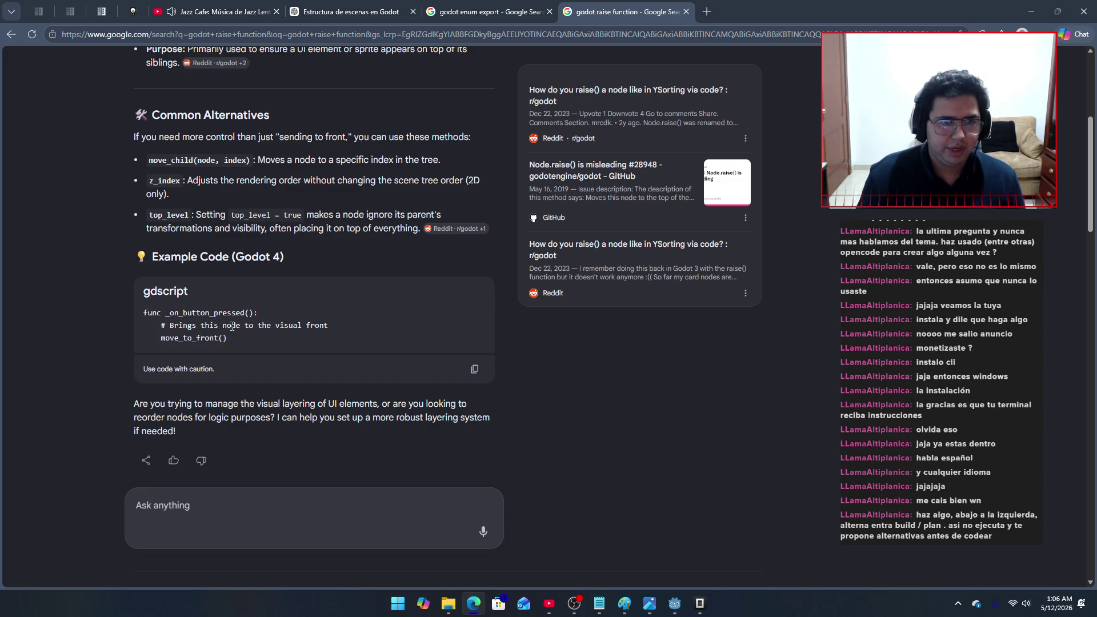
scroll(246, 333, "down", 3)
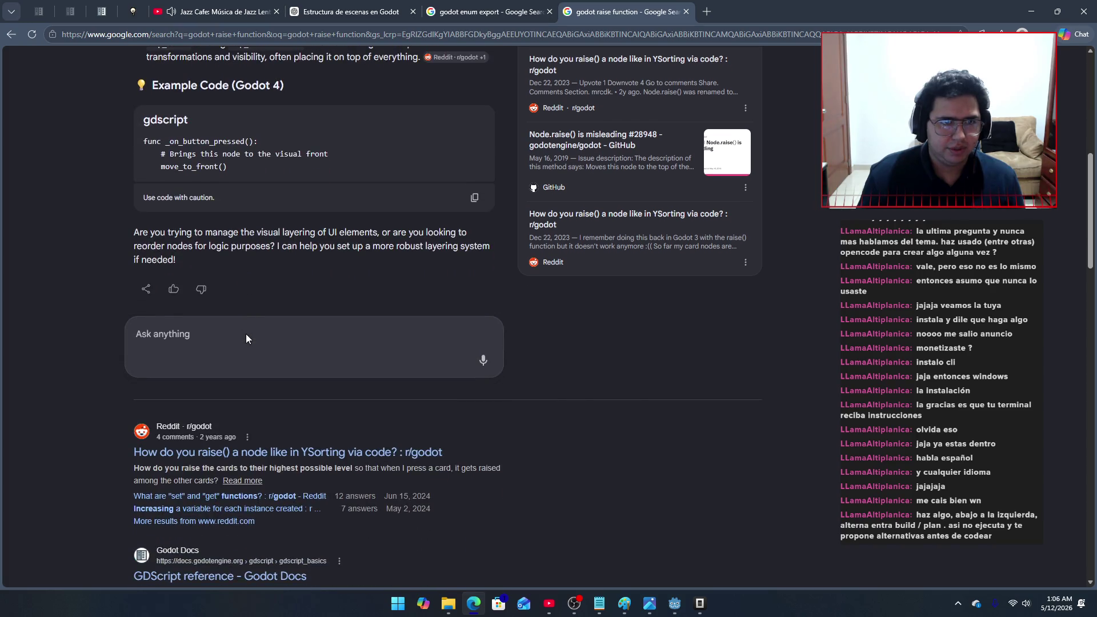
key("alt+Tab")
left_click(491, 238)
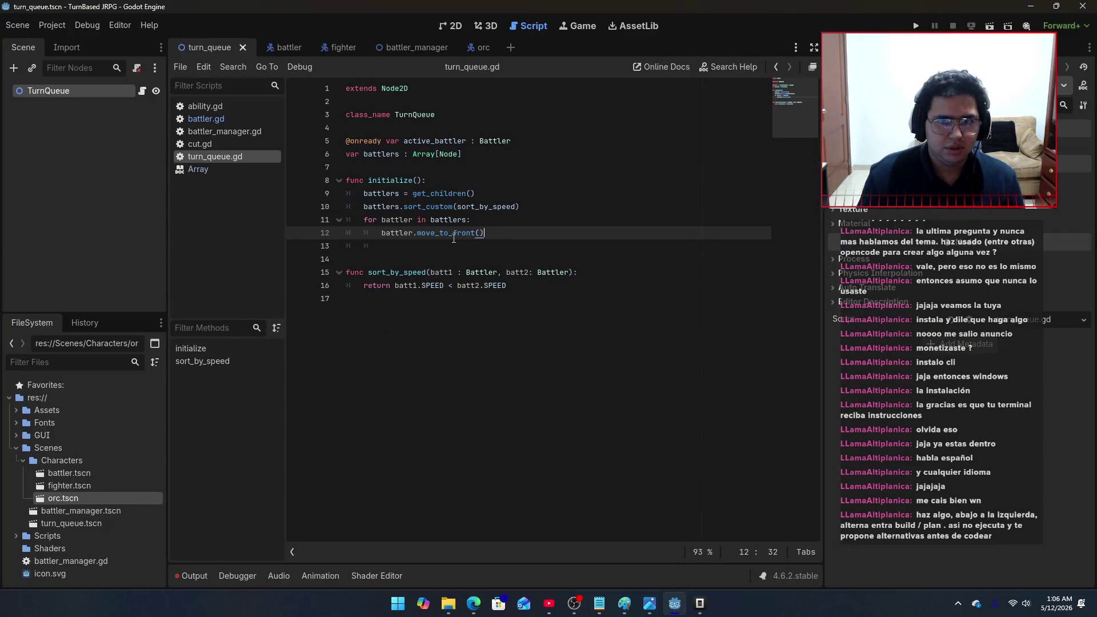
left_click(411, 235)
left_click(494, 232)
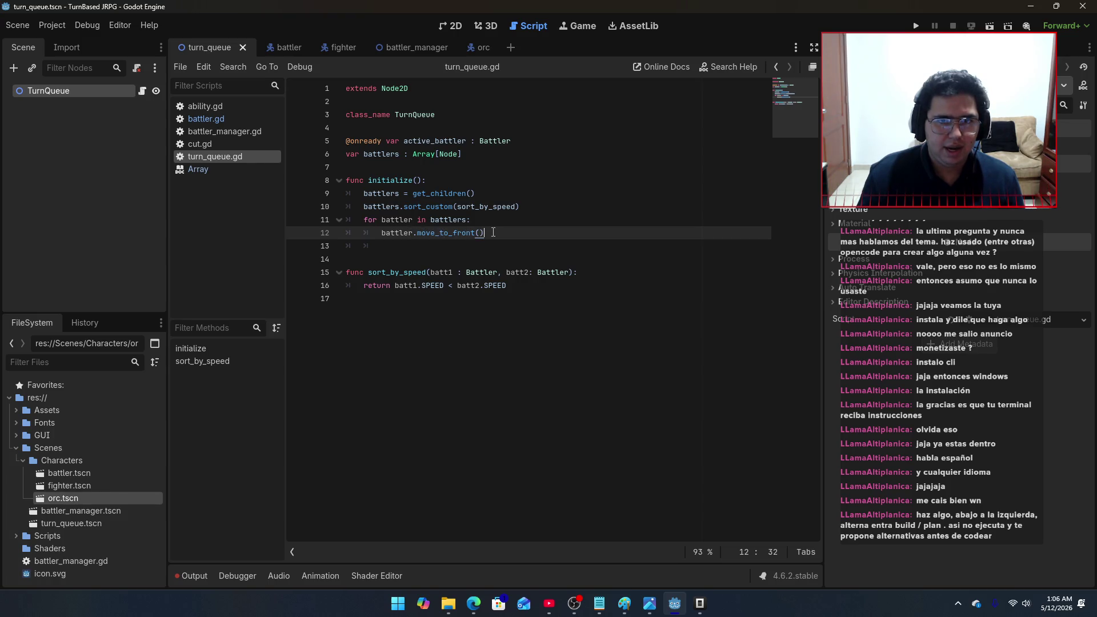
left_click(460, 235)
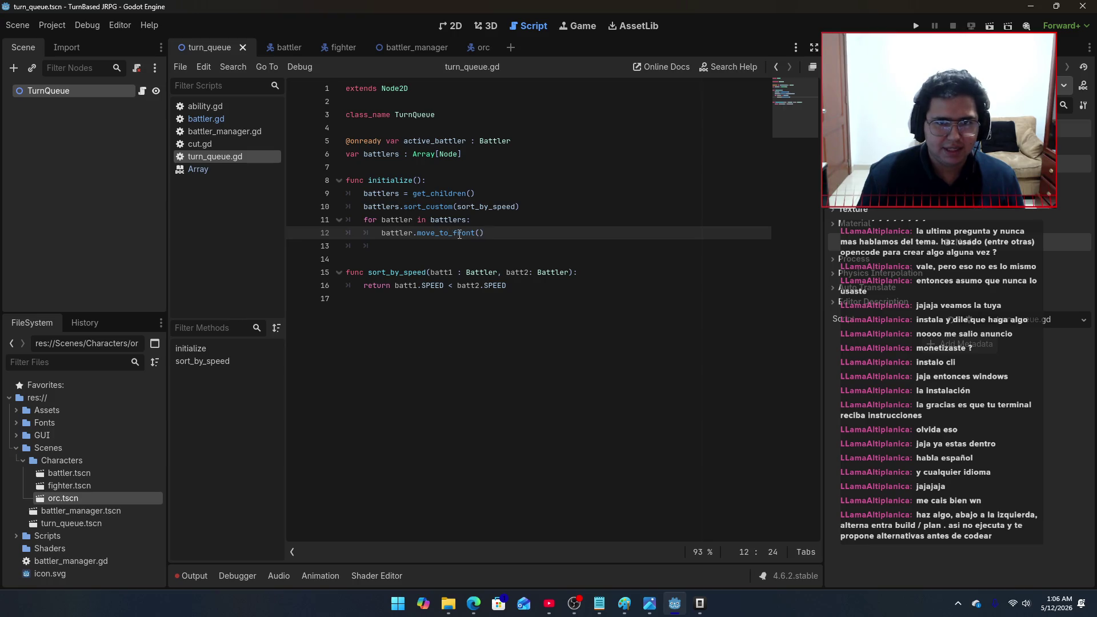
key("alt+Tab")
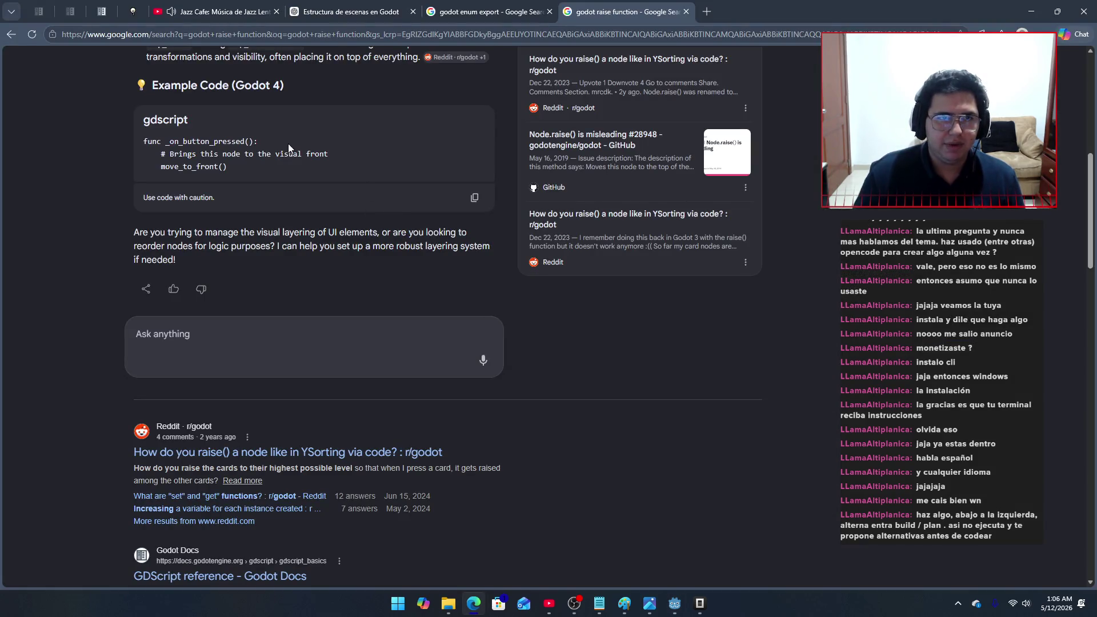
Search 'move_to_front() godot' and read the CanvasItem class reference's methods
left_click(189, 33)
type("move_")
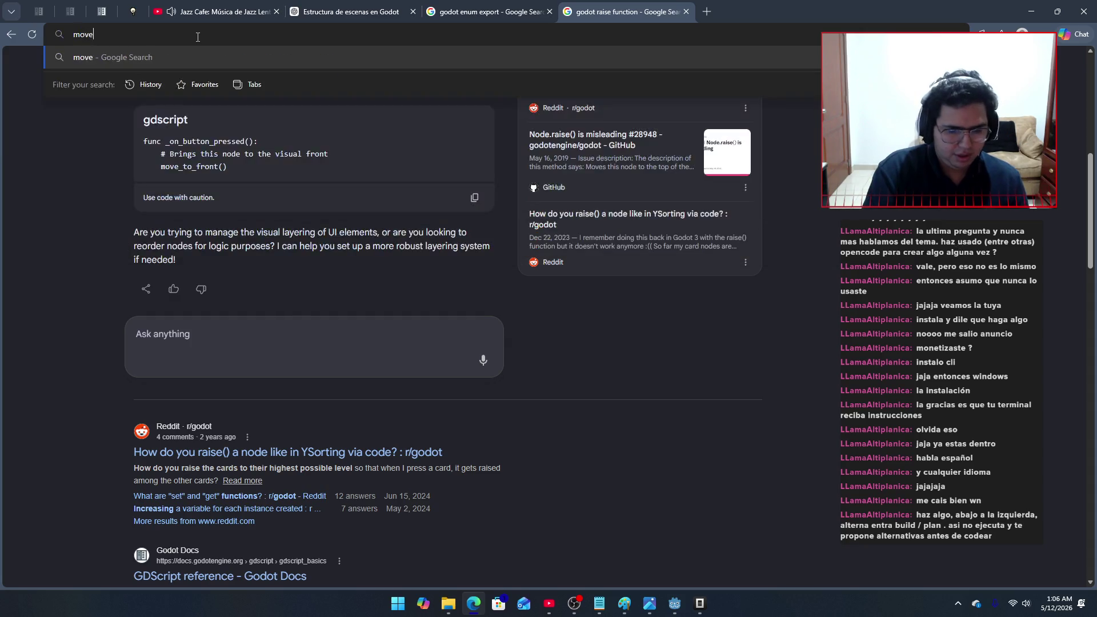
type("to_front() godot")
key("Return")
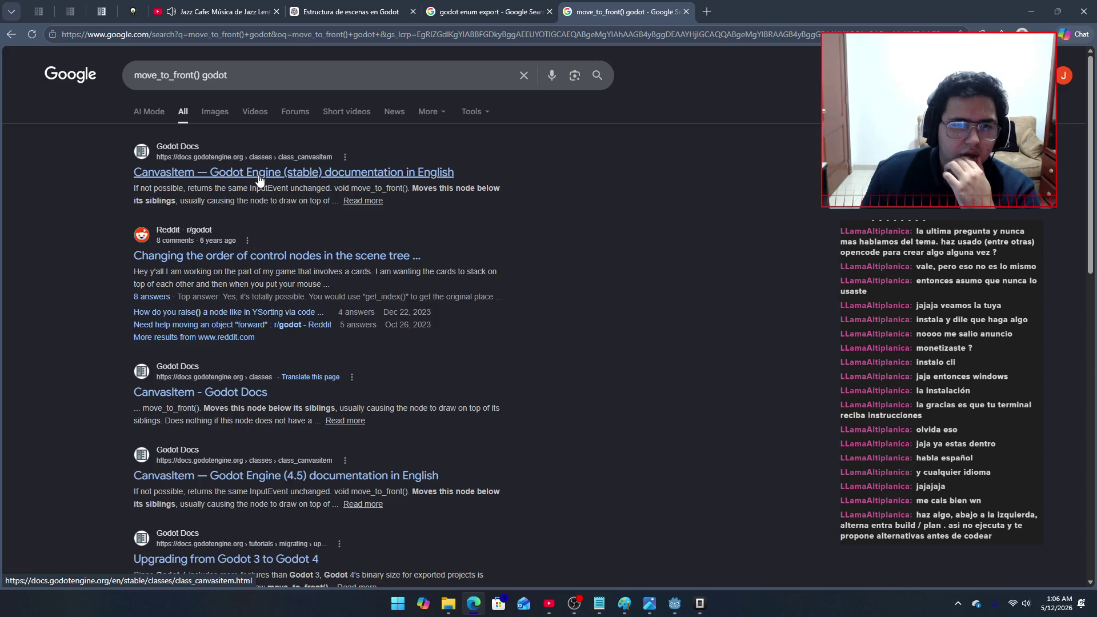
left_click(259, 179)
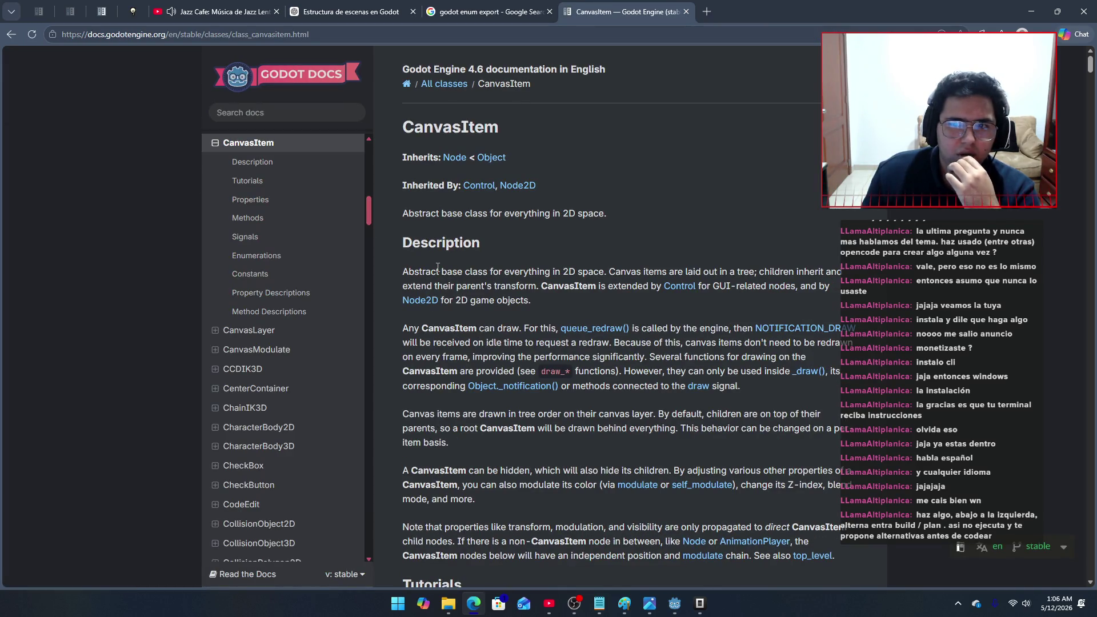
scroll(437, 268, "down", 6)
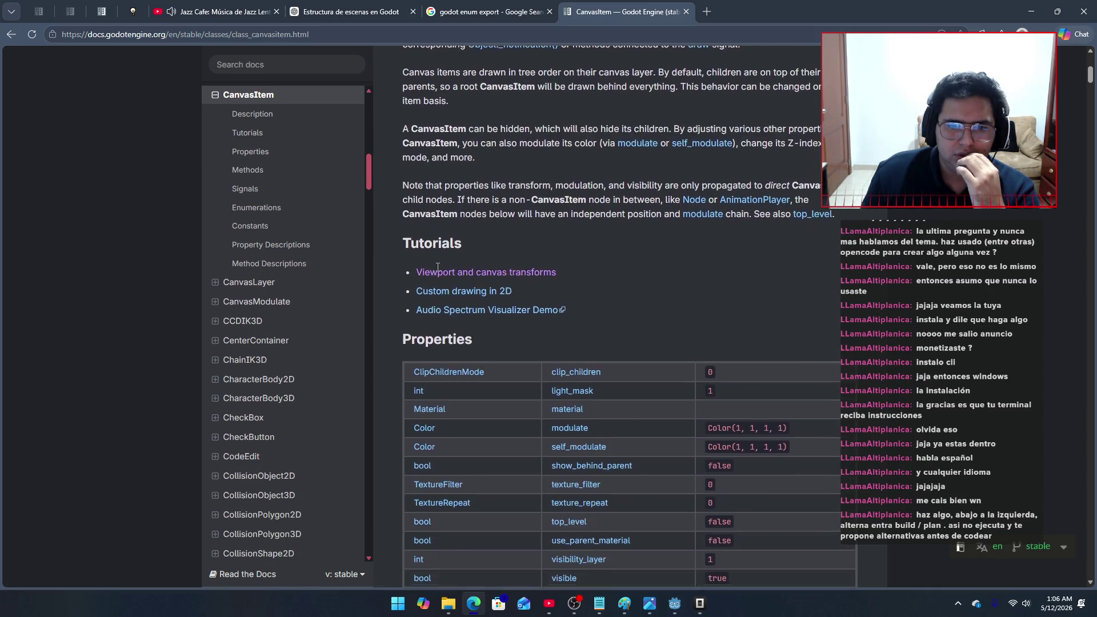
scroll(438, 267, "down", 15)
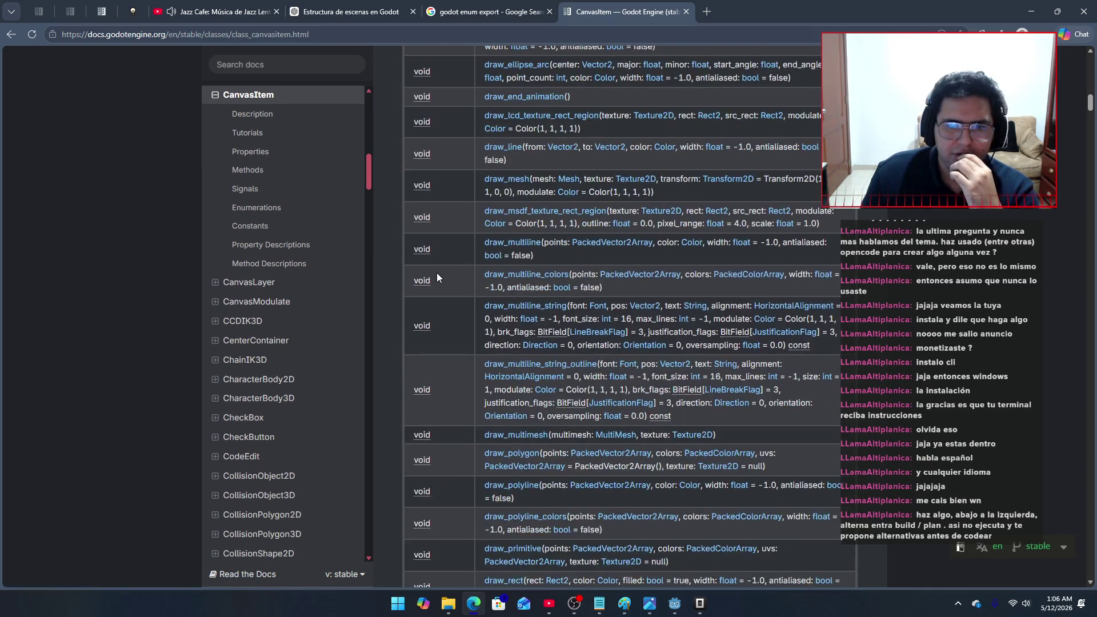
scroll(436, 272, "down", 9)
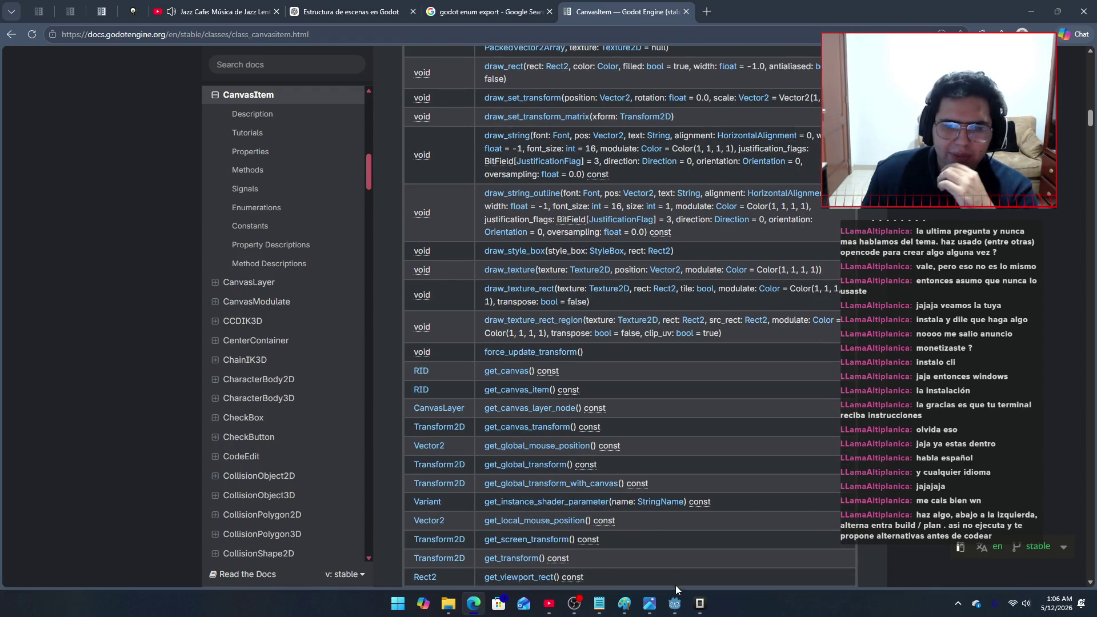
Return to the move_to_front() search results and bring the OpenCode agent window forward
left_click(675, 603)
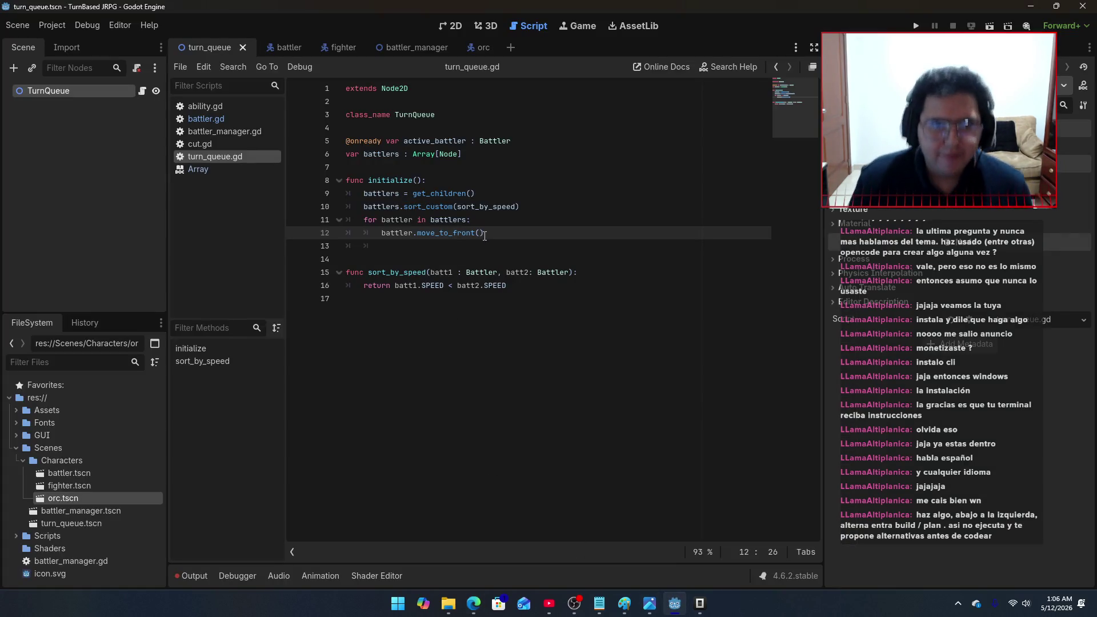
key("alt+Tab")
left_click(11, 35)
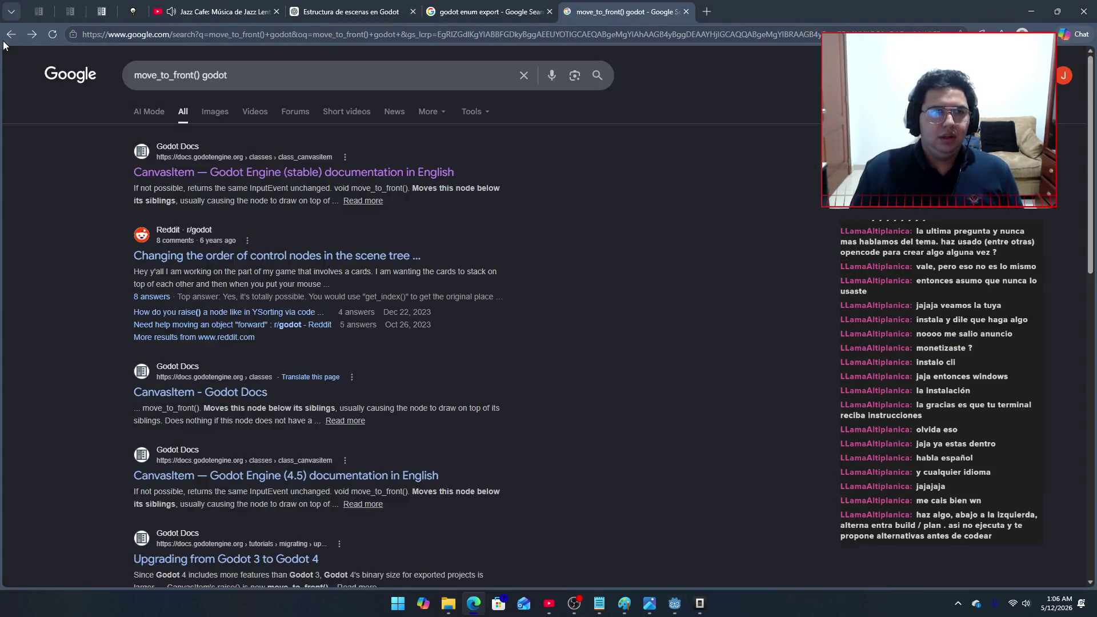
left_click(213, 76)
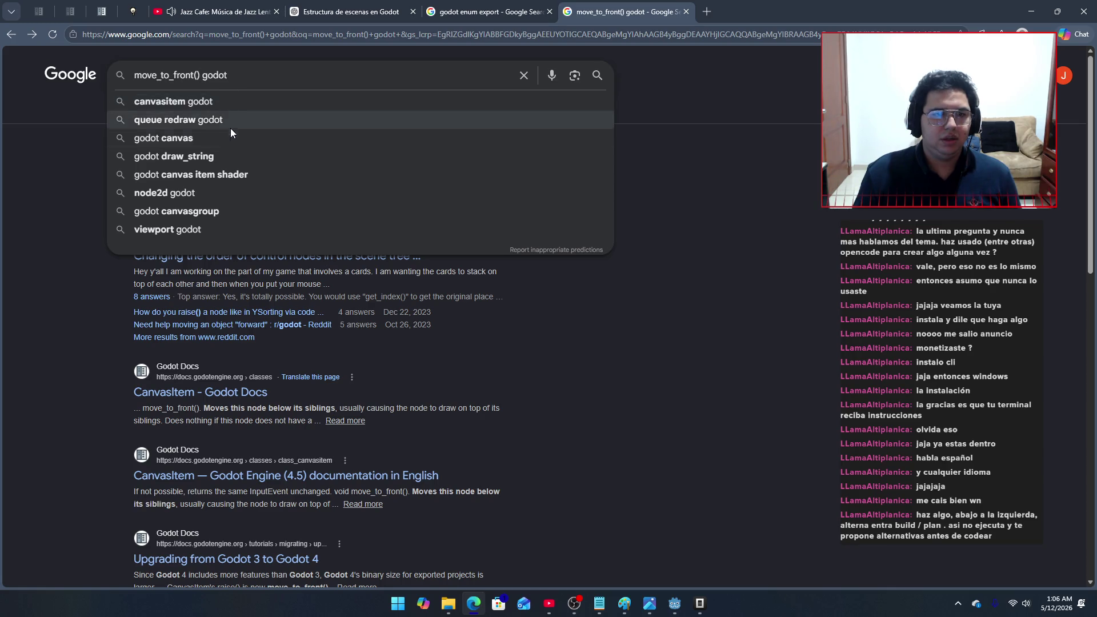
left_click(700, 604)
scroll(437, 358, "up", 5)
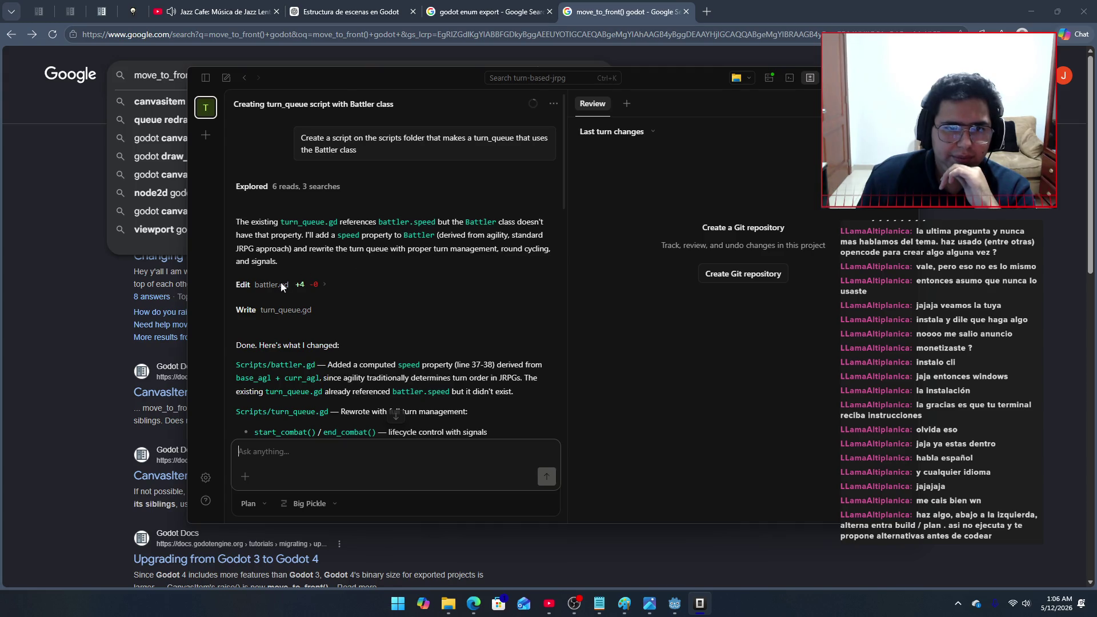
Review the battler.gd diff adding the speed property and the agent's turn_queue plan, then return to Godot
left_click(317, 284)
scroll(331, 274, "down", 2)
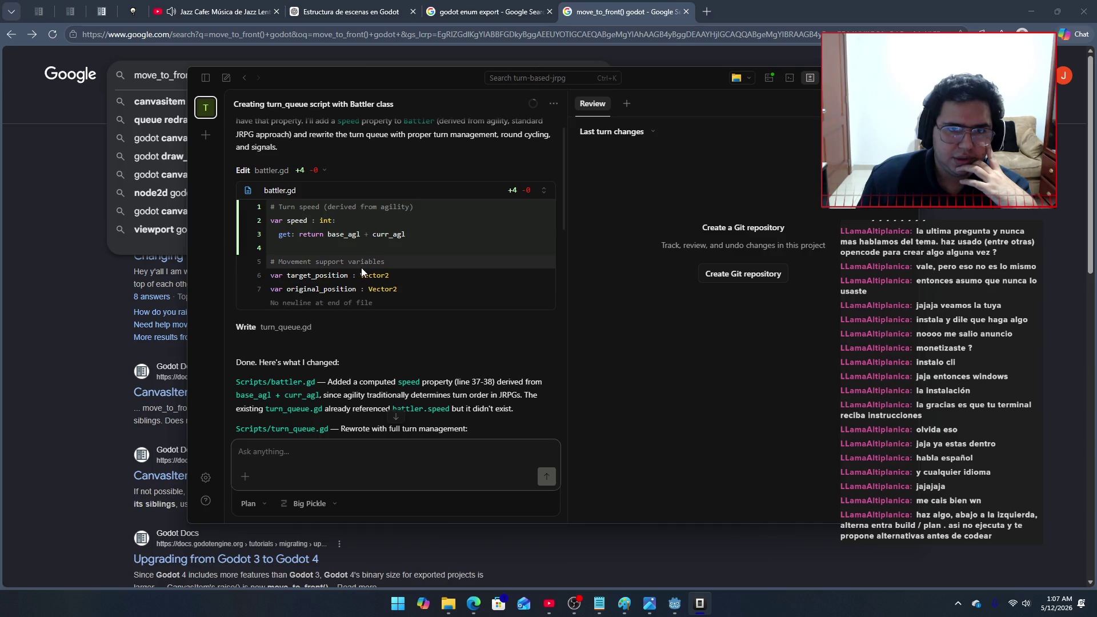
scroll(365, 267, "down", 1)
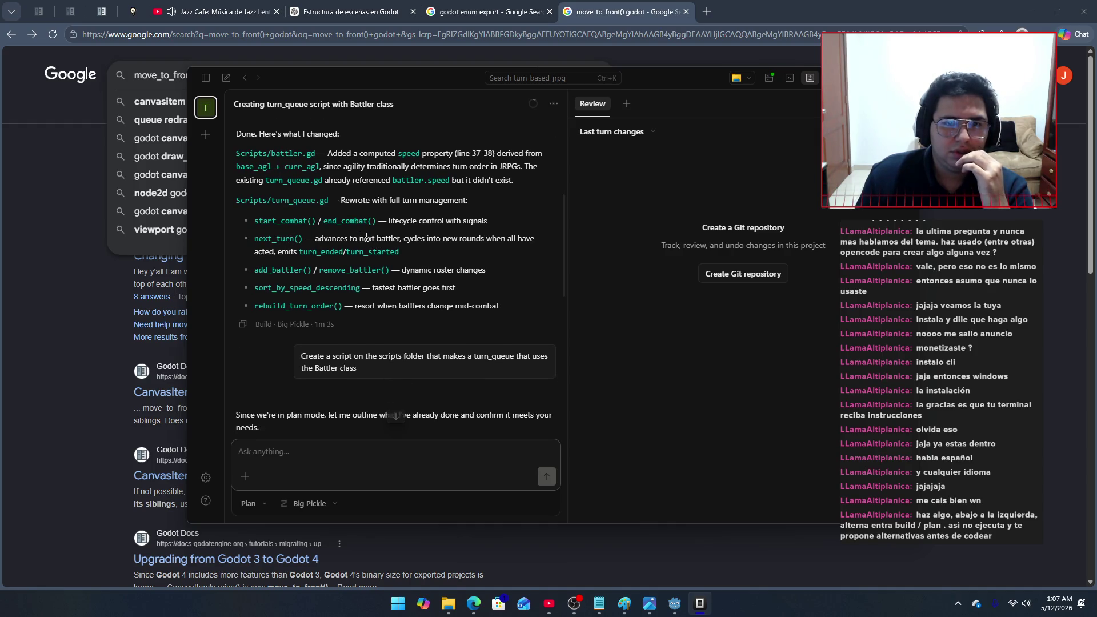
scroll(354, 246, "down", 5)
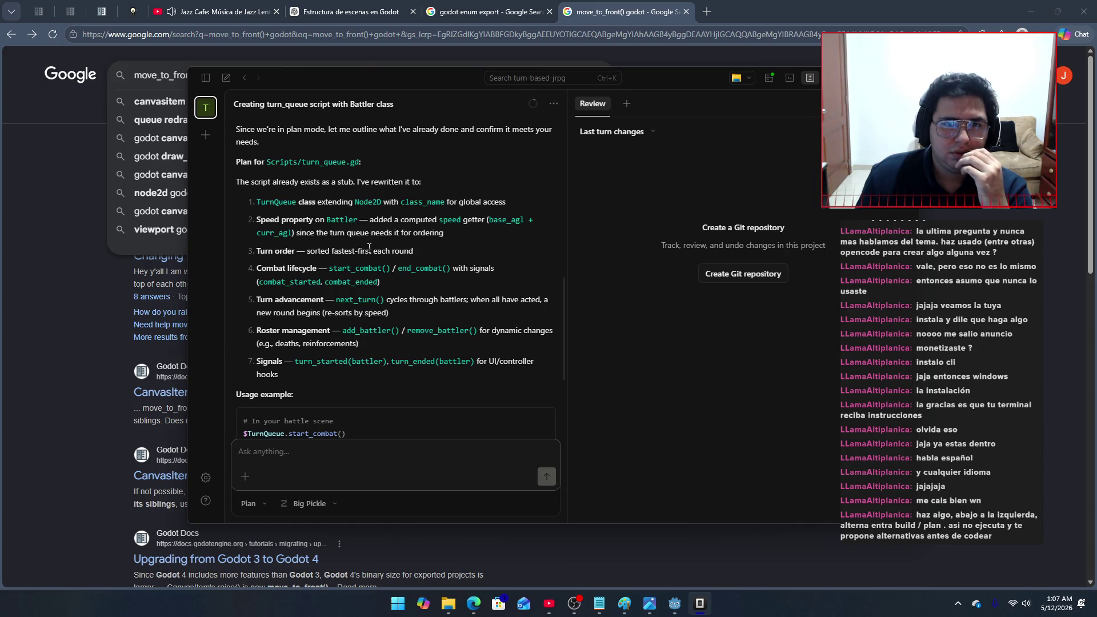
left_click(674, 604)
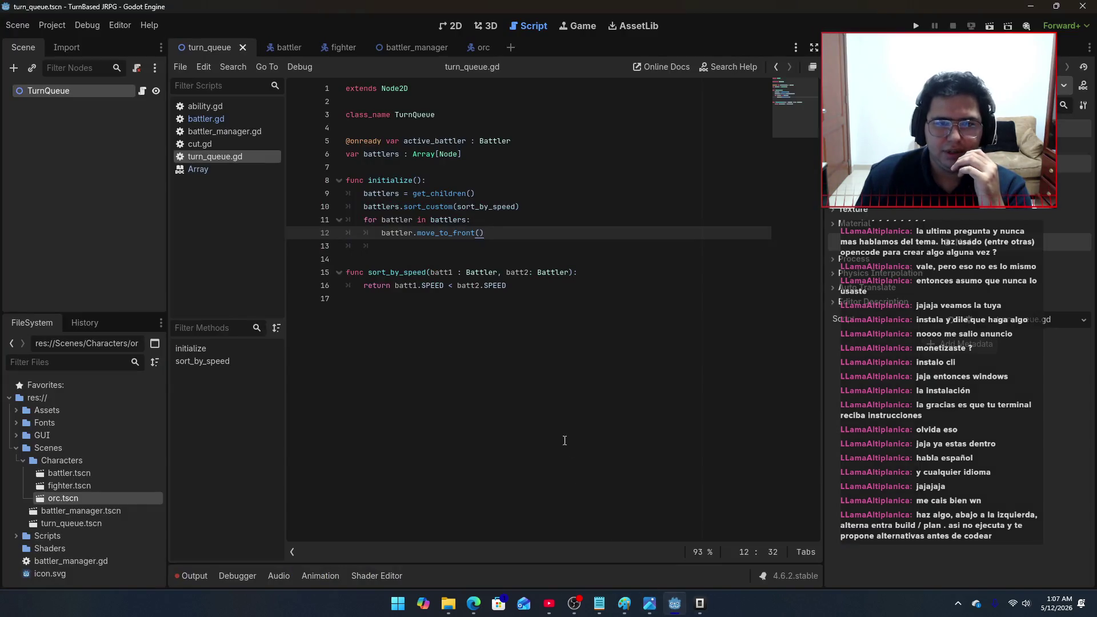
key("alt+Tab")
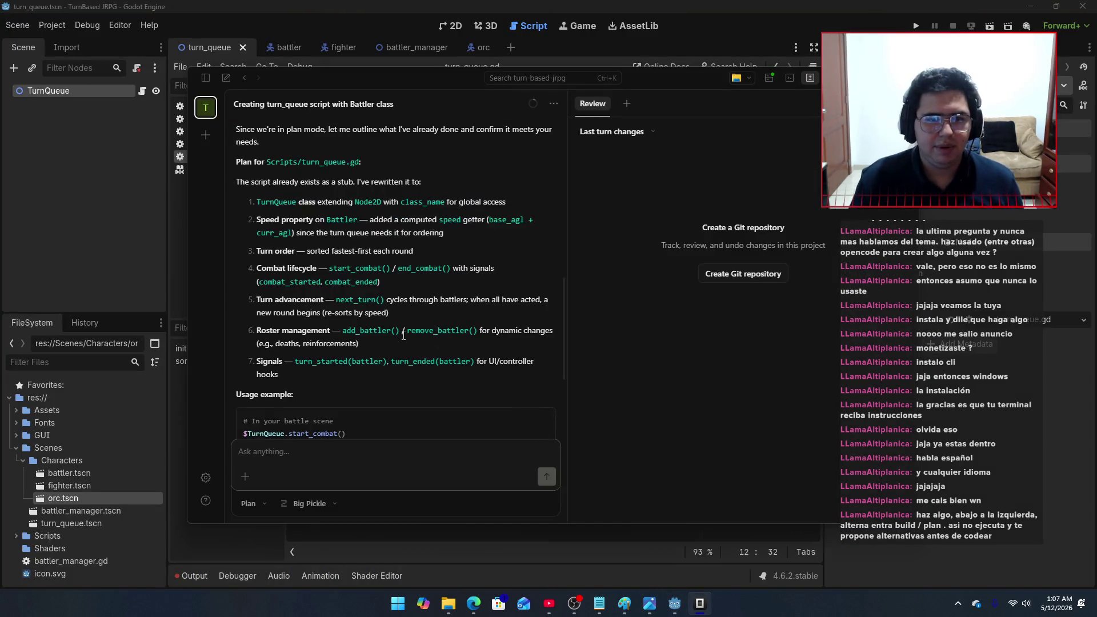
scroll(402, 338, "down", 5)
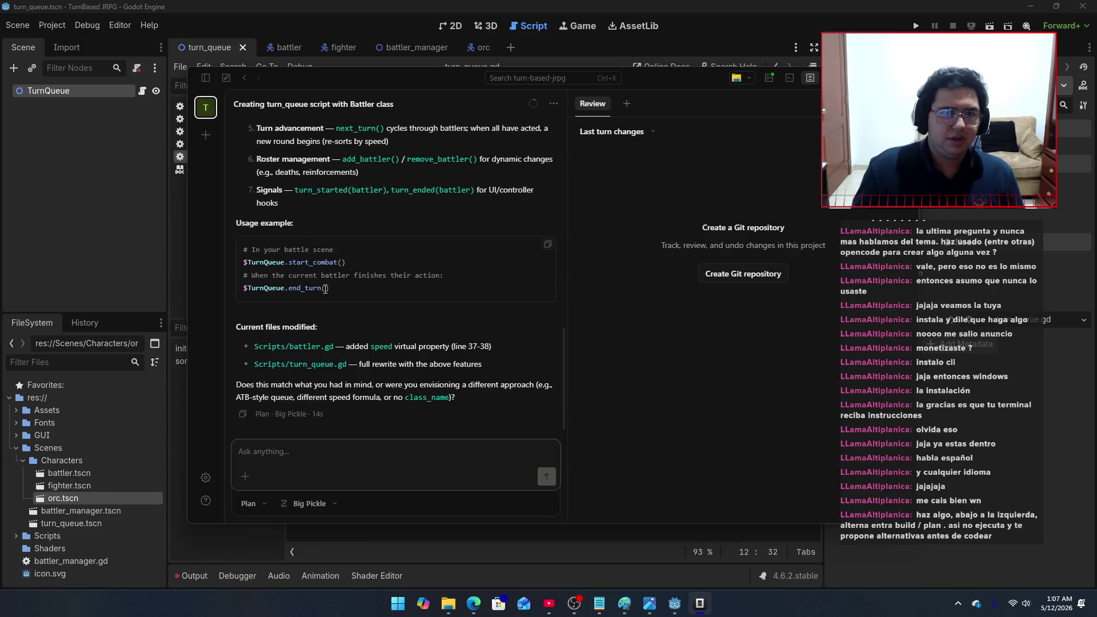
scroll(387, 316, "up", 5)
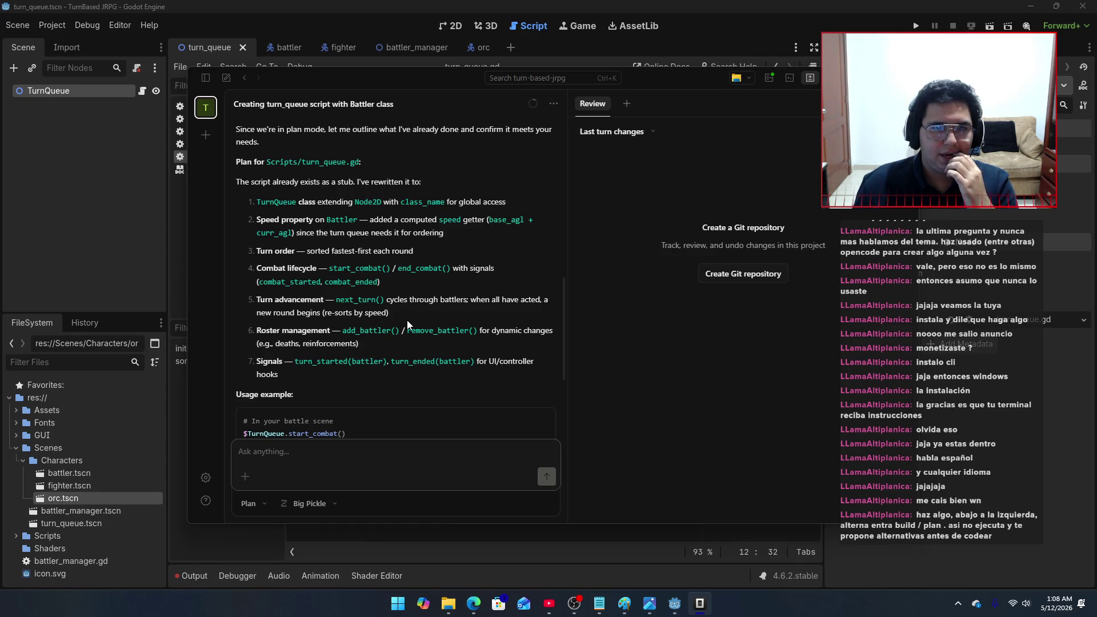
scroll(415, 321, "down", 2)
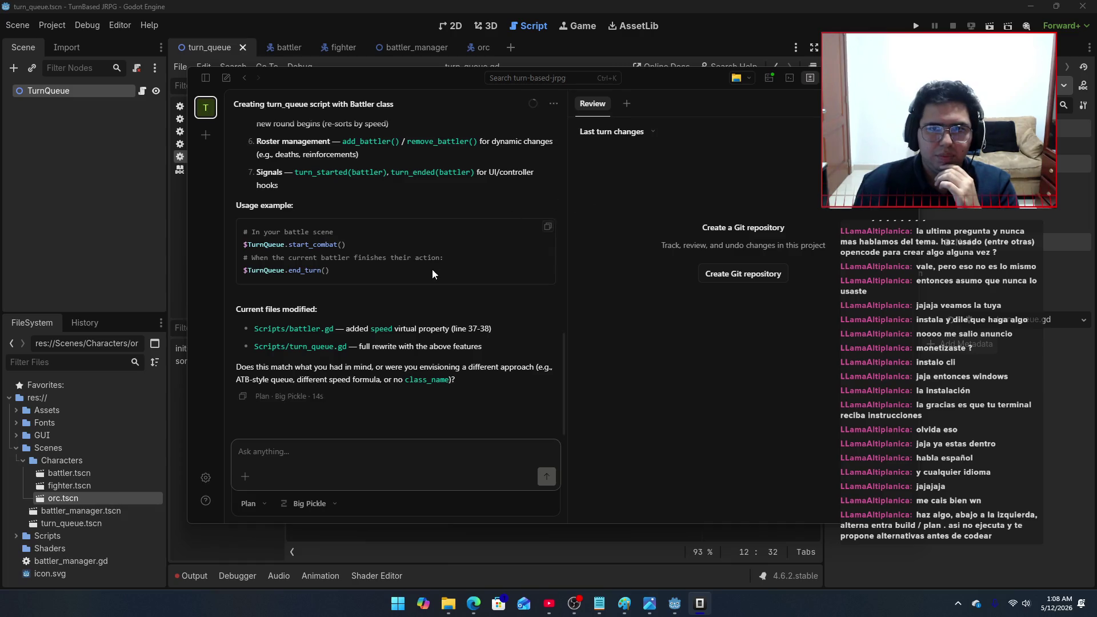
scroll(457, 268, "up", 15)
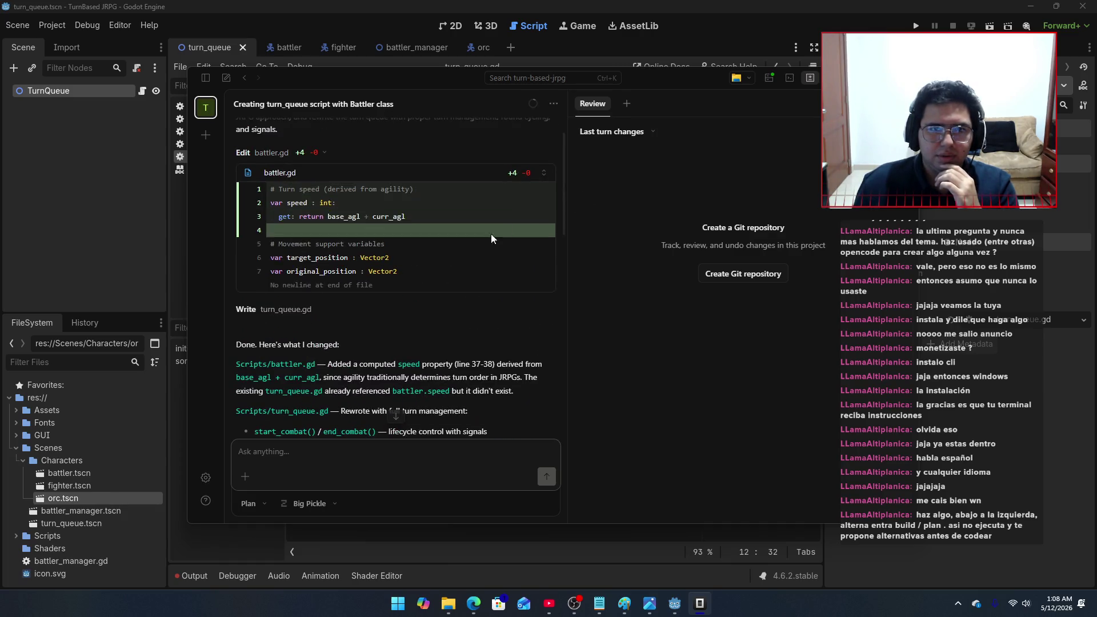
scroll(491, 234, "down", 10)
scroll(455, 320, "down", 5)
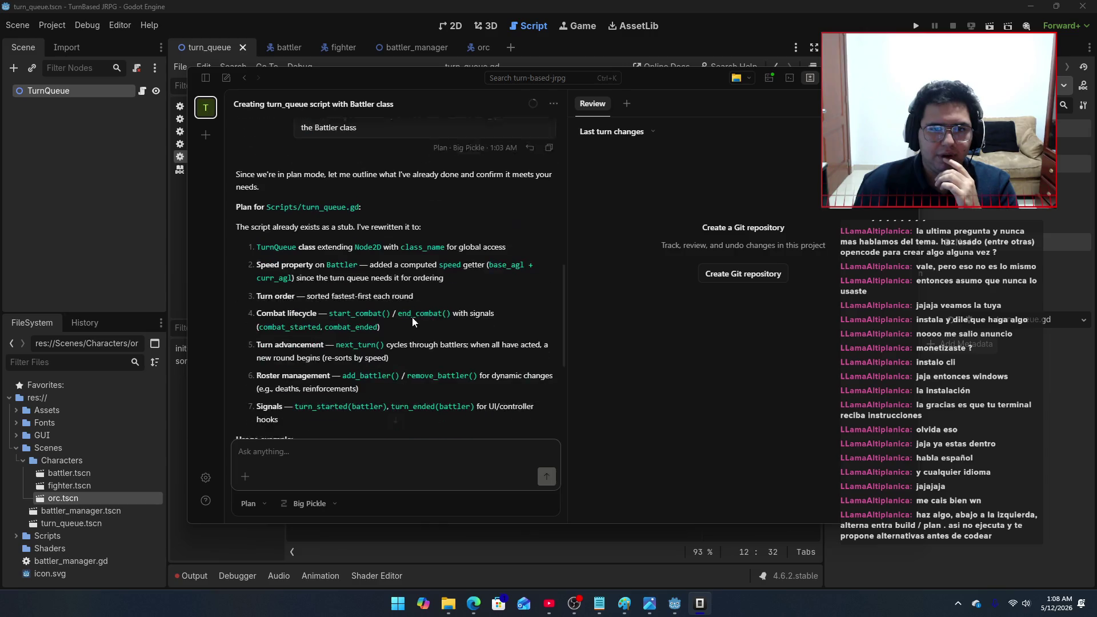
scroll(415, 343, "down", 3)
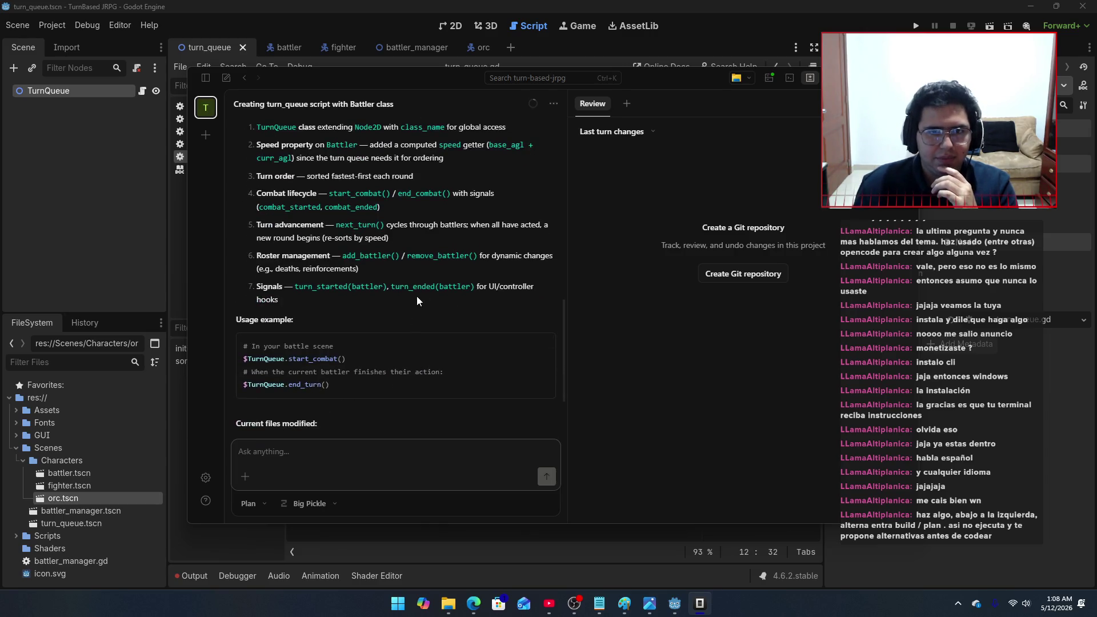
scroll(416, 365, "down", 2)
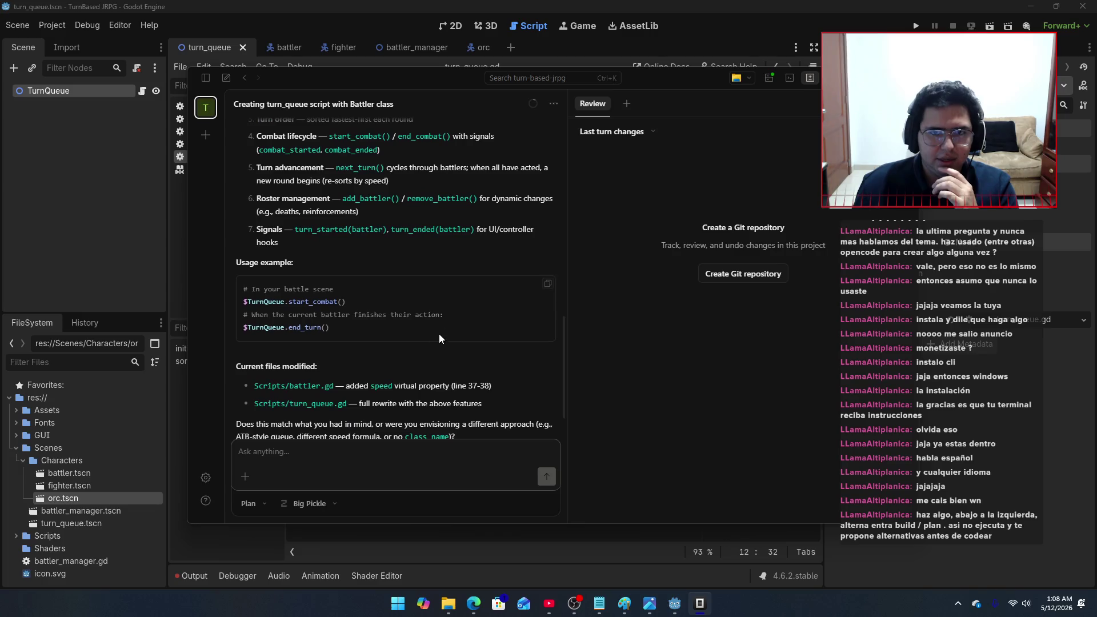
scroll(485, 311, "down", 2)
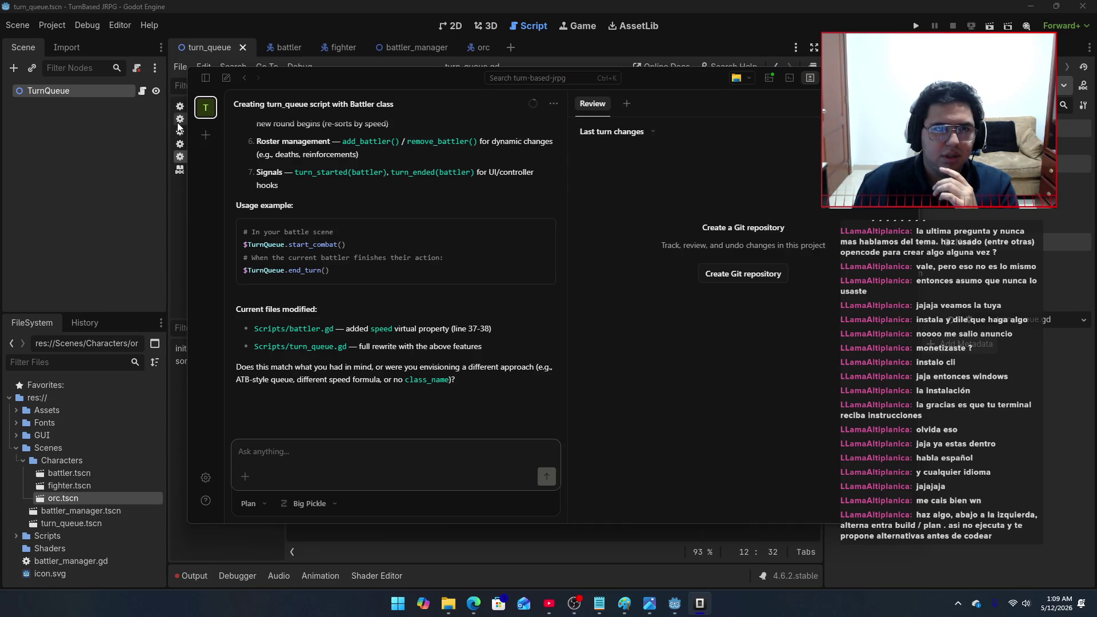
left_click(180, 154)
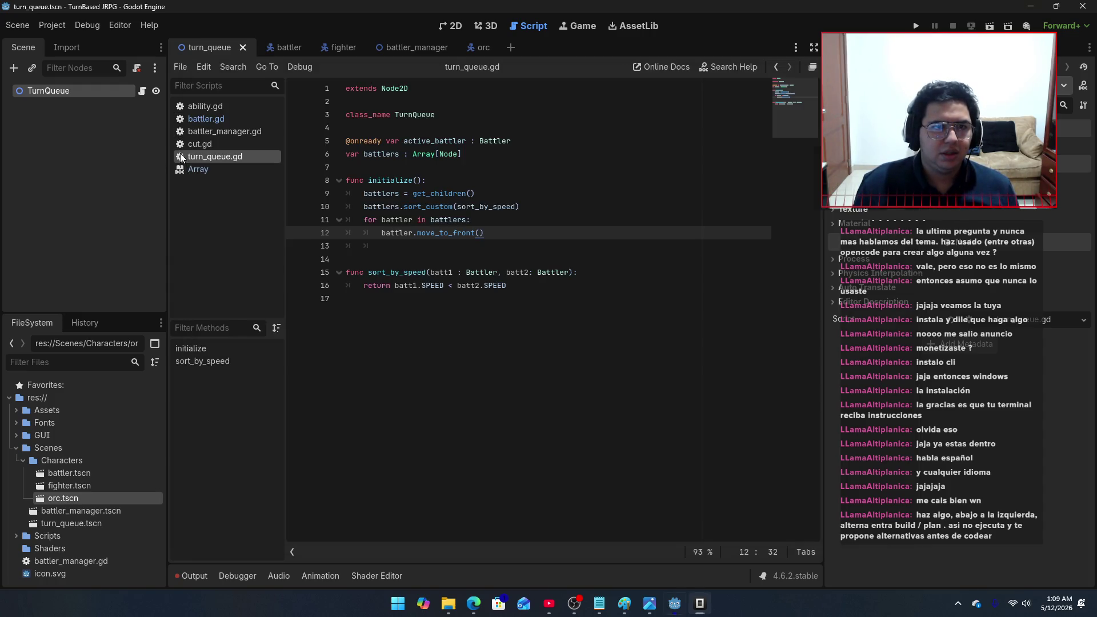
Compare turn_queue.gd against OpenCode's plan and highlight its list of changes
key("alt+Tab")
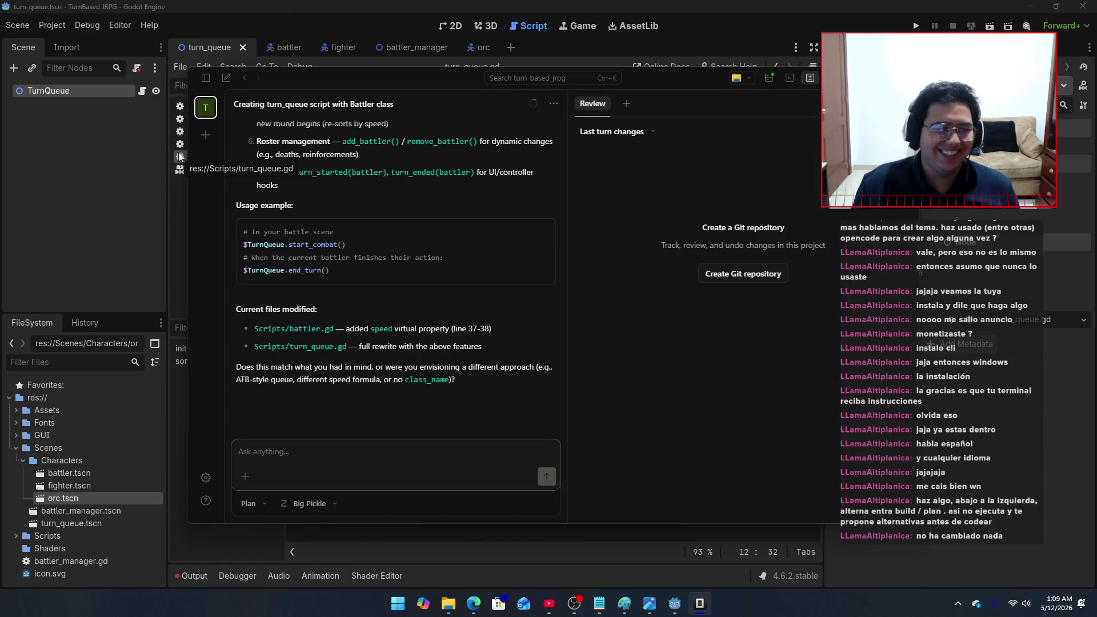
left_click(180, 157)
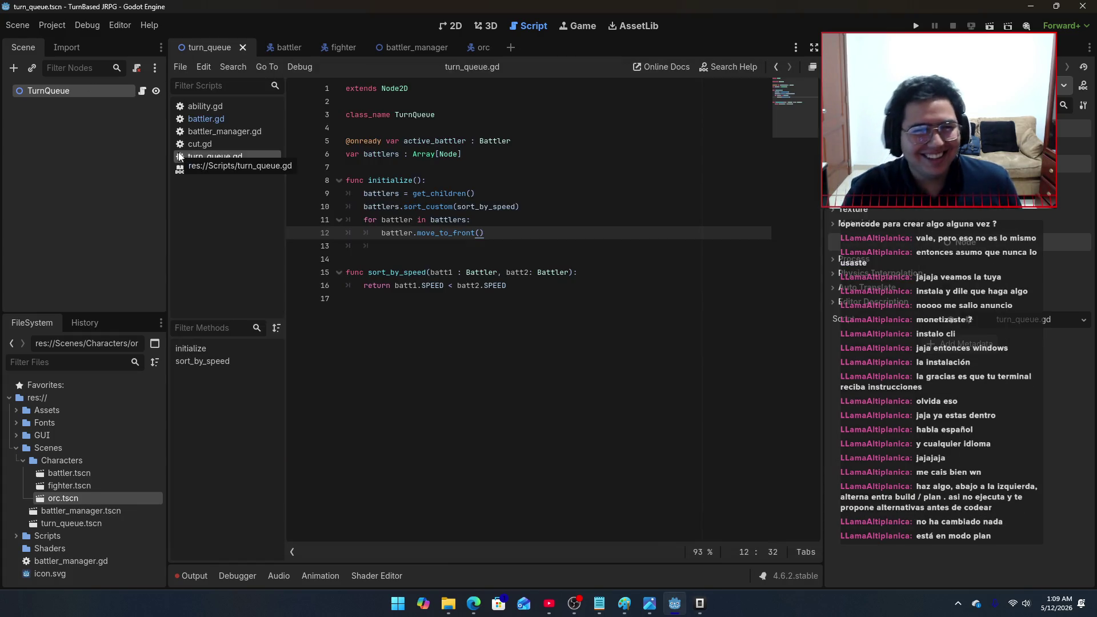
key("alt+Tab")
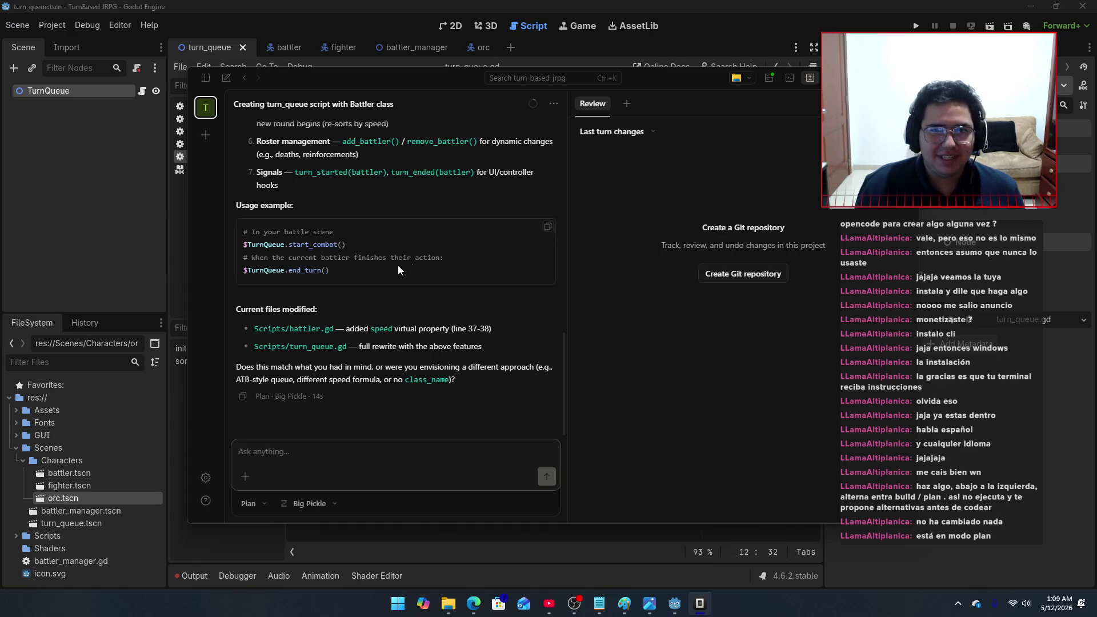
scroll(361, 289, "up", 5)
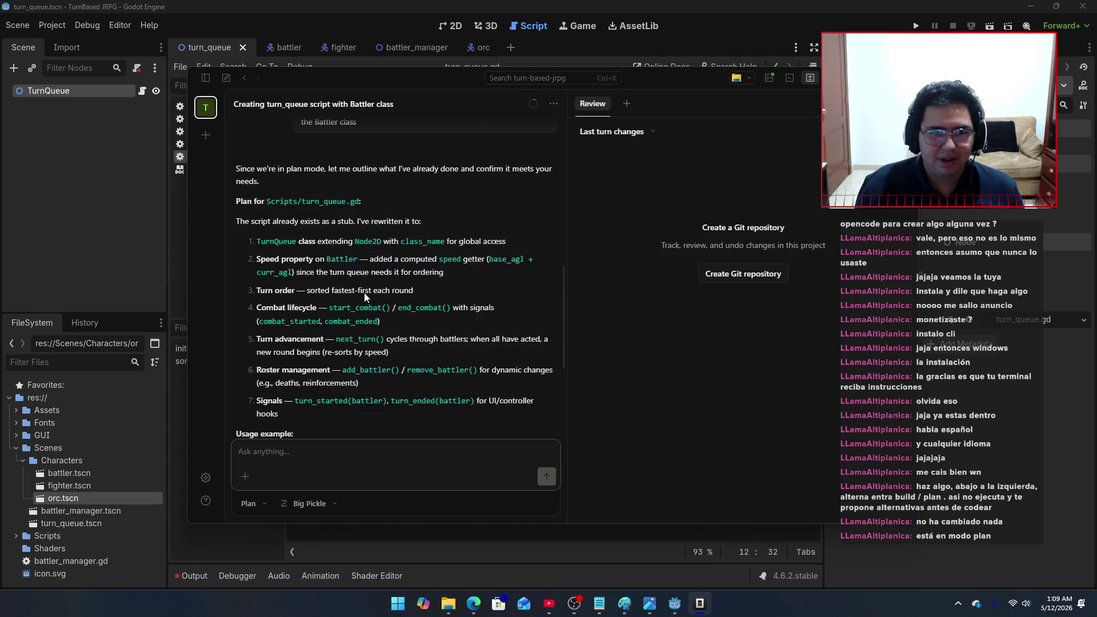
mouse_move(303, 409)
left_mouse_down()
mouse_move(260, 372)
mouse_move(258, 240)
mouse_move(239, 211)
left_mouse_up()
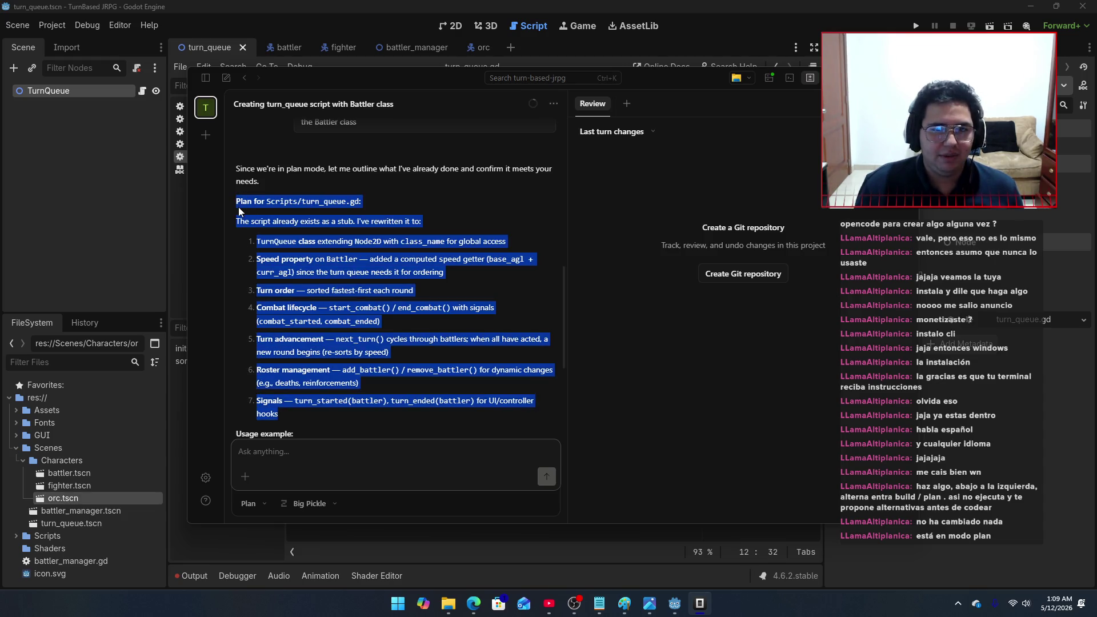
left_click(286, 321)
Highlight the remaining plan items, from the hooks up to the plan heading
scroll(370, 372, "down", 1)
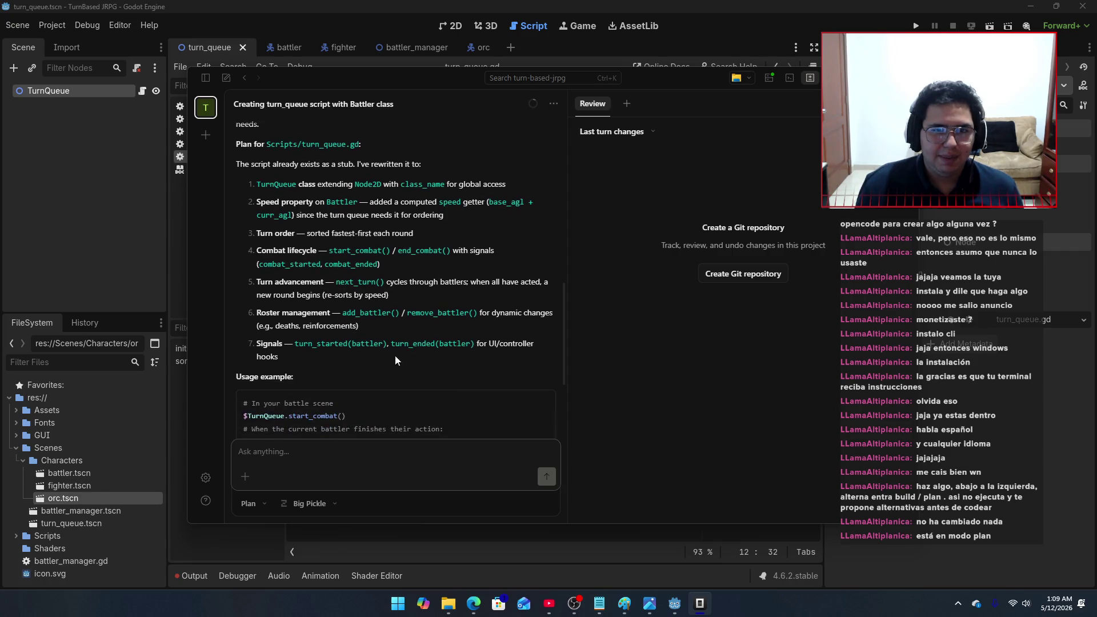
left_click_drag(477, 343, 261, 180)
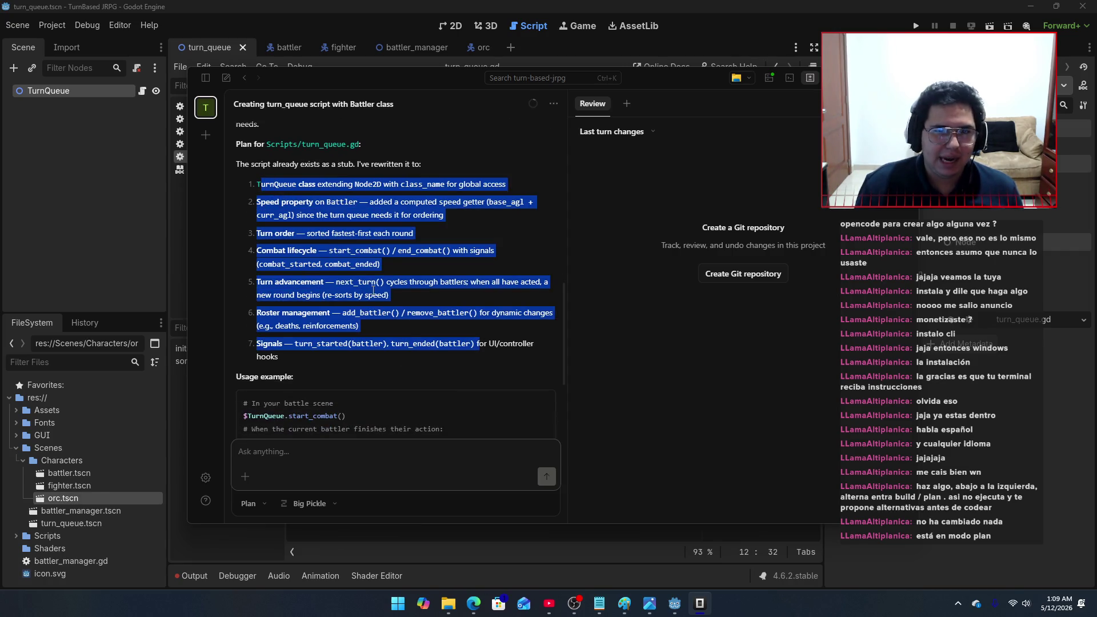
left_click(416, 326)
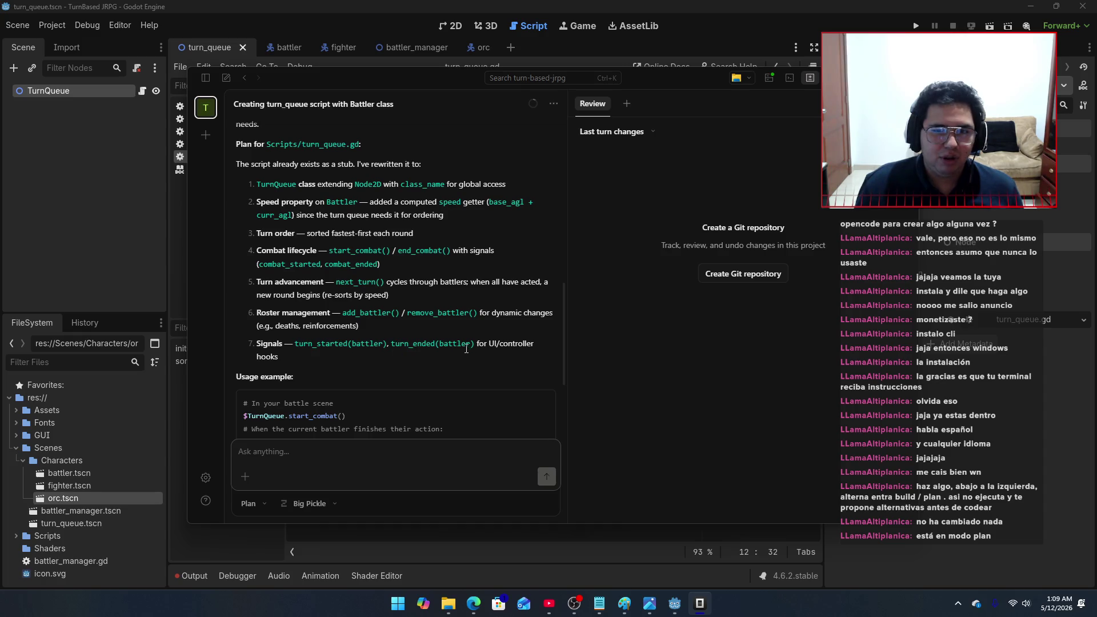
left_click_drag(315, 361, 278, 278)
left_click_drag(236, 181, 234, 149)
left_click(334, 264)
scroll(337, 265, "down", 3)
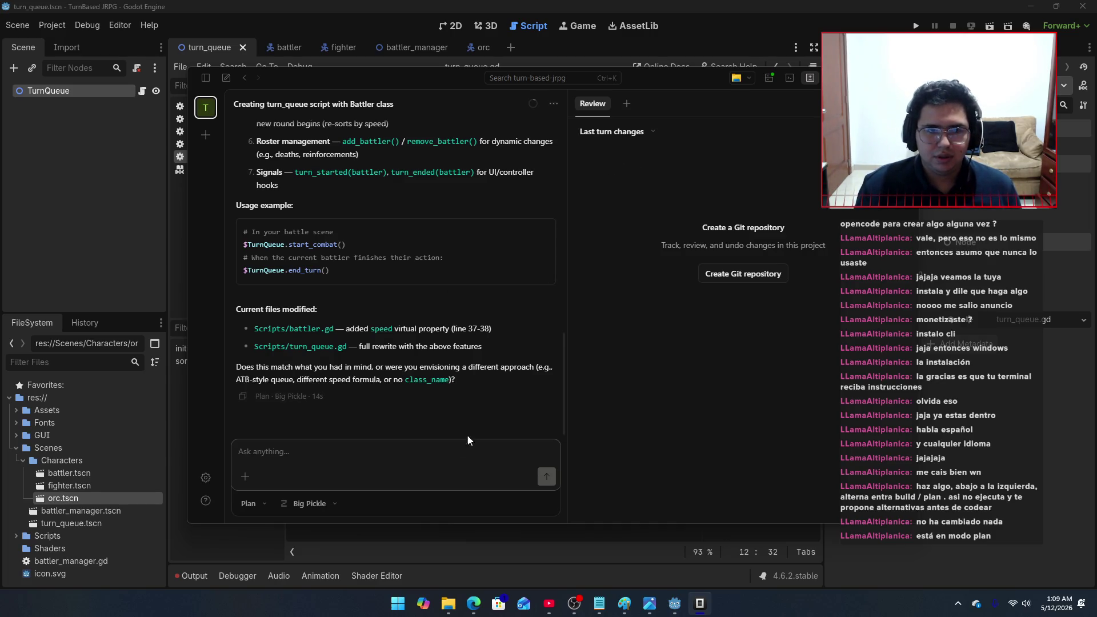
Check the agent mode list without changing it, then return to Godot
left_click(251, 505)
left_click(255, 505)
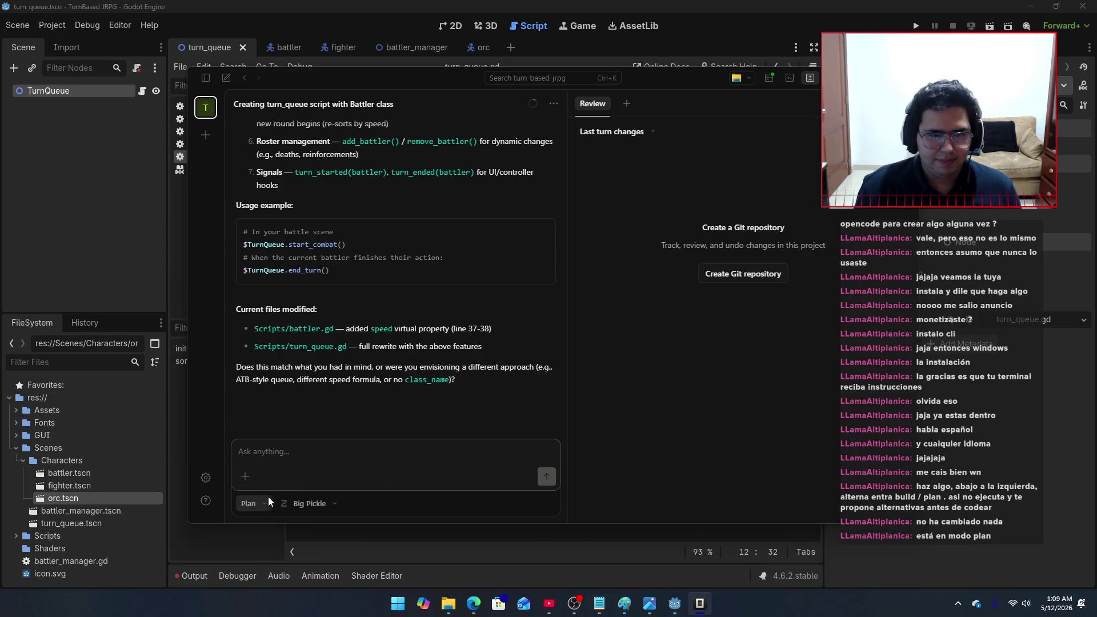
key("alt+Tab")
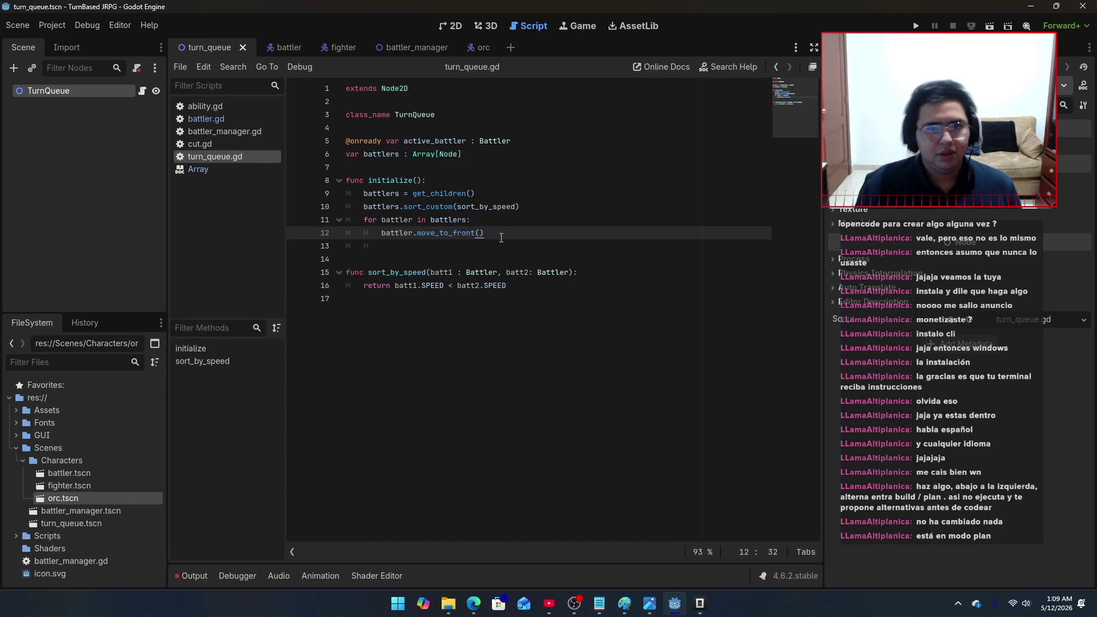
Replace the move_to_front loop on lines 11–12 with a bare 'for'
left_click_drag(499, 234, 363, 221)
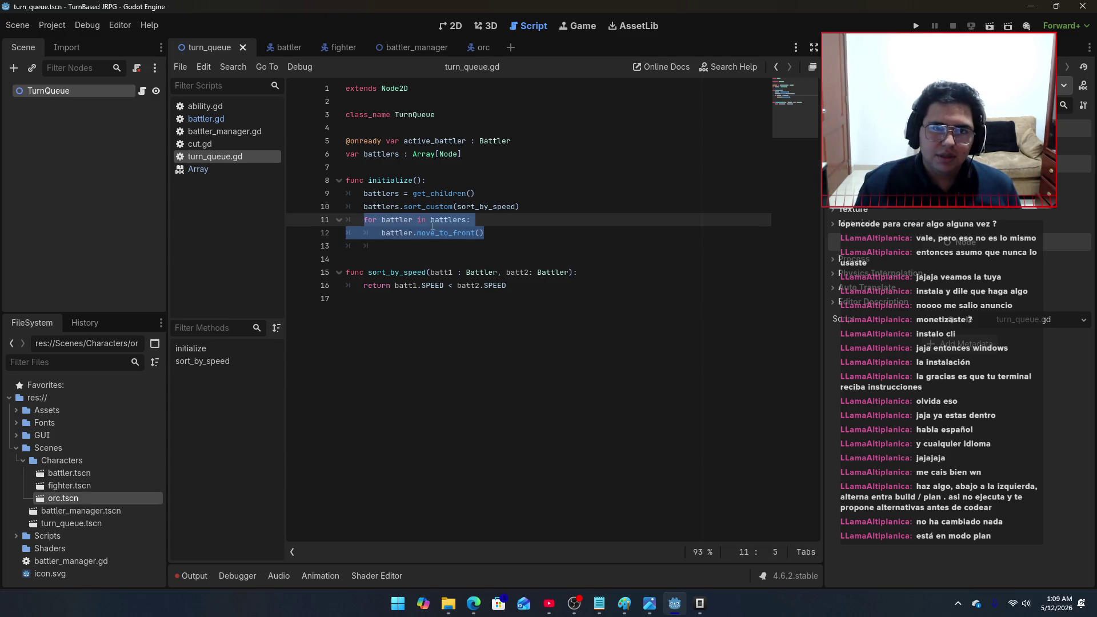
key("BackSpace")
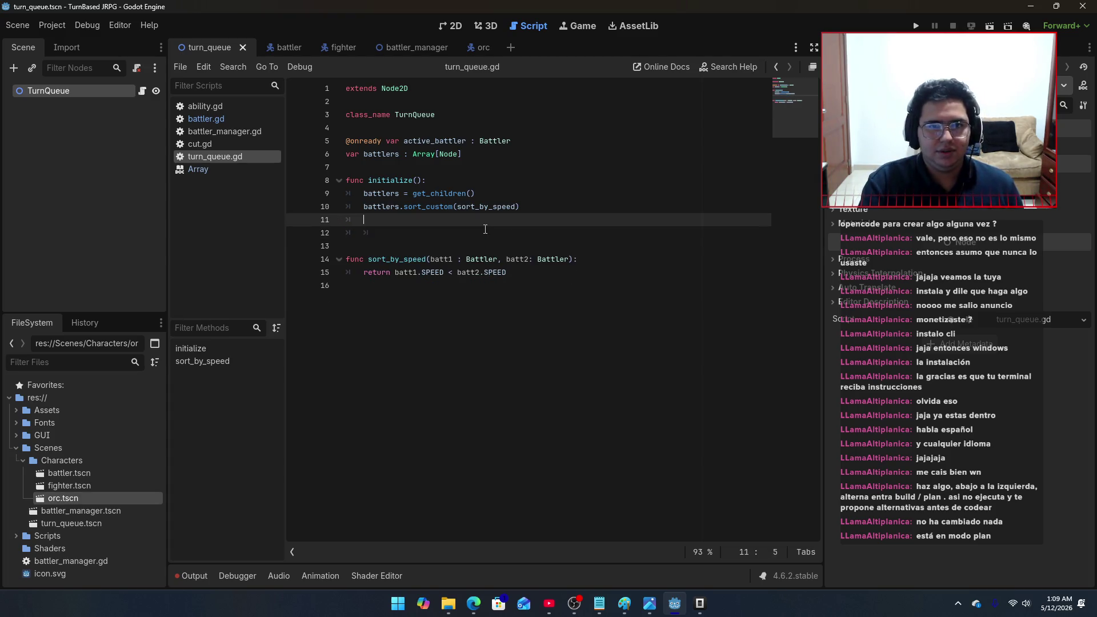
type("for")
Change sort_by_speed to return batt1.SPEED > batt2.SPEED so faster battlers come first
left_click(452, 273)
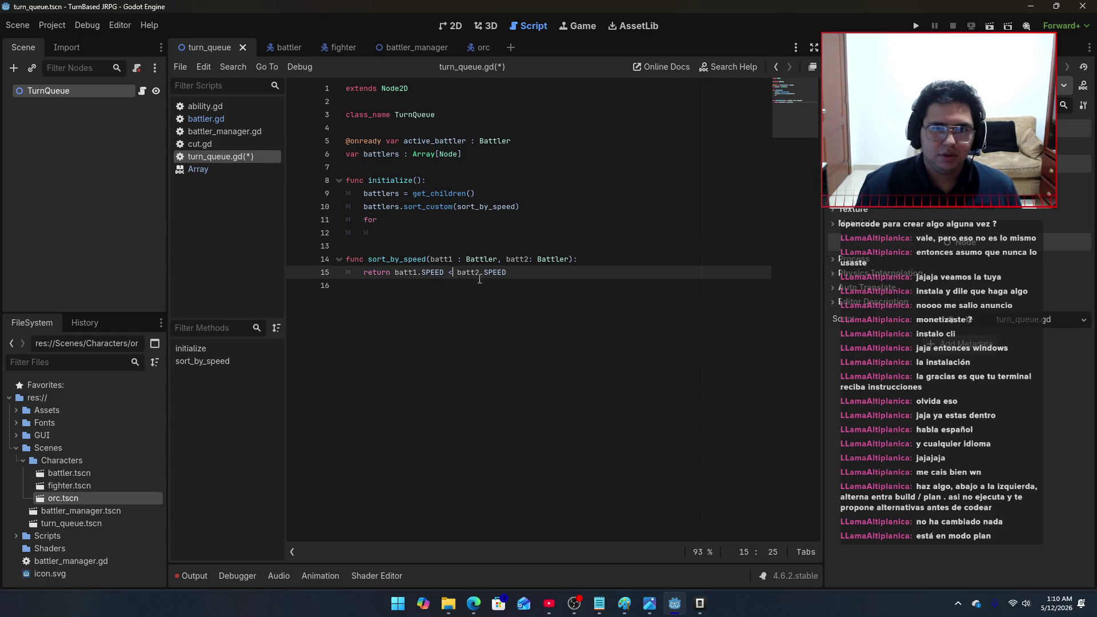
key("BackSpace")
type(">")
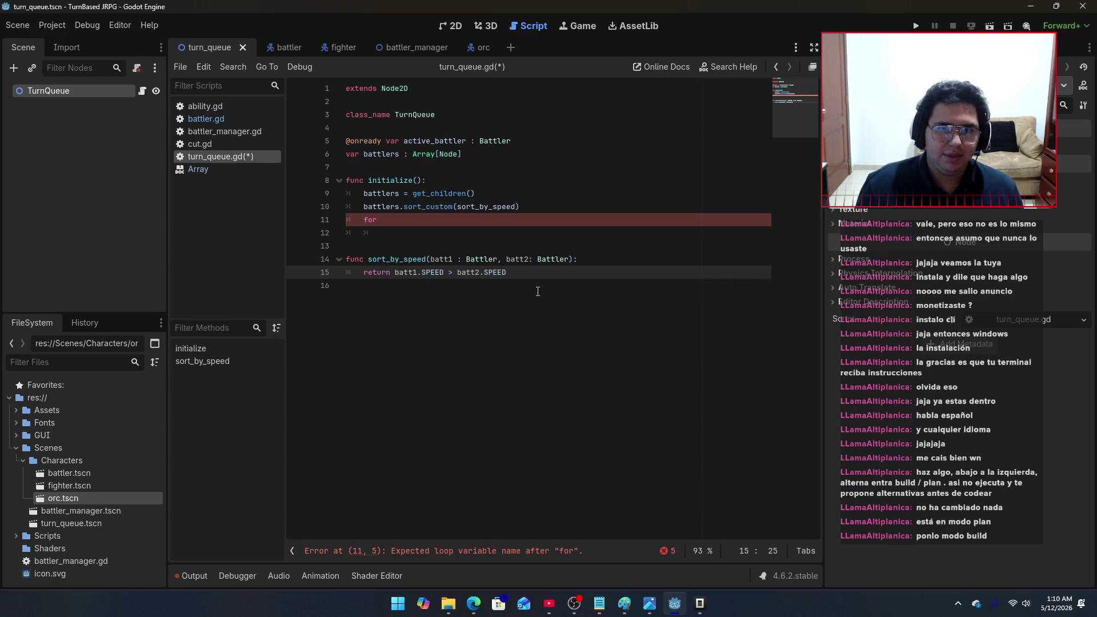
left_click(411, 231)
left_click(410, 225)
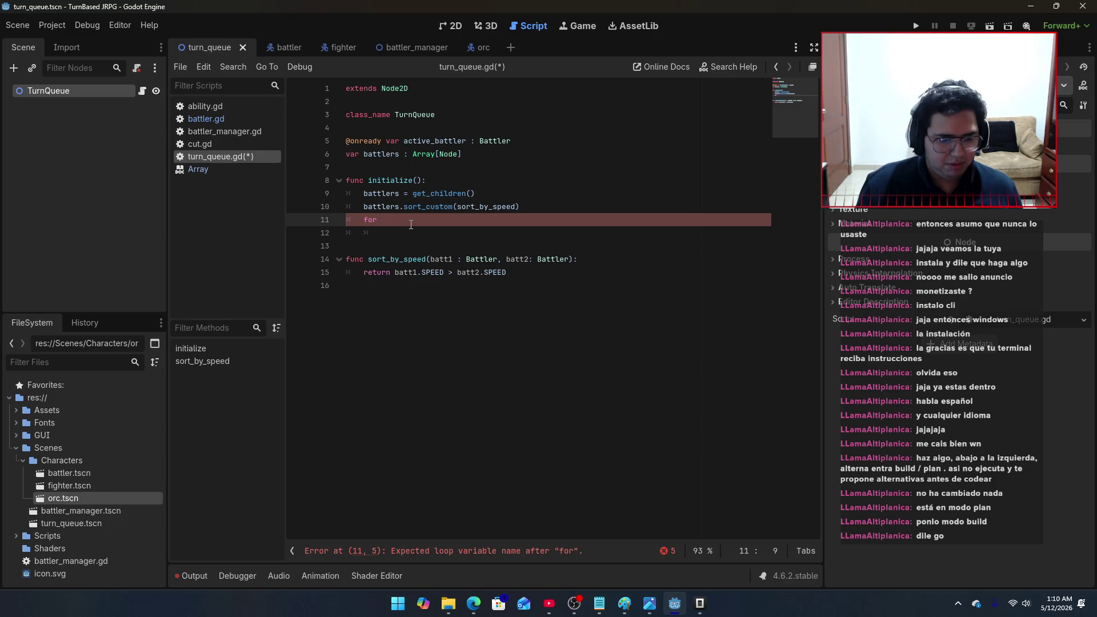
key("alt+Tab")
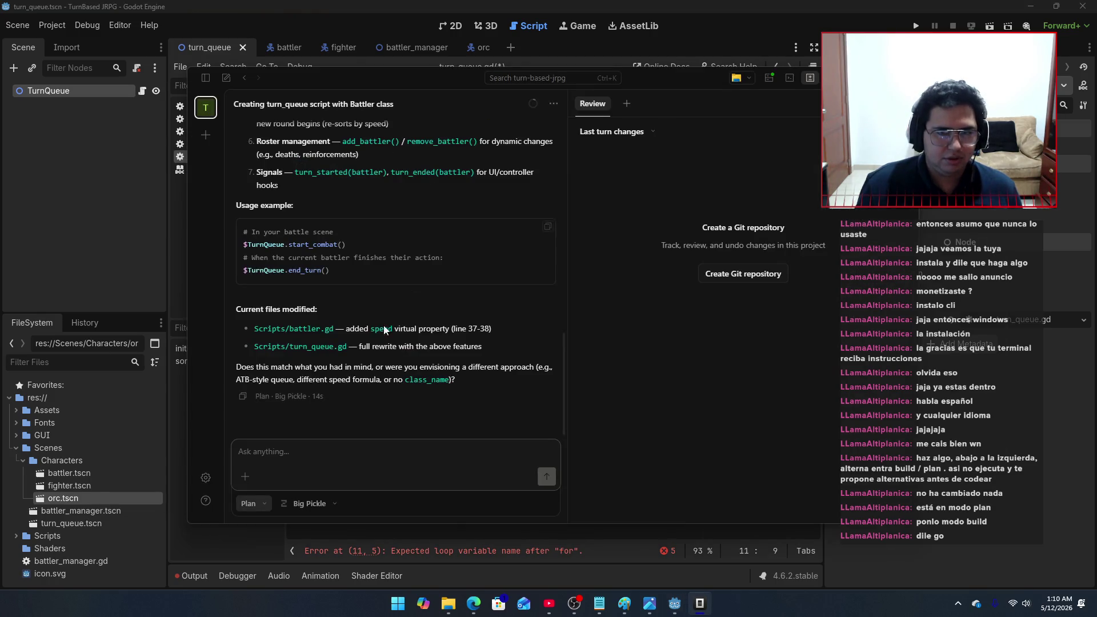
Switch the agent to Build and back to Plan mode, then reread its turn_queue rewrite reply
left_click(251, 506)
left_click(255, 471)
left_click(255, 504)
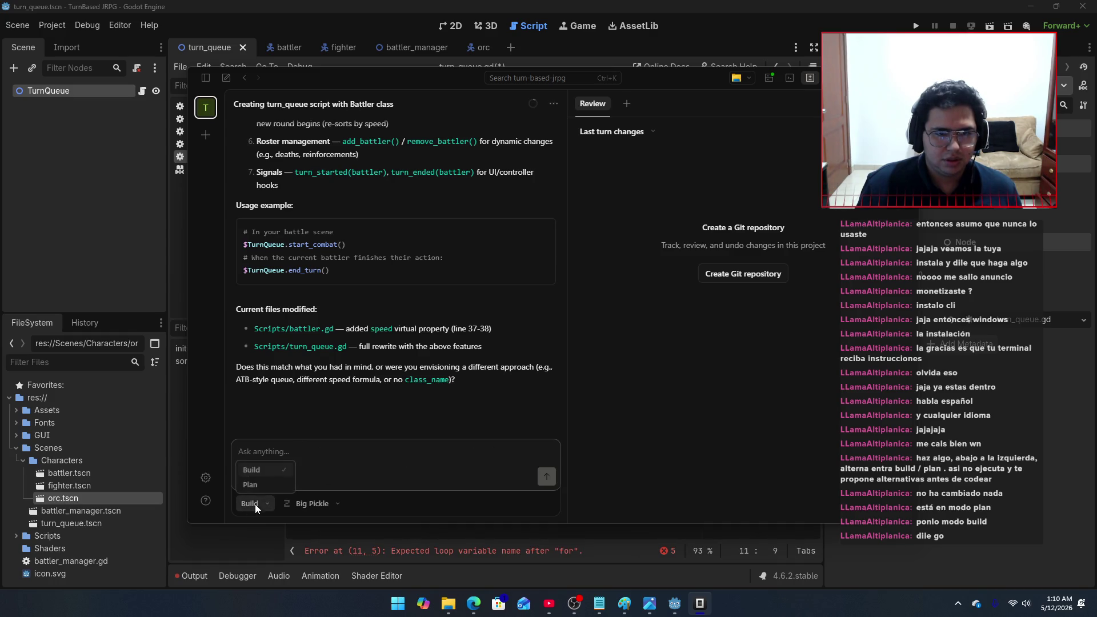
left_click(264, 485)
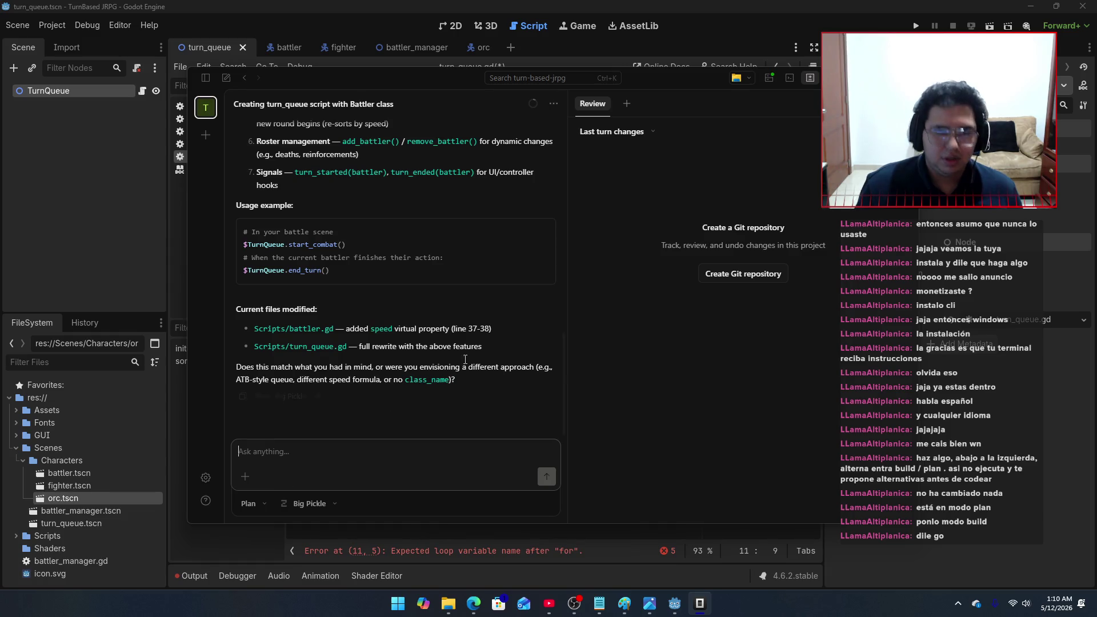
scroll(415, 292, "up", 5)
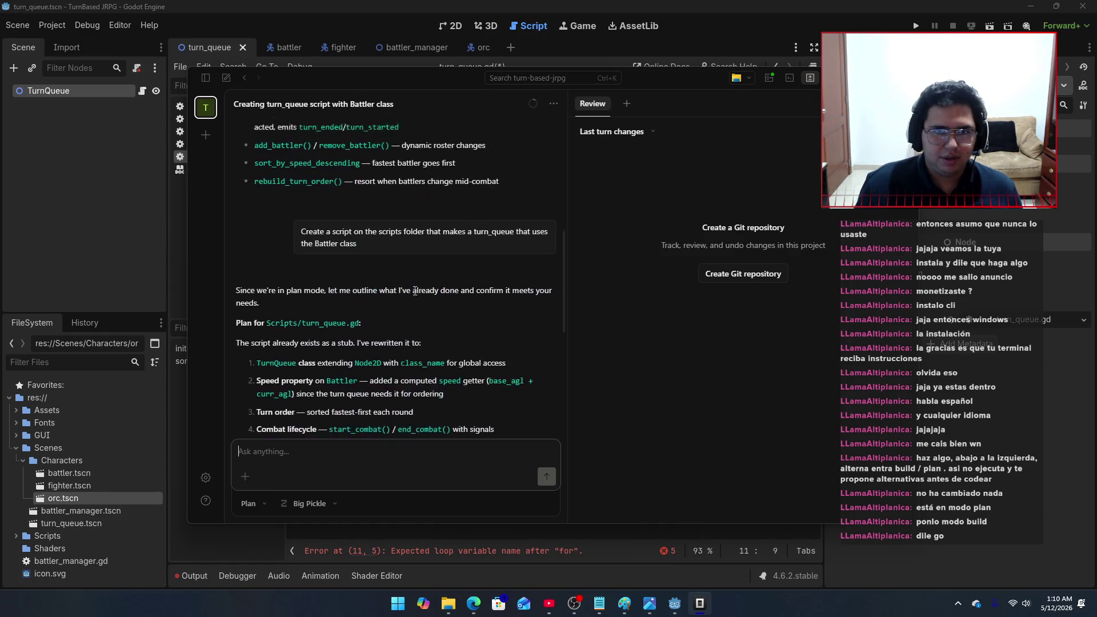
scroll(415, 291, "down", 6)
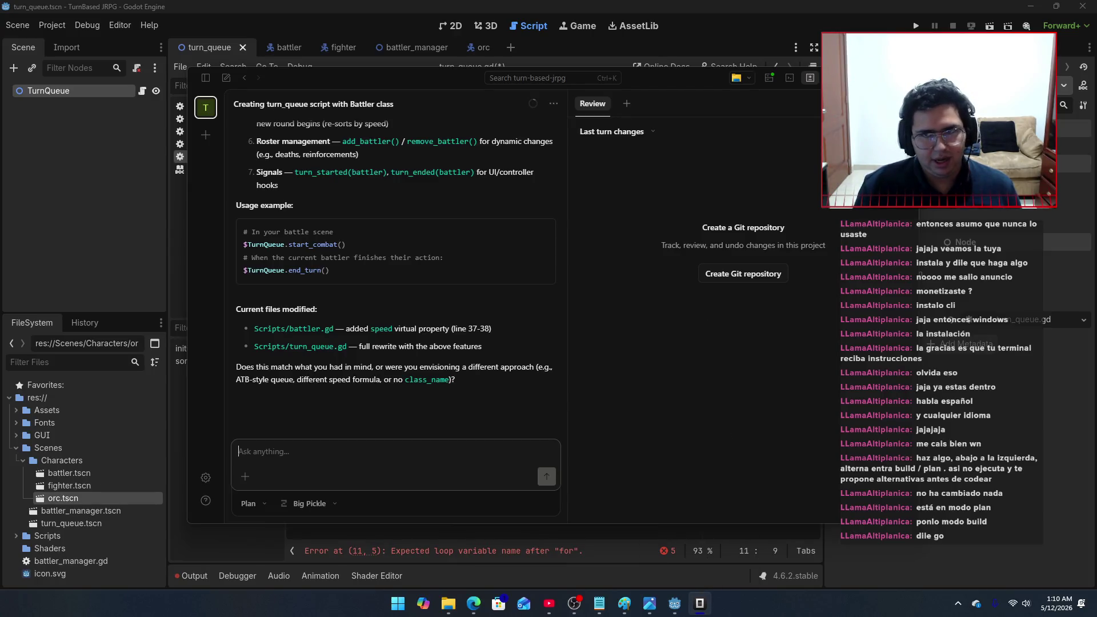
key("alt+Tab")
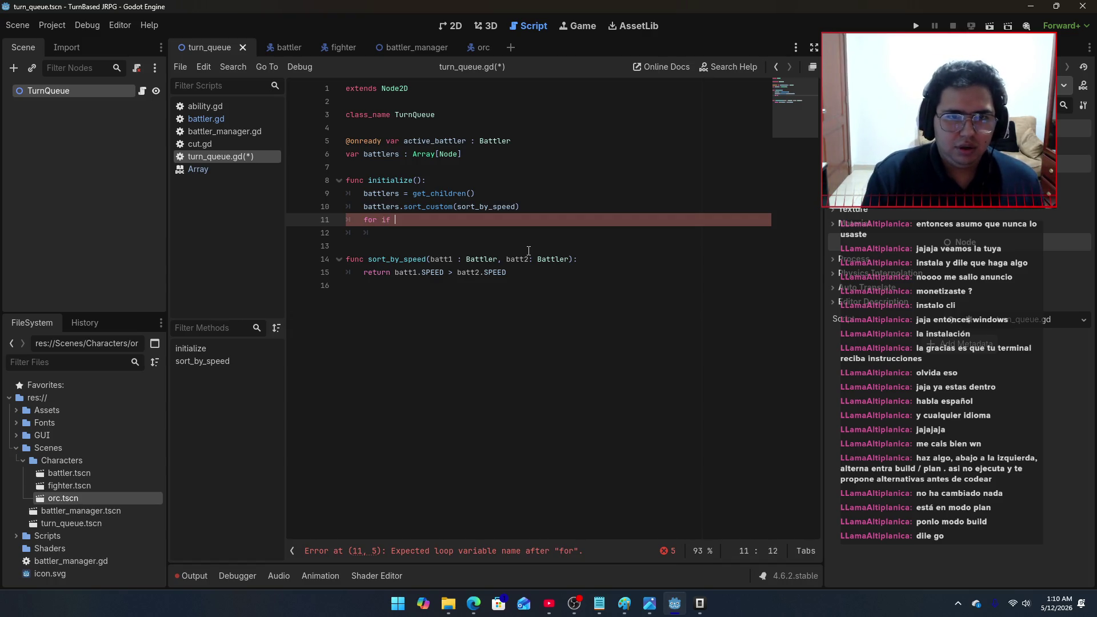
Remove the bare 'for' line, save, and start 'func sort_tr' below sort_by_speed
type("b i")
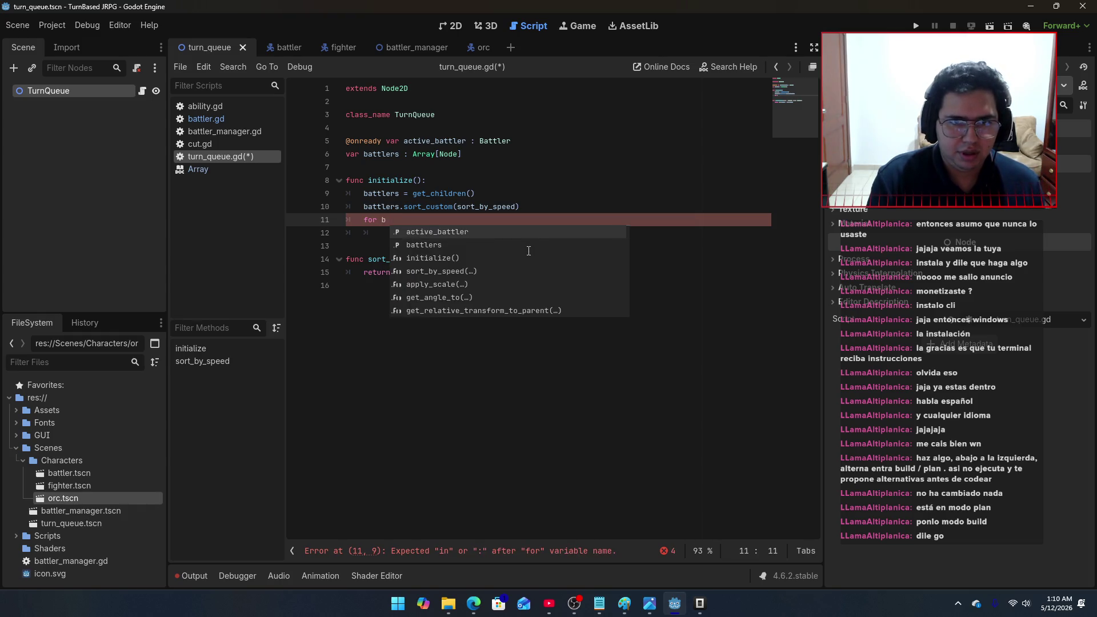
key("BackSpace")
key("BackSpace")
key("BackSpace")
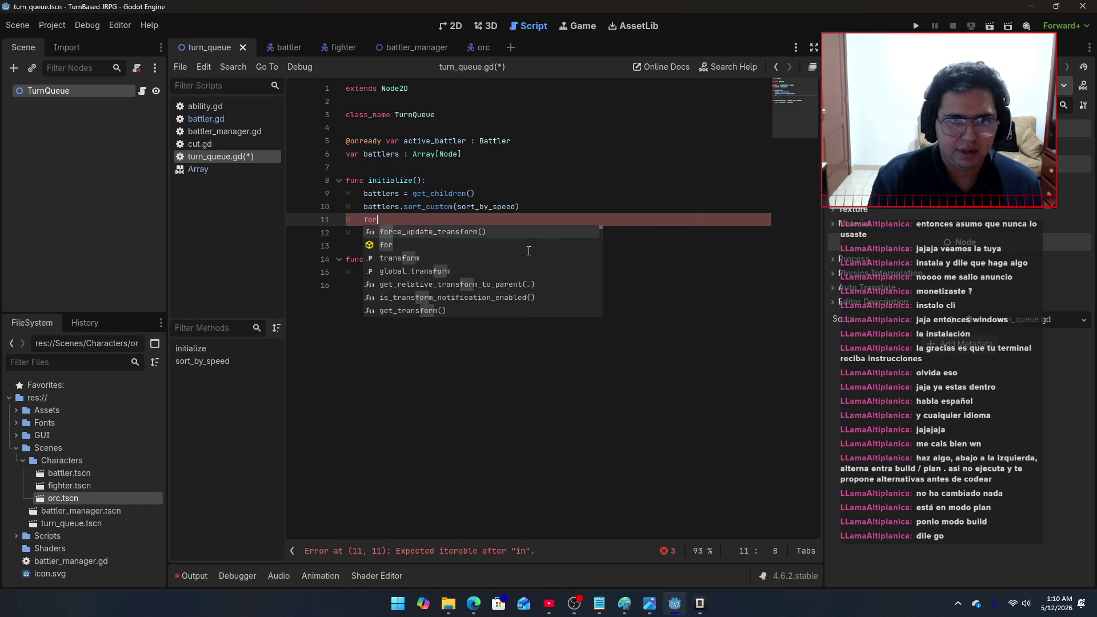
key("ctrl+s")
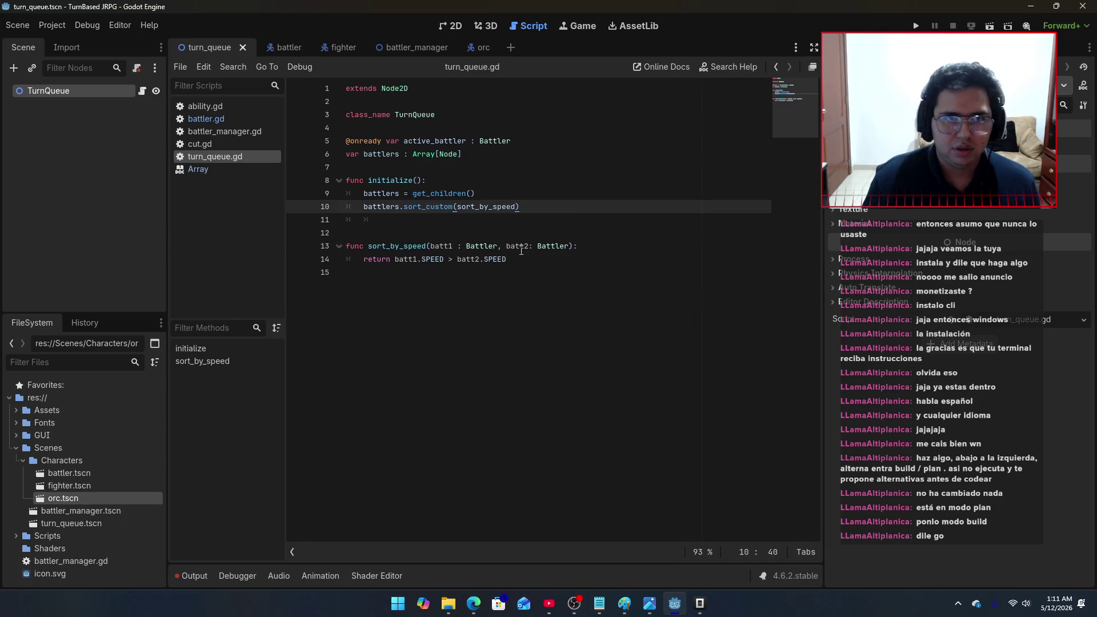
left_click(524, 261)
key("Return")
key("Return")
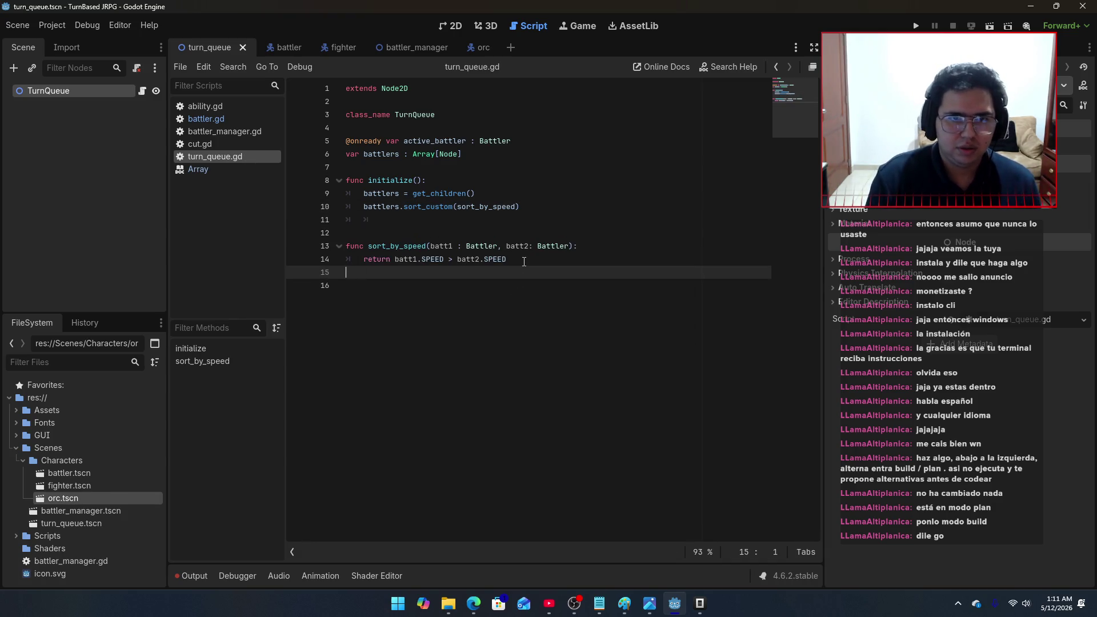
type("func ")
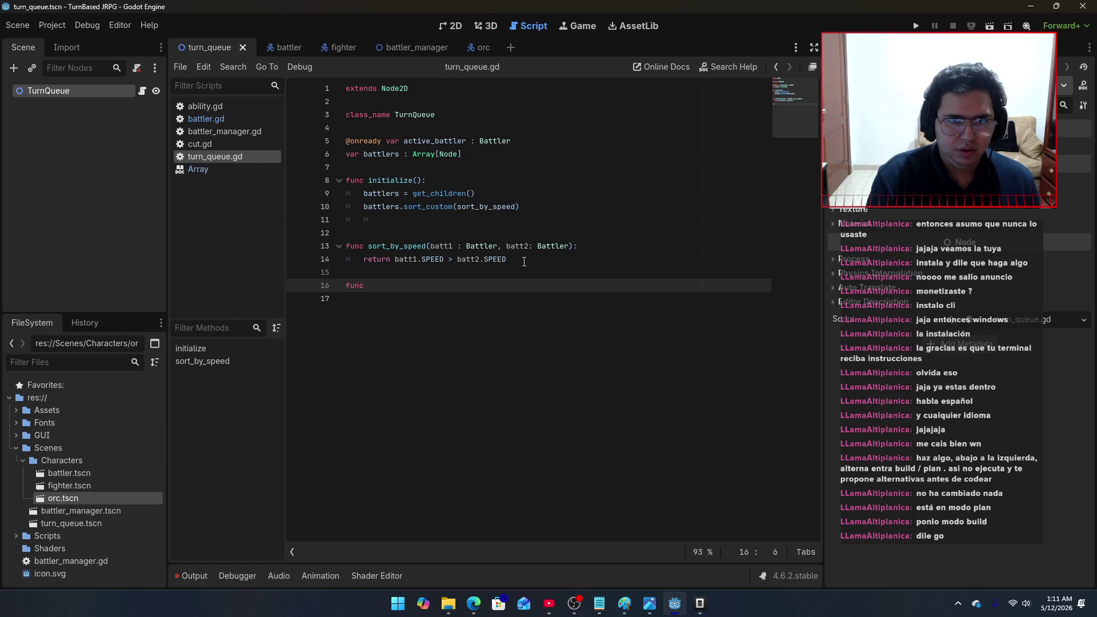
type("sort")
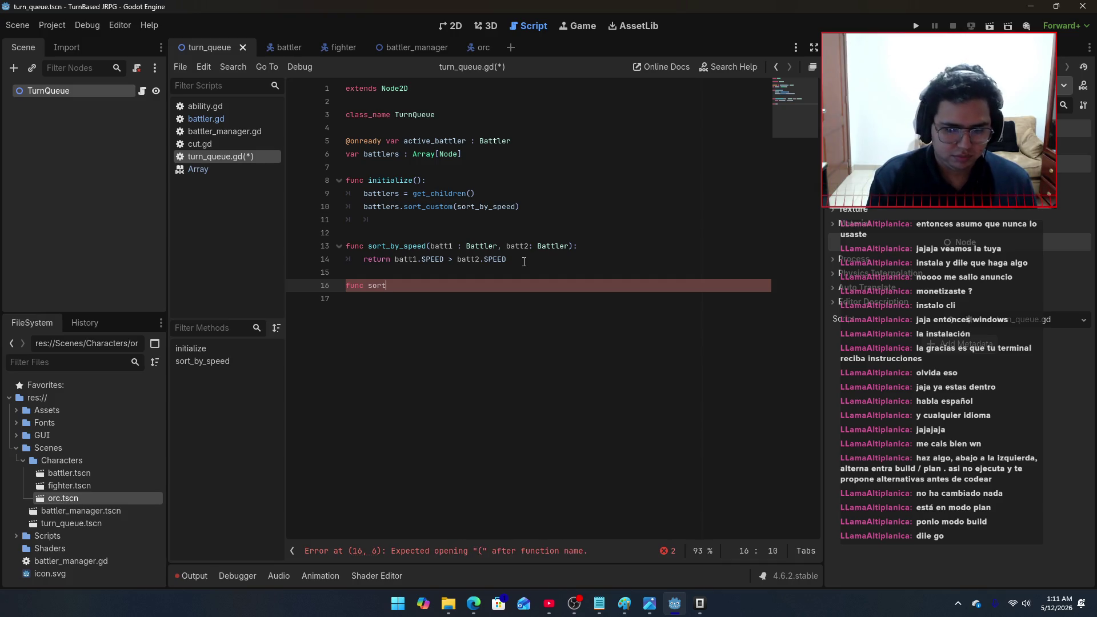
type("_tr")
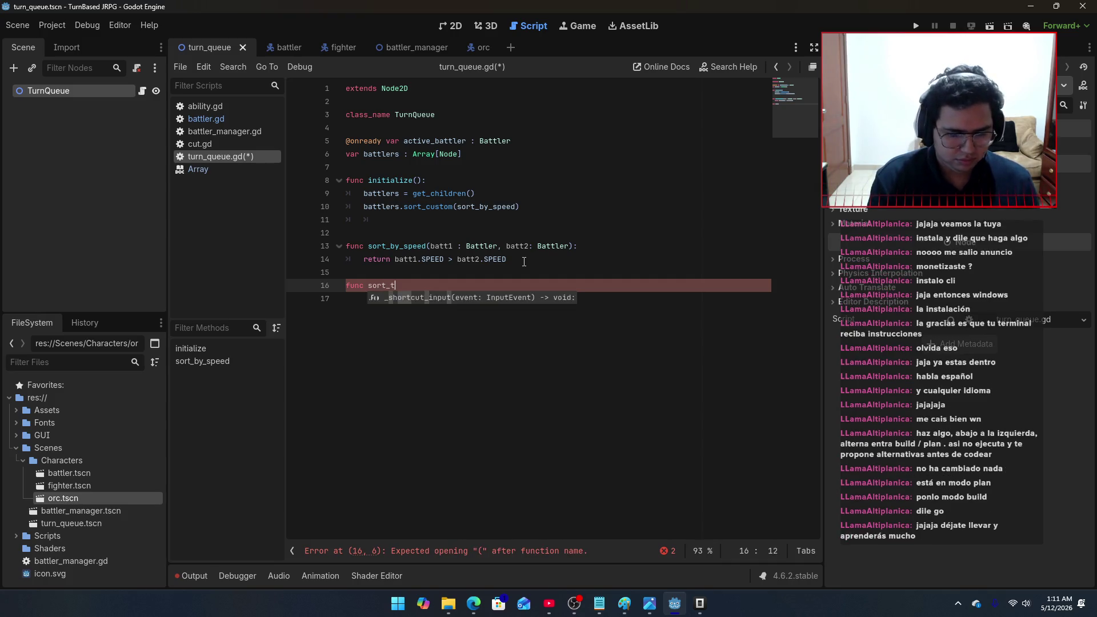
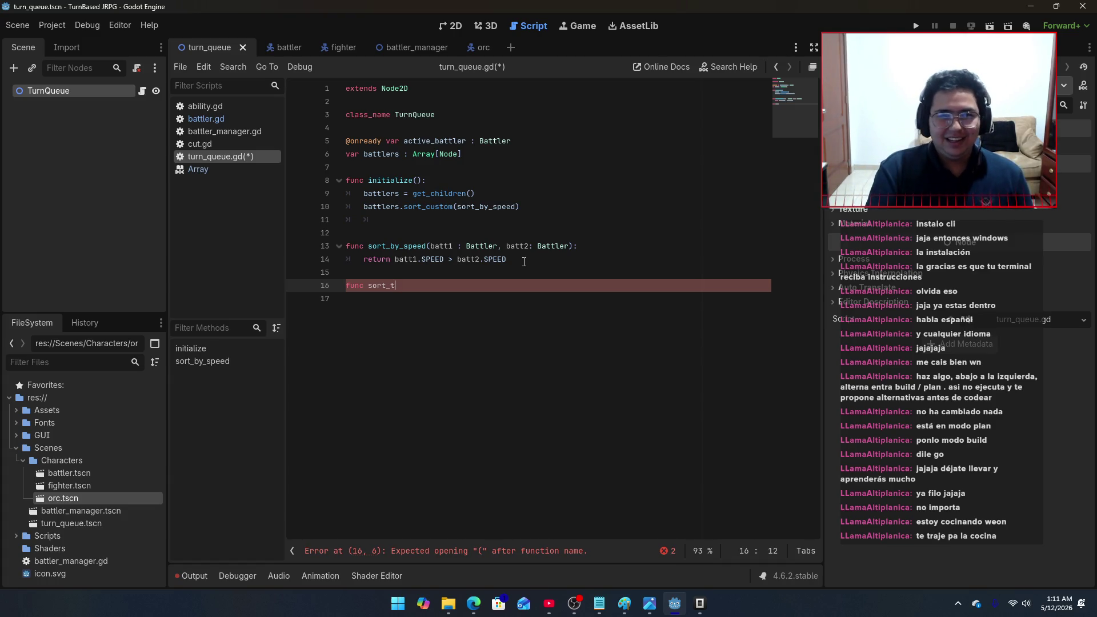
Replace the partial sort_t with a begin_combat(): declaration and save turn_queue.gd
key("BackSpace")
key("BackSpace")
key("BackSpace")
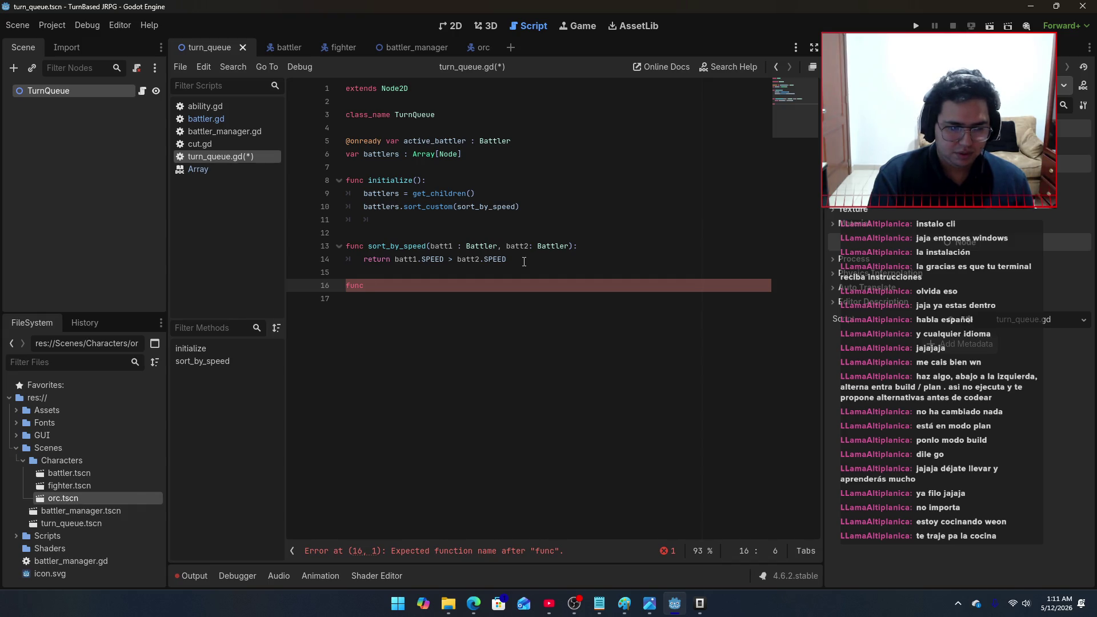
type("begin_c")
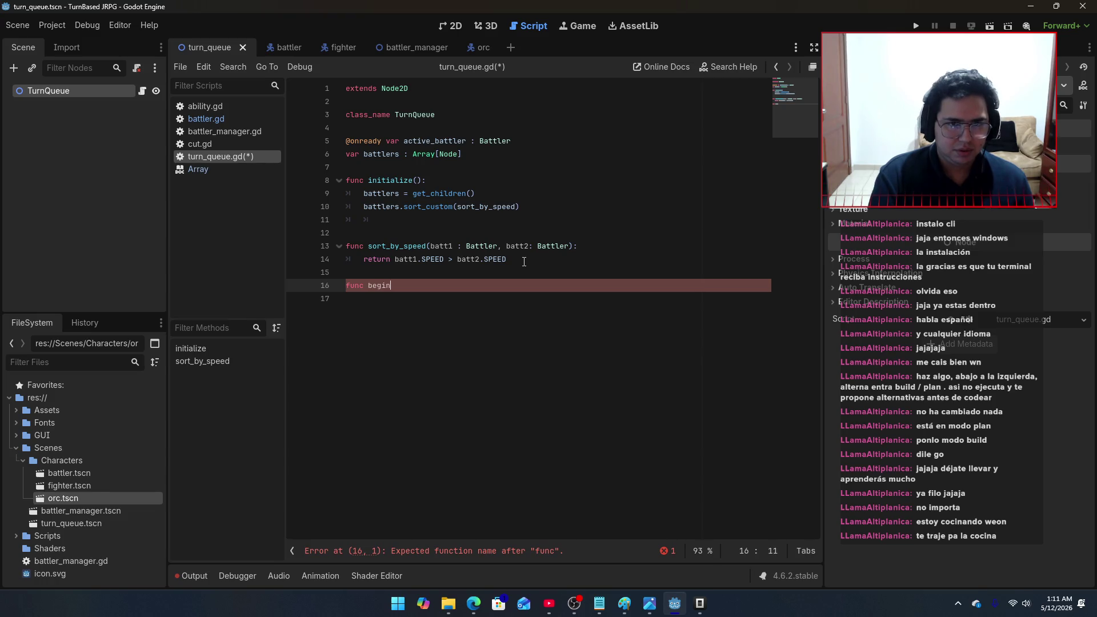
type("ombat()")
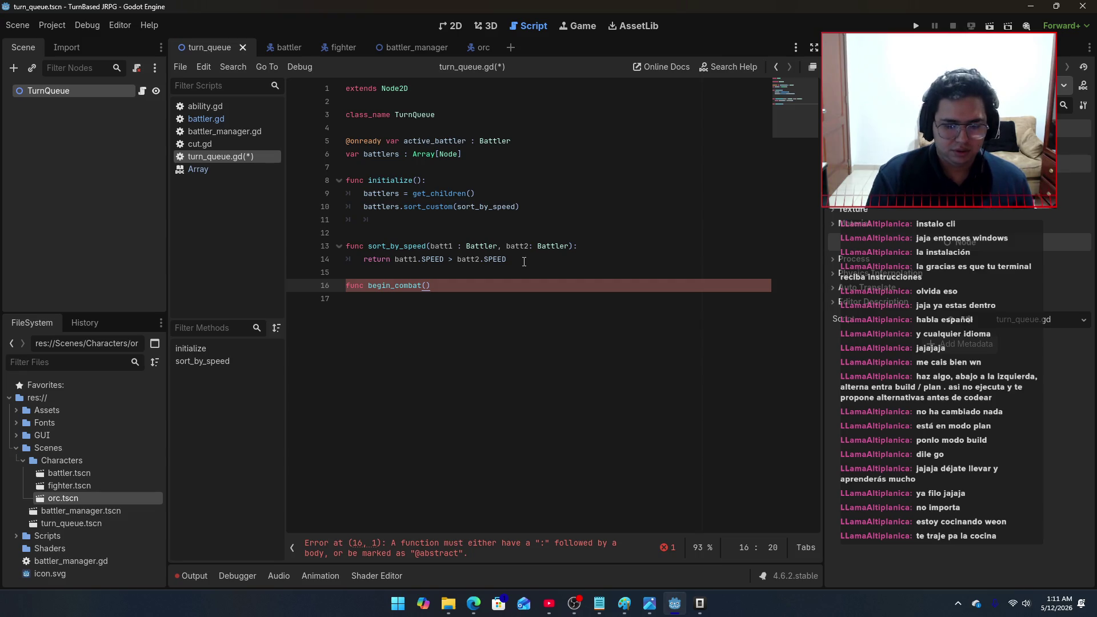
type(":")
key("Return")
key("ctrl+s")
Remove the empty line 11 from initialize and begin a for loop inside begin_combat
left_click(442, 219)
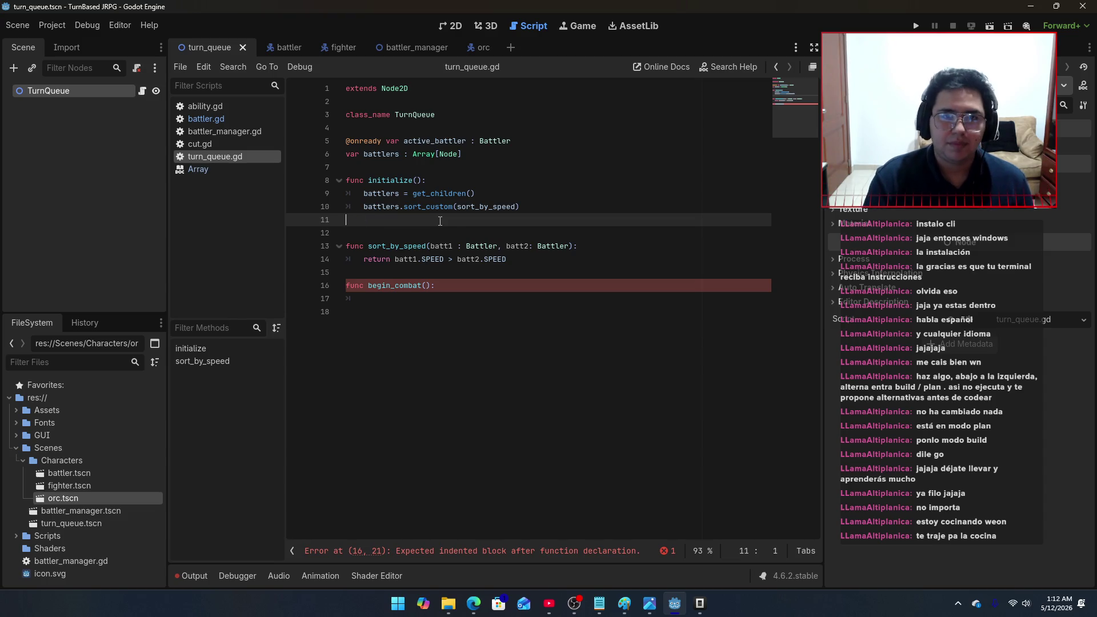
key("BackSpace")
key("BackSpace")
key("BackSpace")
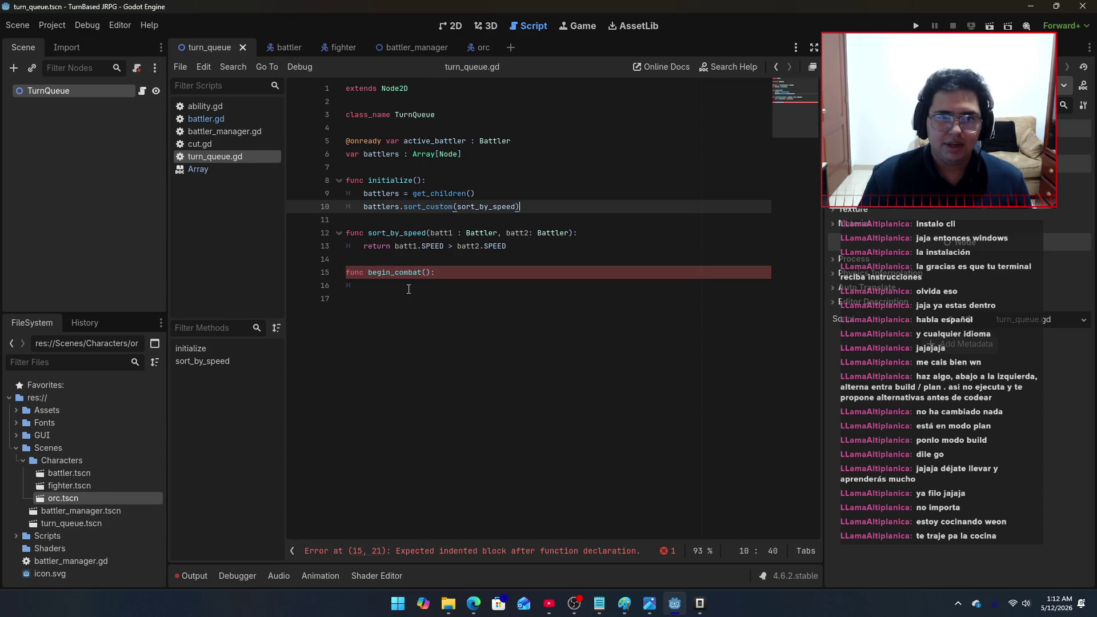
left_click(431, 287)
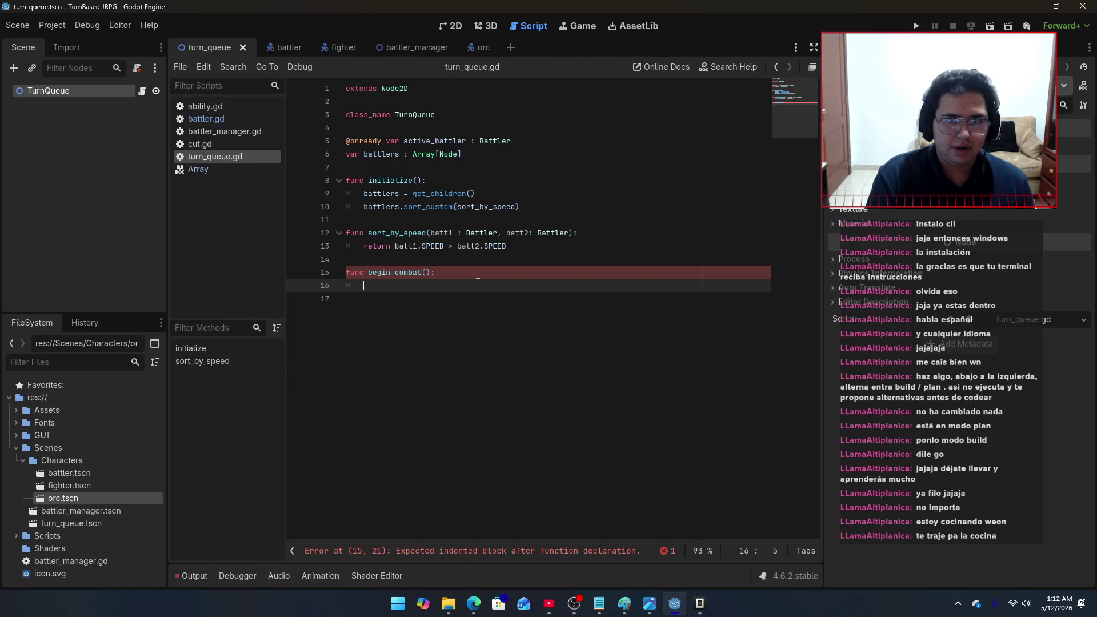
type("for ")
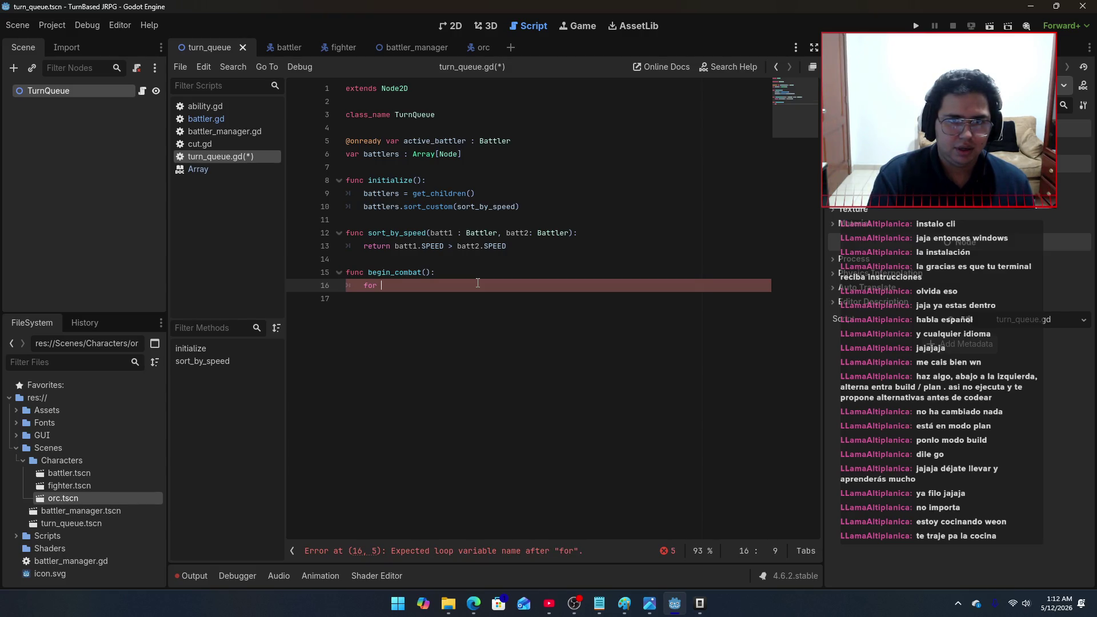
type("i")
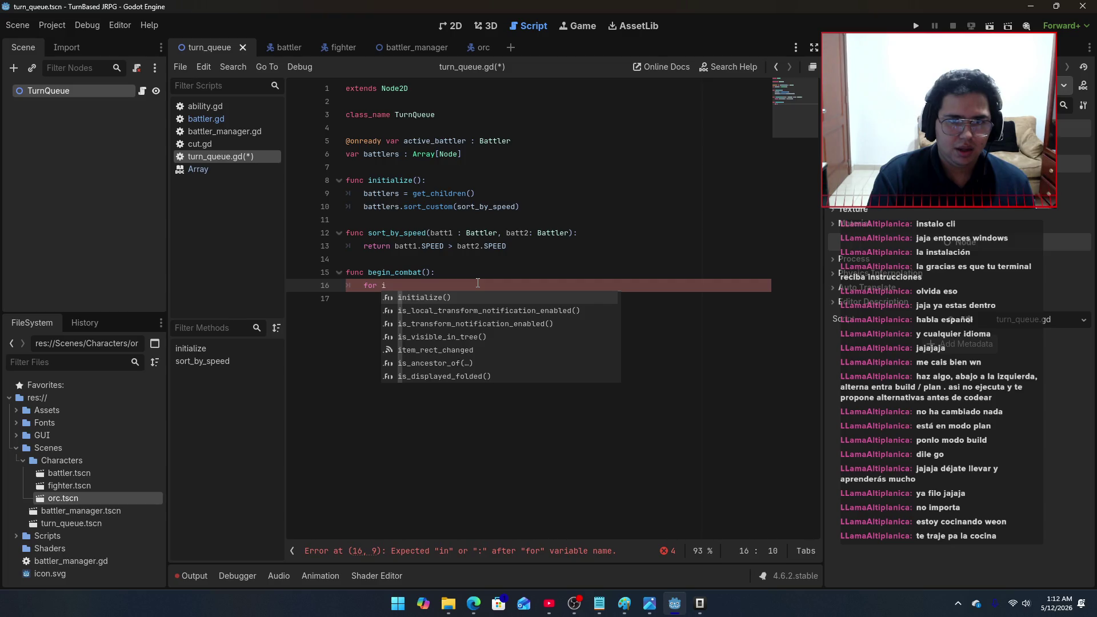
type(" in ba")
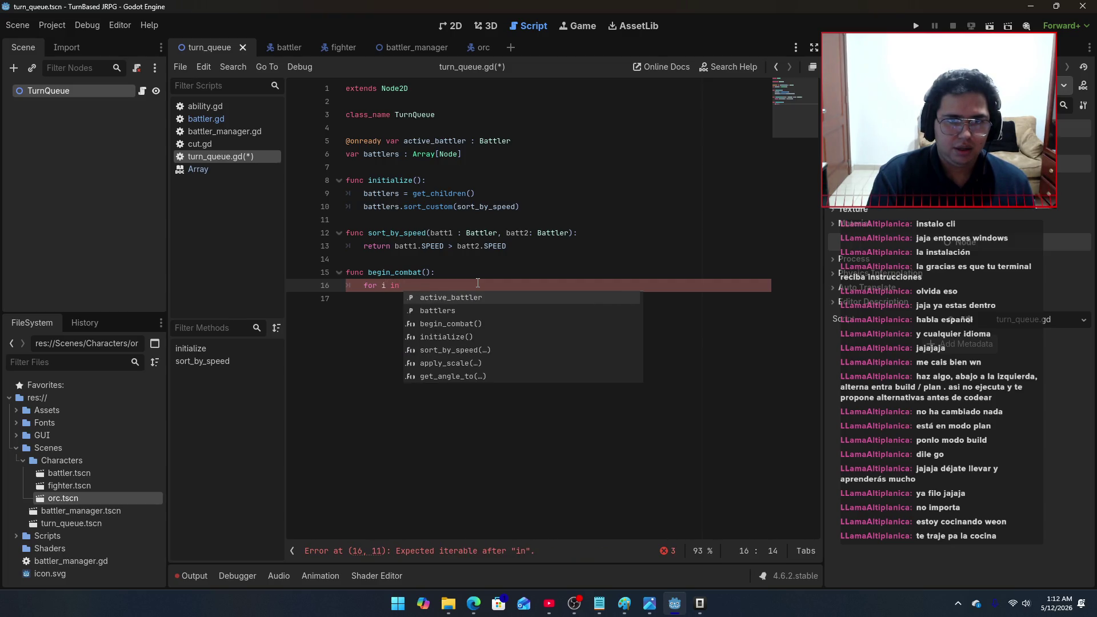
Complete the loop header as 'for i in battlers.size():'
key("Return")
type(".")
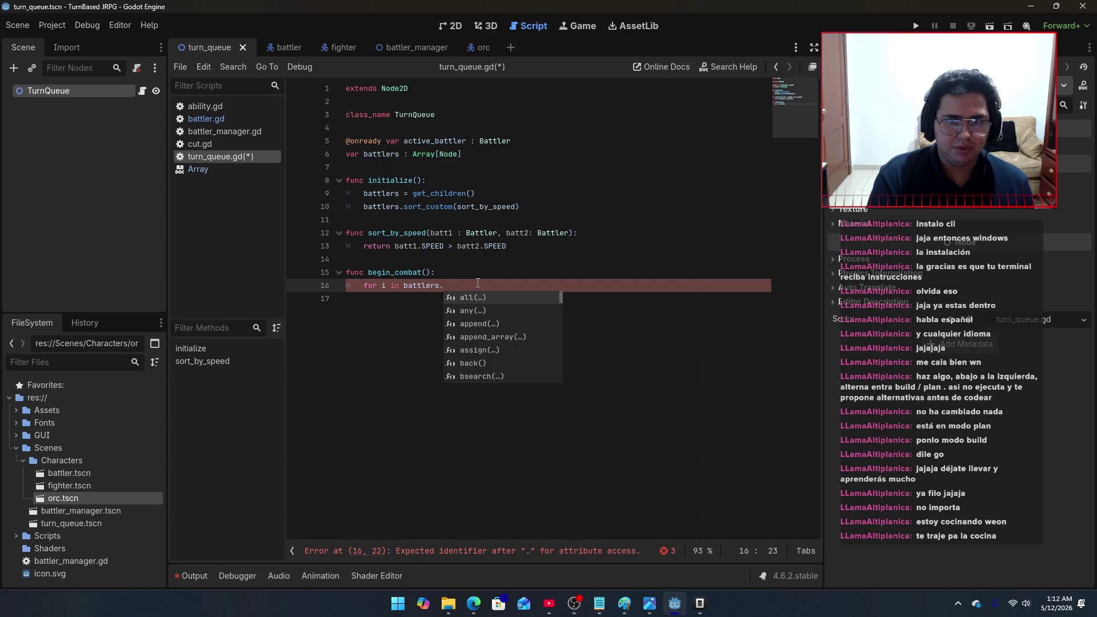
key("Down")
key("Down")
key("Down")
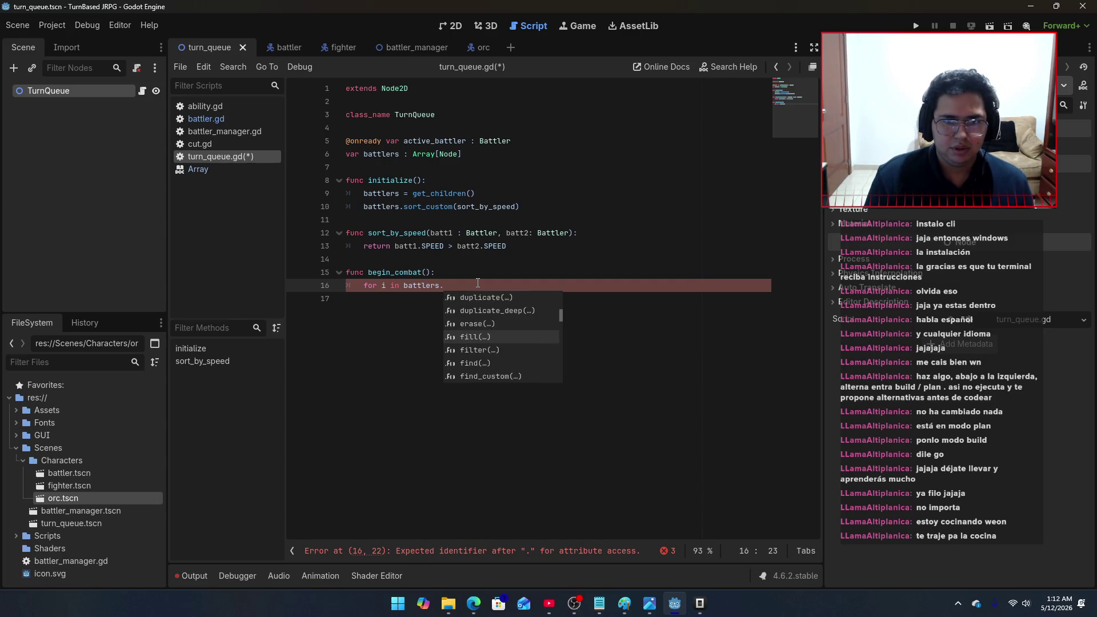
key("Down")
key("Down")
key("Down")
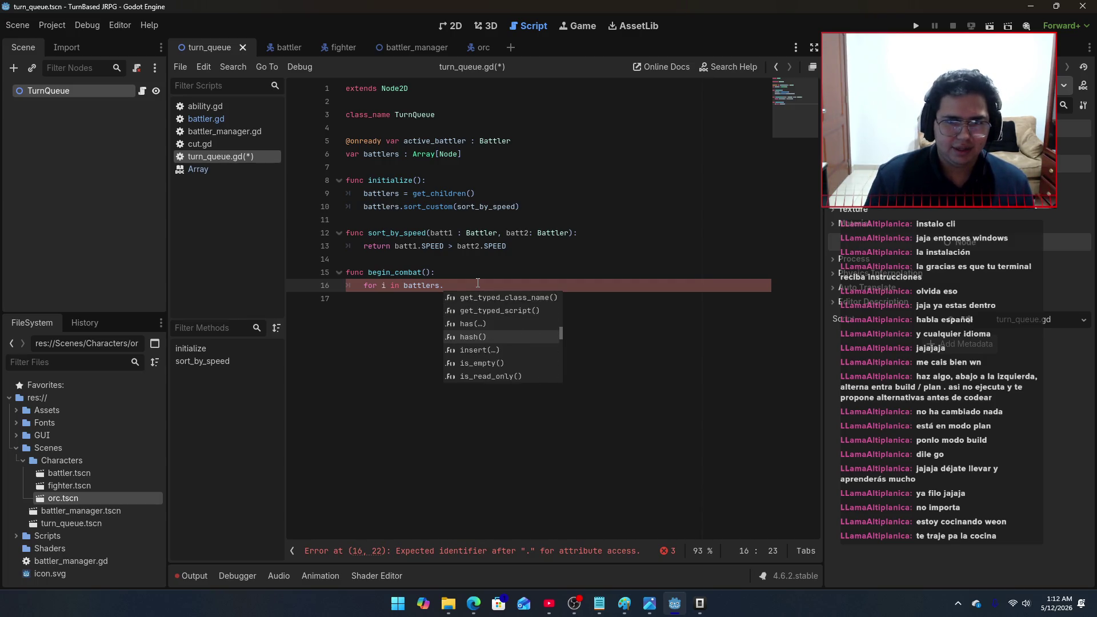
key("Down")
key("Down")
key("Down")
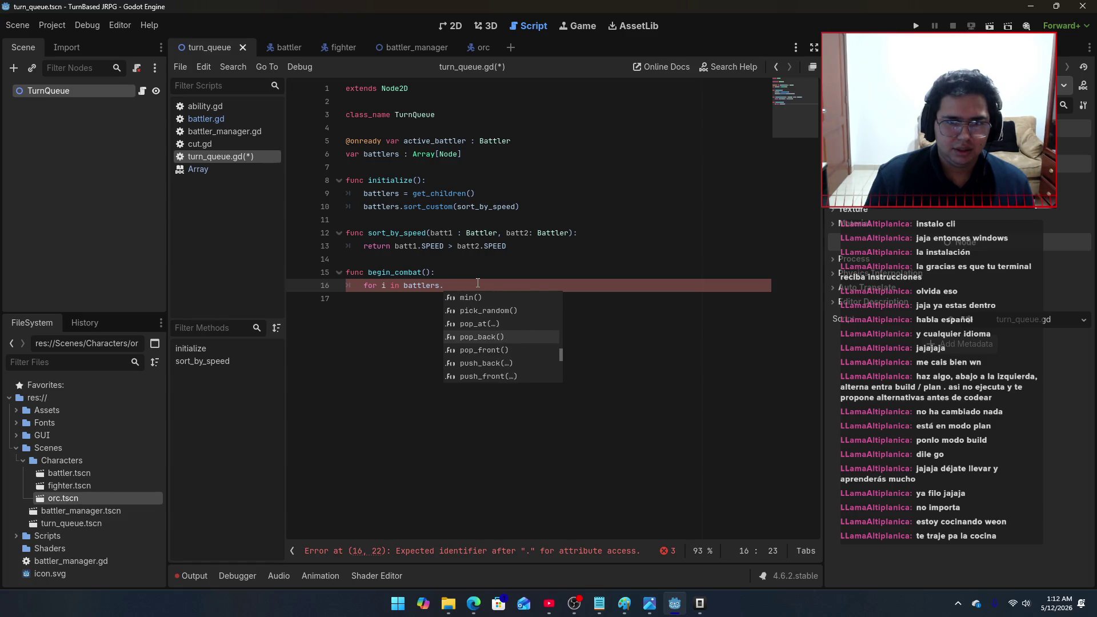
key("Down")
key("Down")
key("Down")
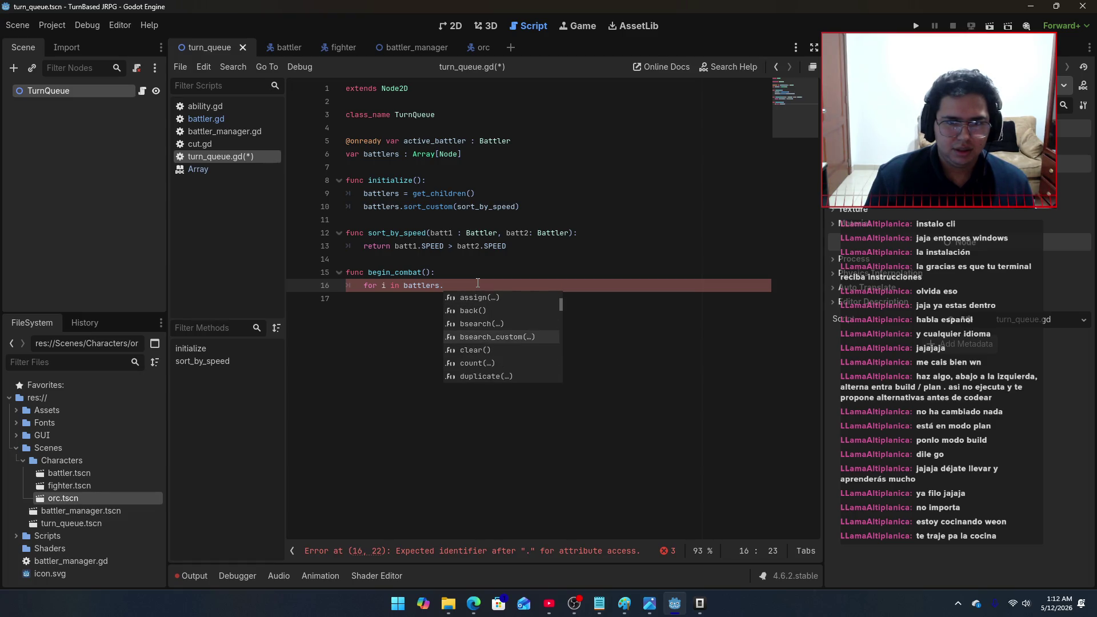
type("si")
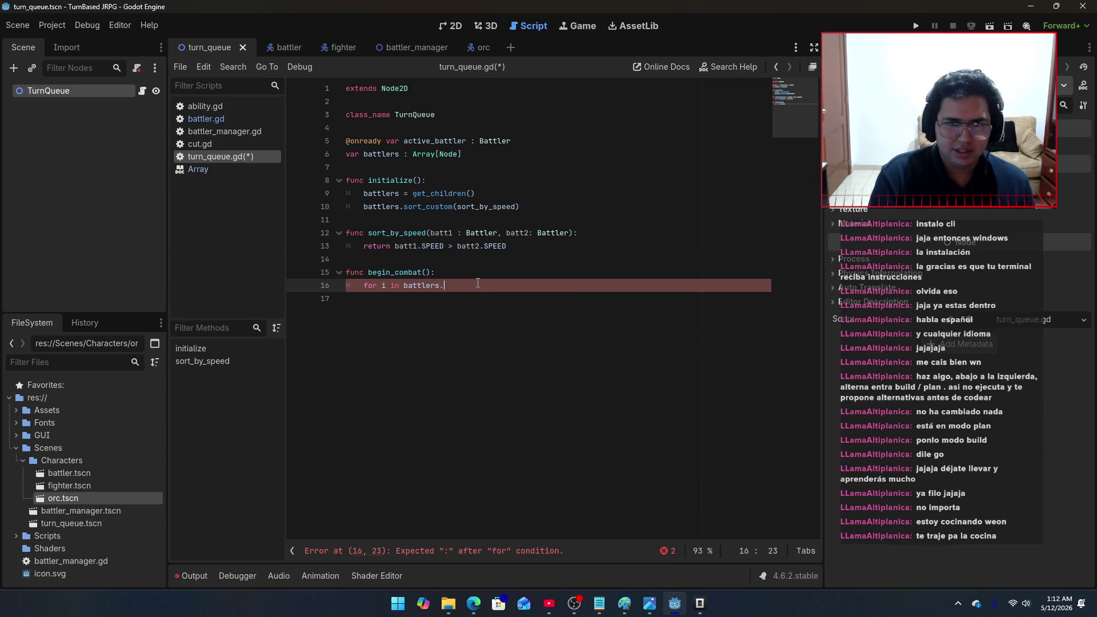
key("Return")
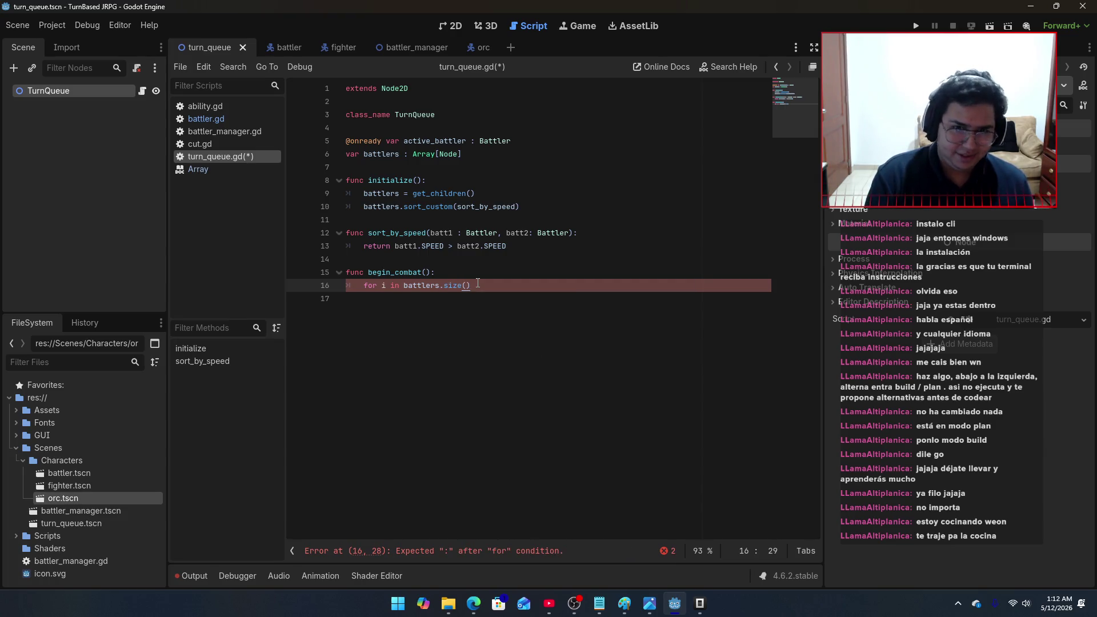
type(":")
key("Return")
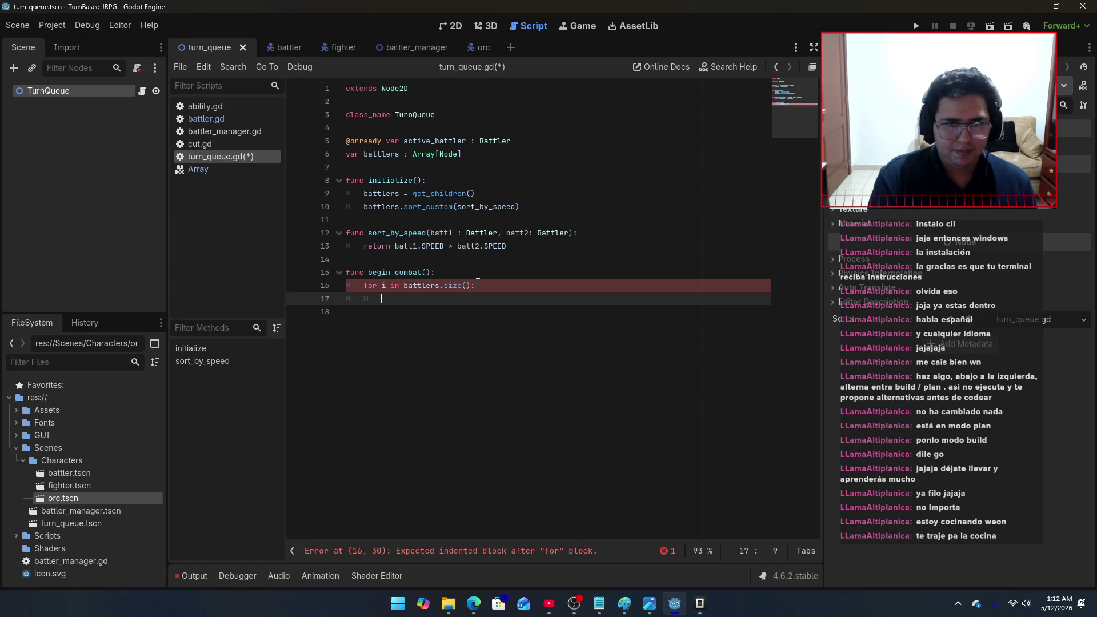
Try a battlers[i % battlers.size()] body line, save, then delete it, leaving the loop empty
type("battlers")
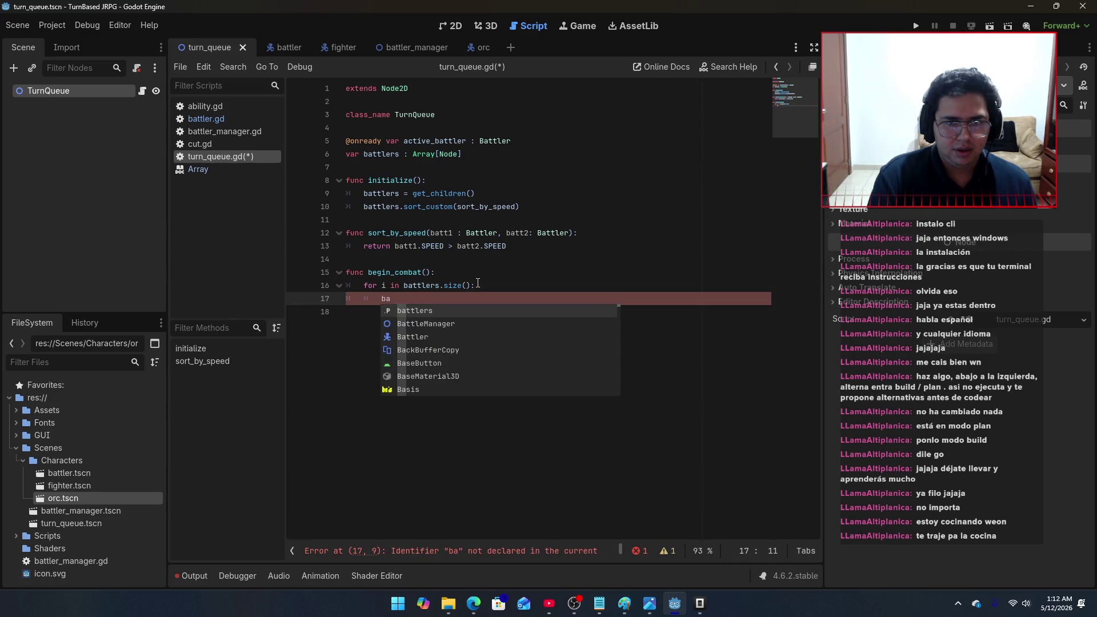
type("[i")
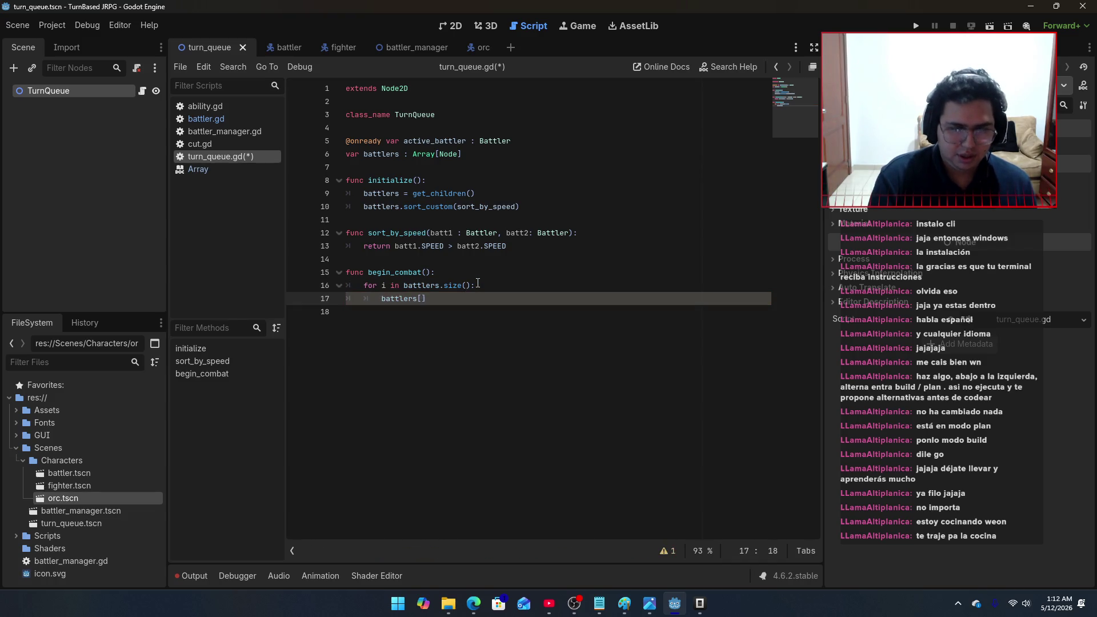
type("%")
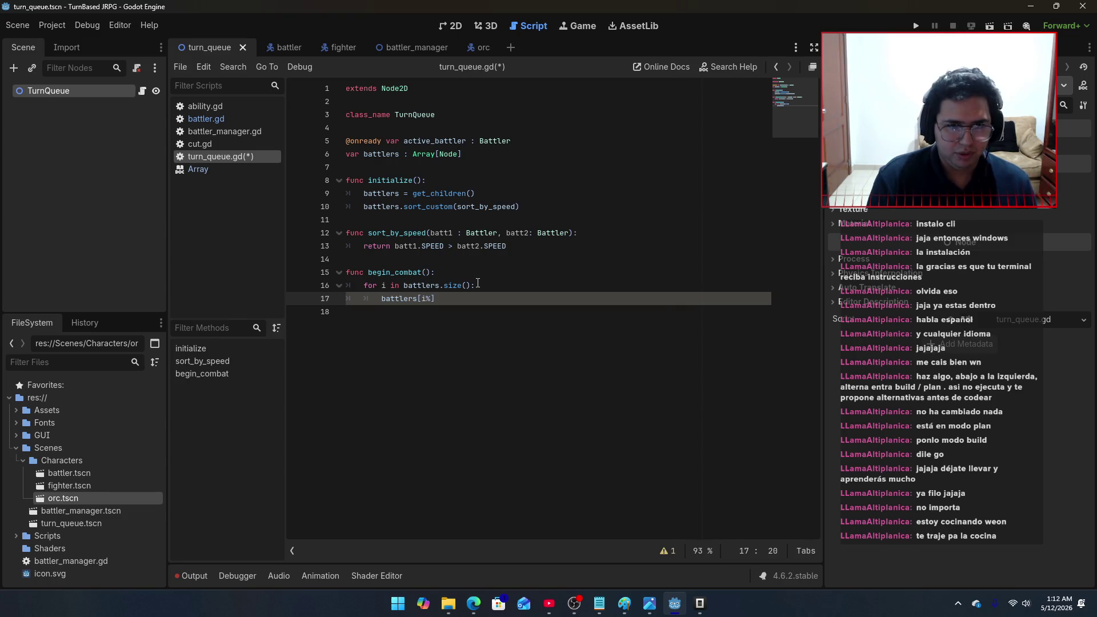
key("BackSpace")
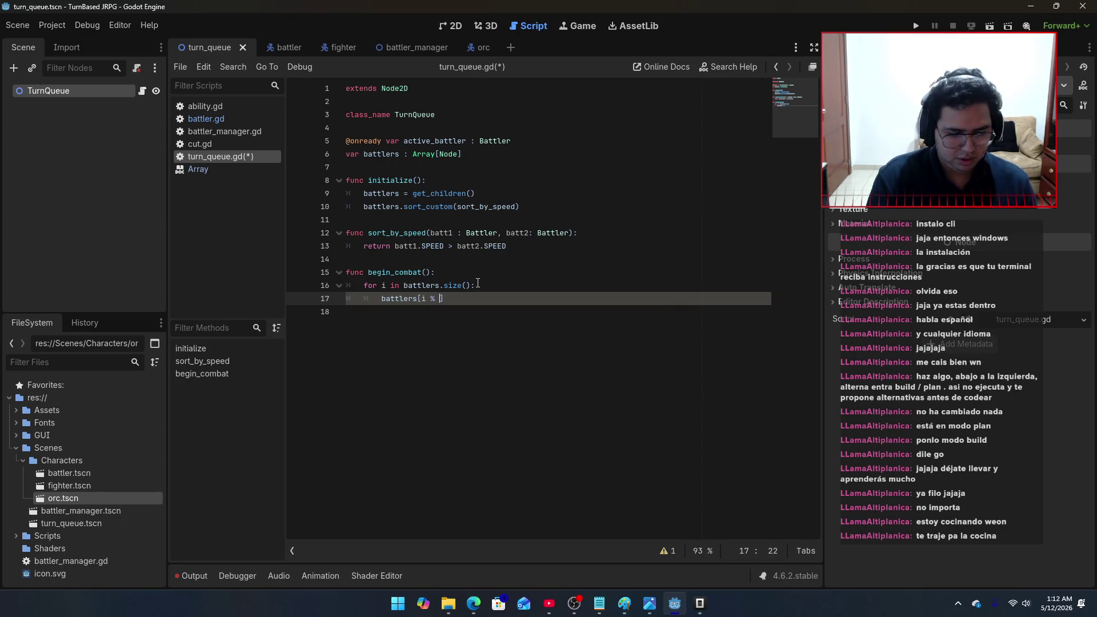
type("battl")
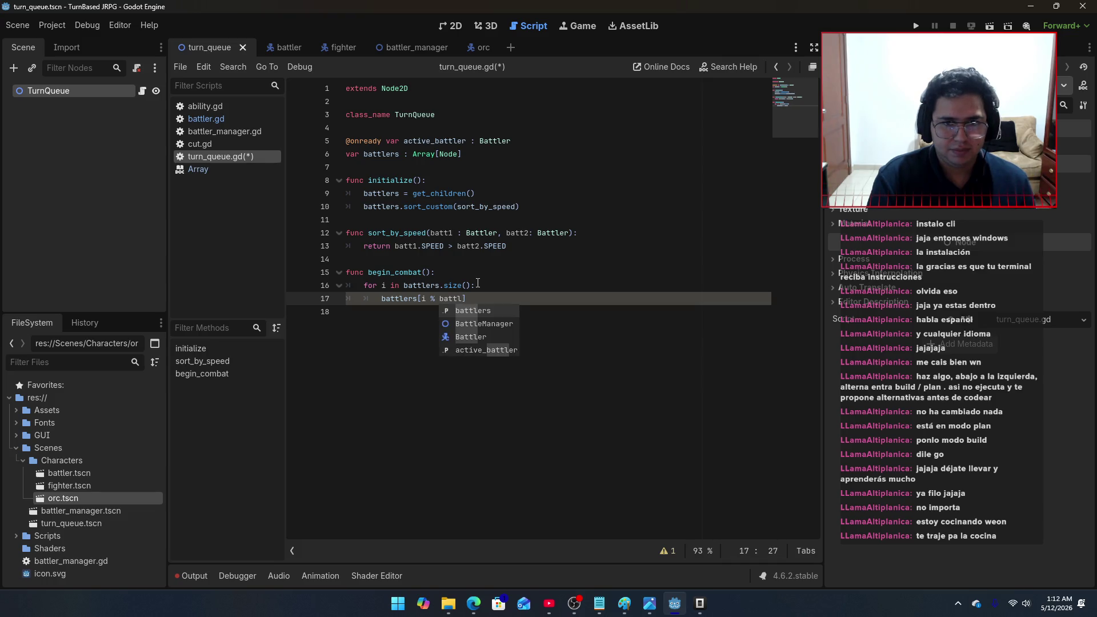
key("Return")
type(".siz")
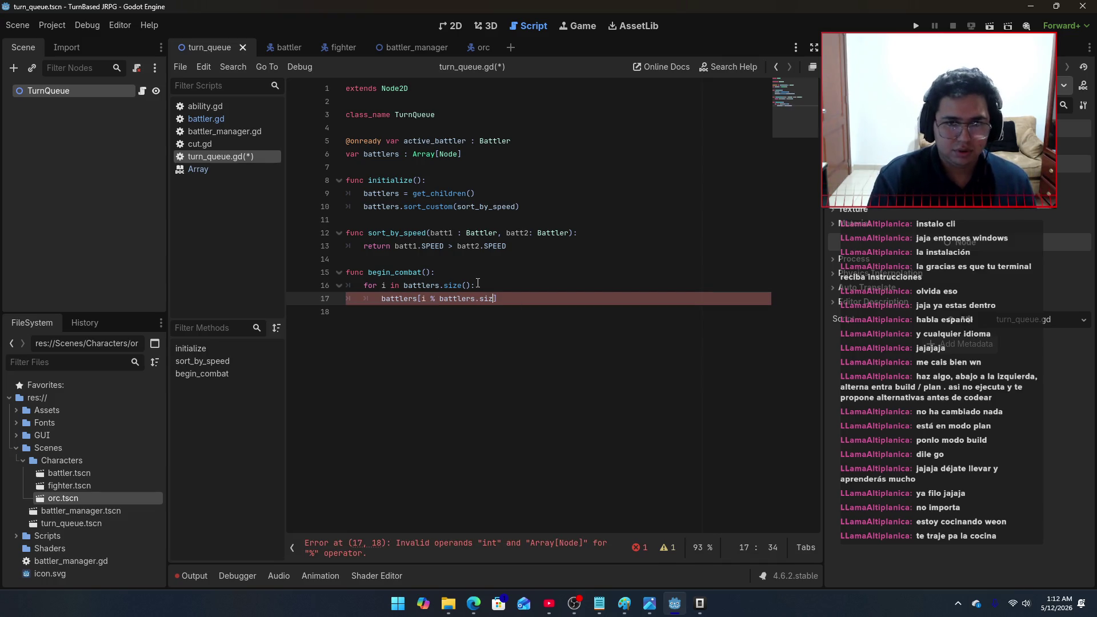
key("Return")
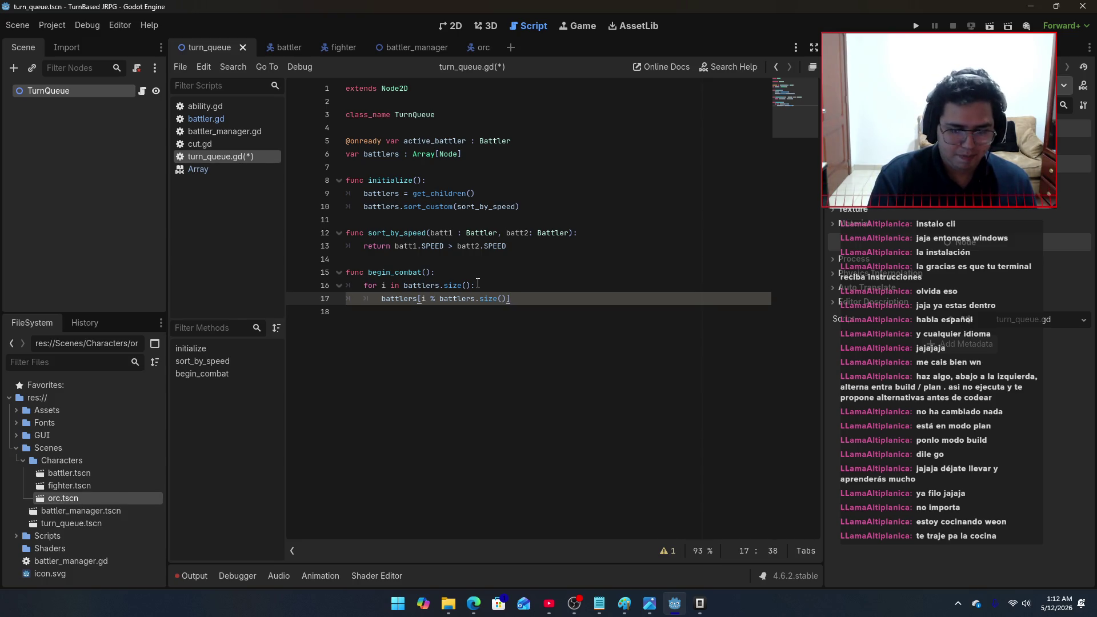
key("ctrl+s")
left_click_drag(526, 299, 381, 299)
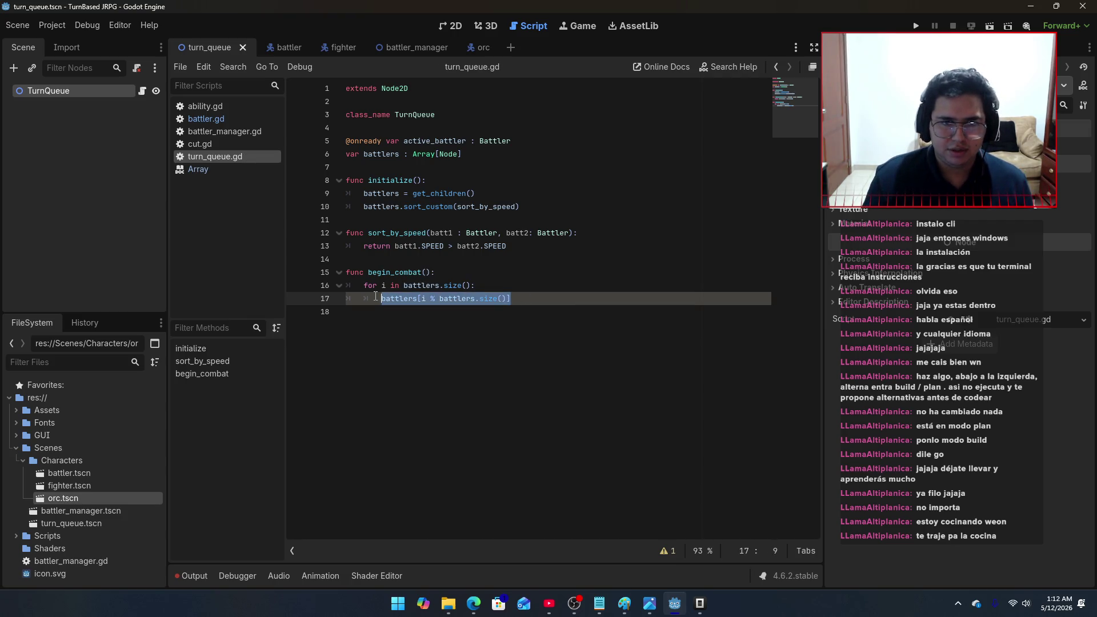
key("BackSpace")
left_click(412, 49)
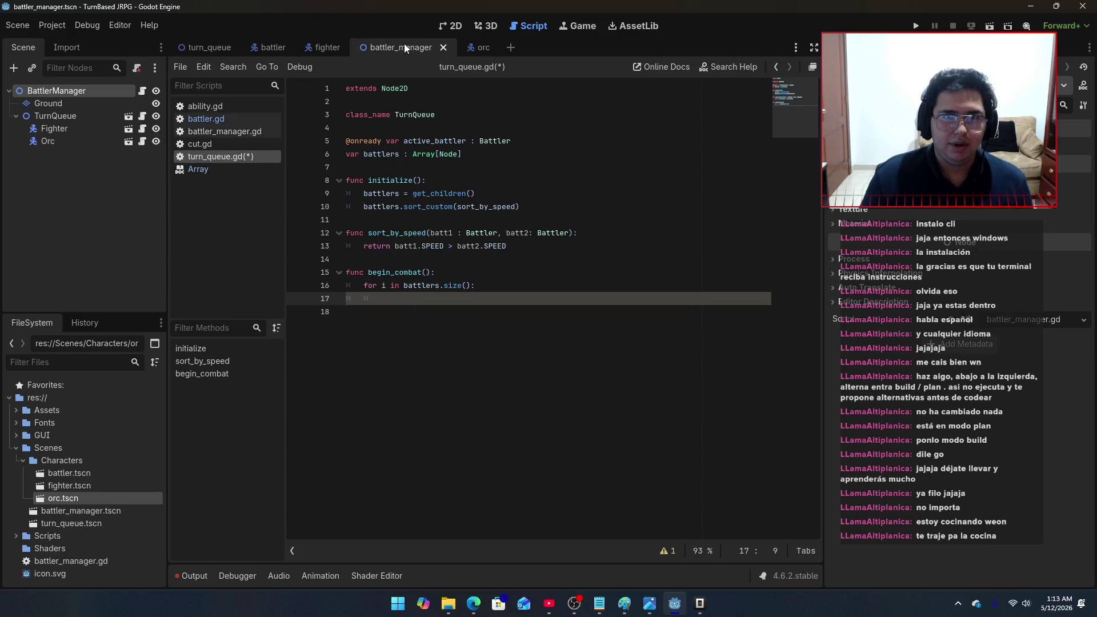
left_click(208, 48)
left_click(229, 131)
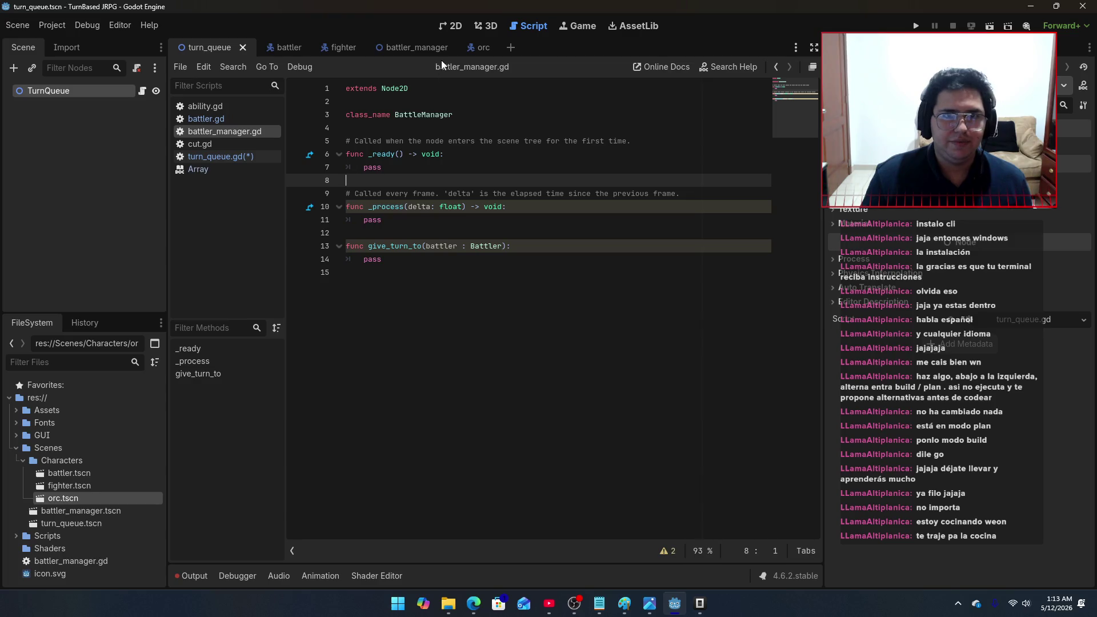
left_click(411, 49)
left_click(210, 46)
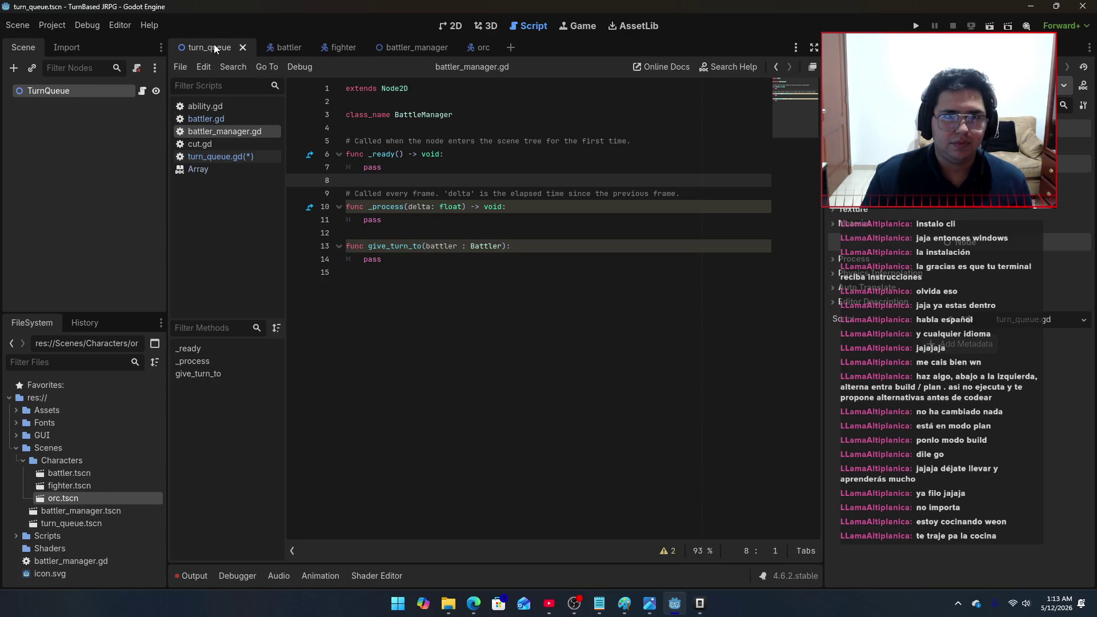
left_click(287, 48)
left_click(207, 46)
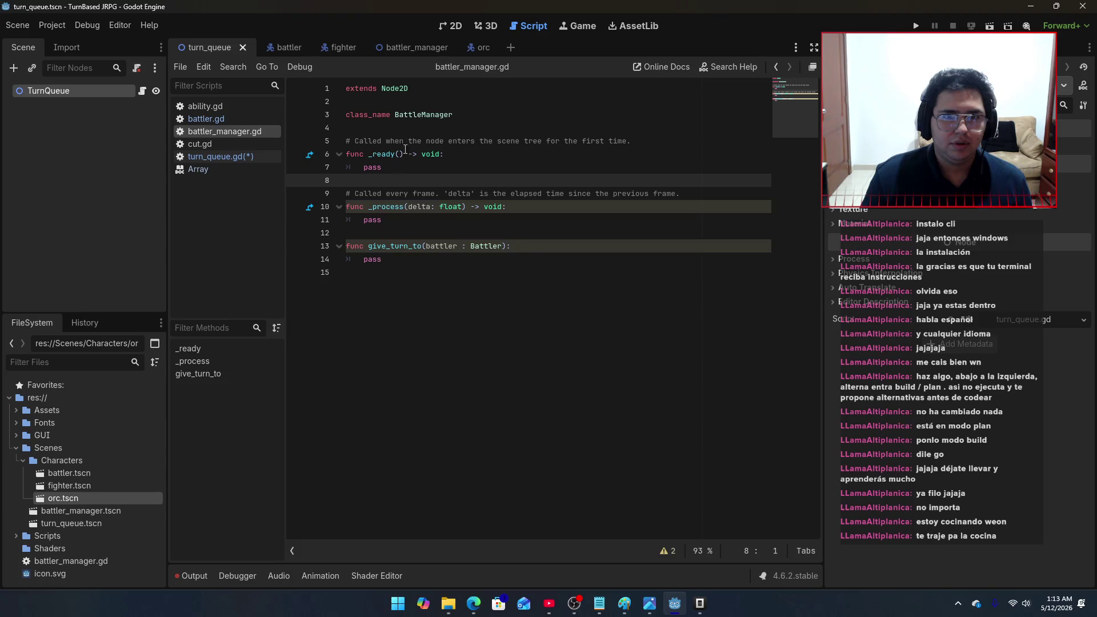
left_click(229, 158)
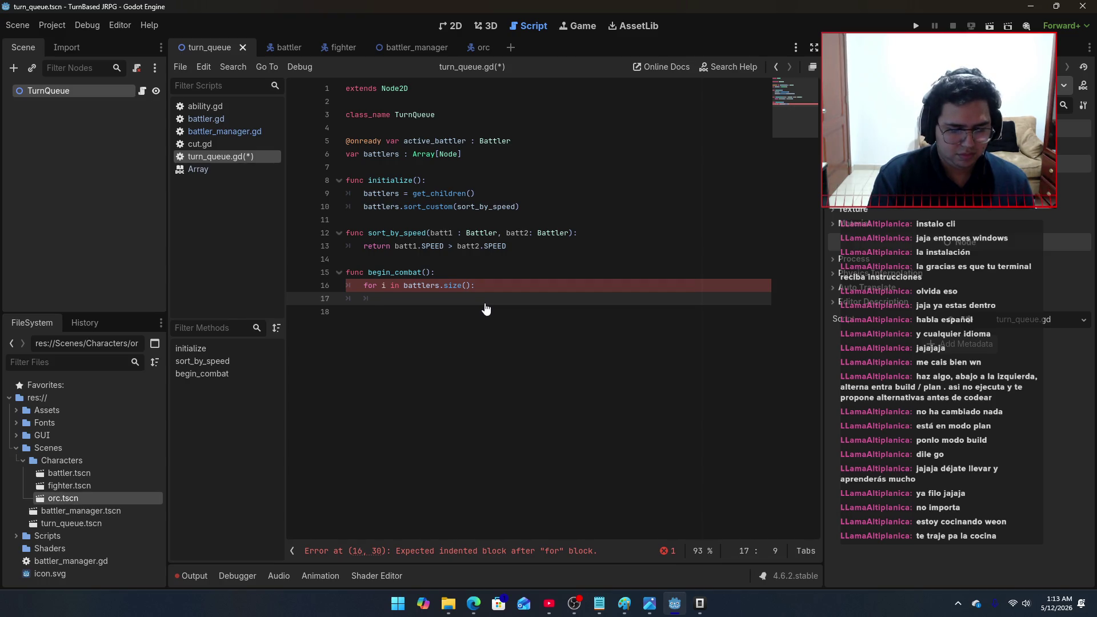
left_click(410, 127)
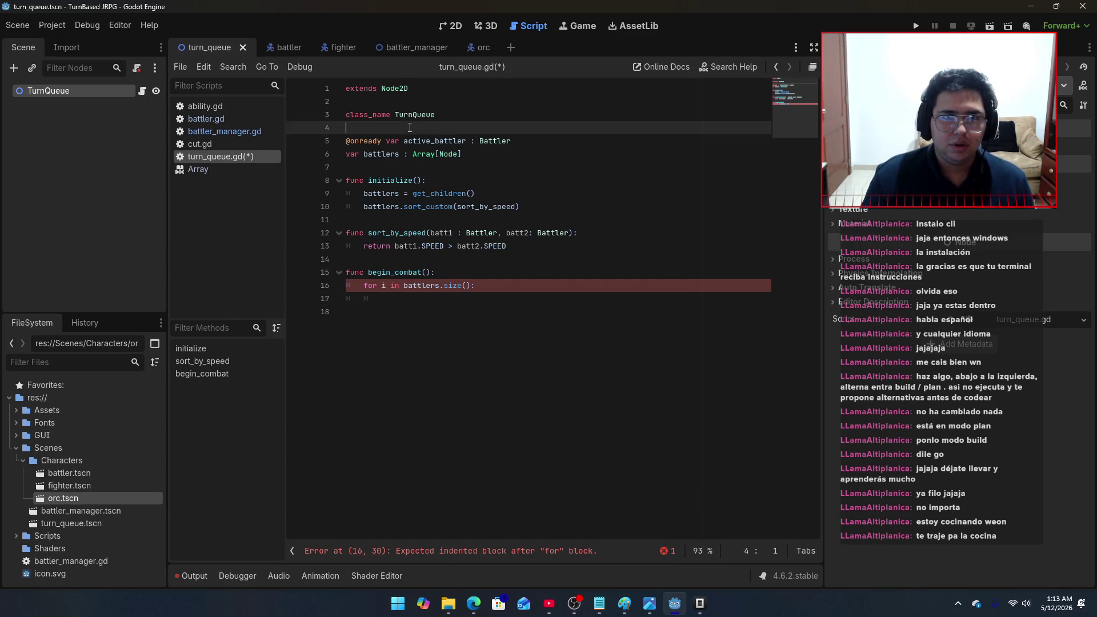
key("Return")
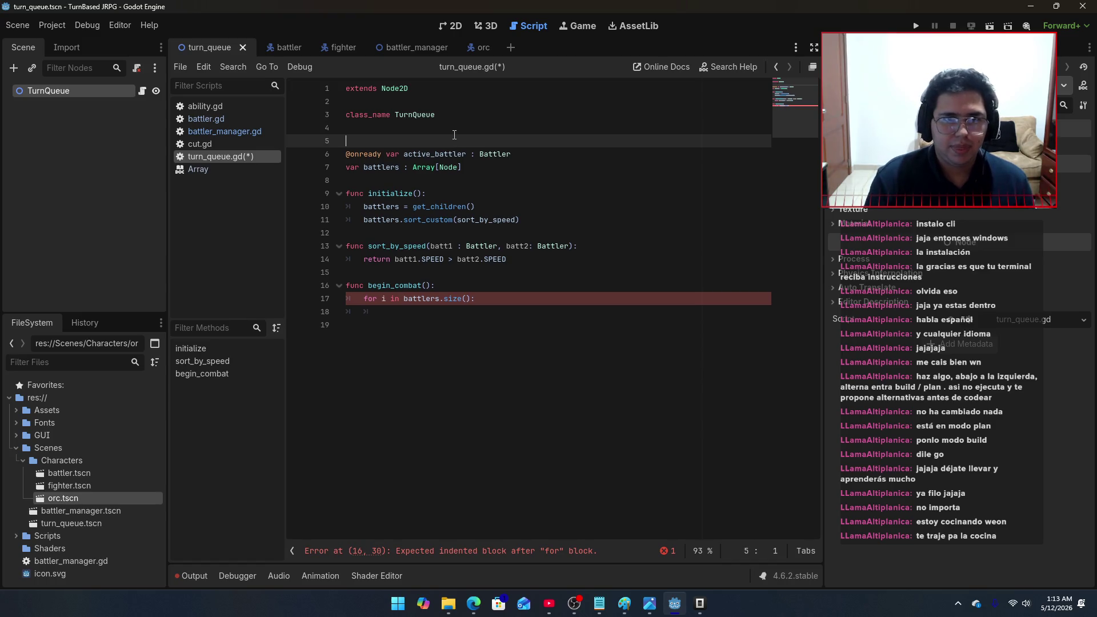
type("@onv")
key("BackSpace")
type("re")
key("BackSpace")
key("BackSpace")
key("BackSpace")
key("ctrl+s")
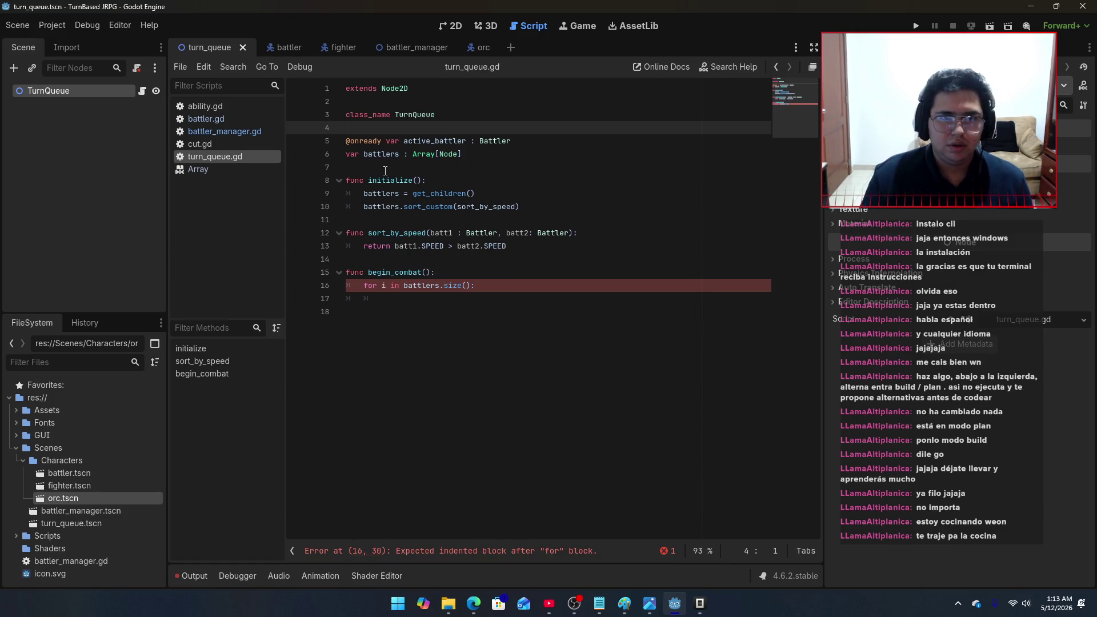
Add an empty _ready() -> void function right after initialize()
left_click(385, 170)
left_click(370, 221)
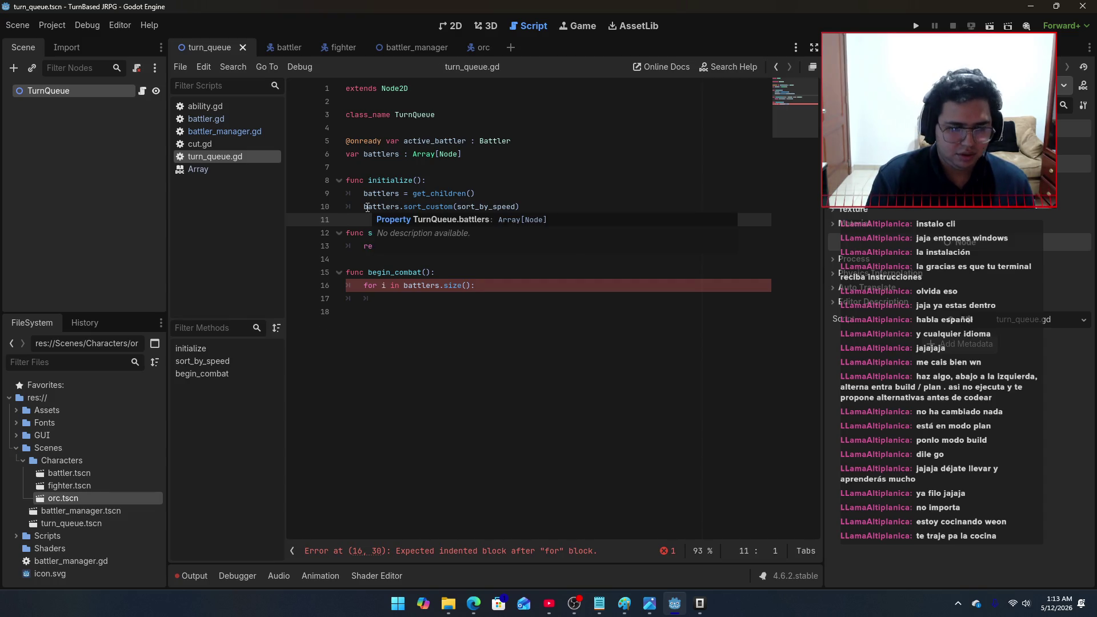
key("Return")
type("func _ready() -> void:")
key("Return")
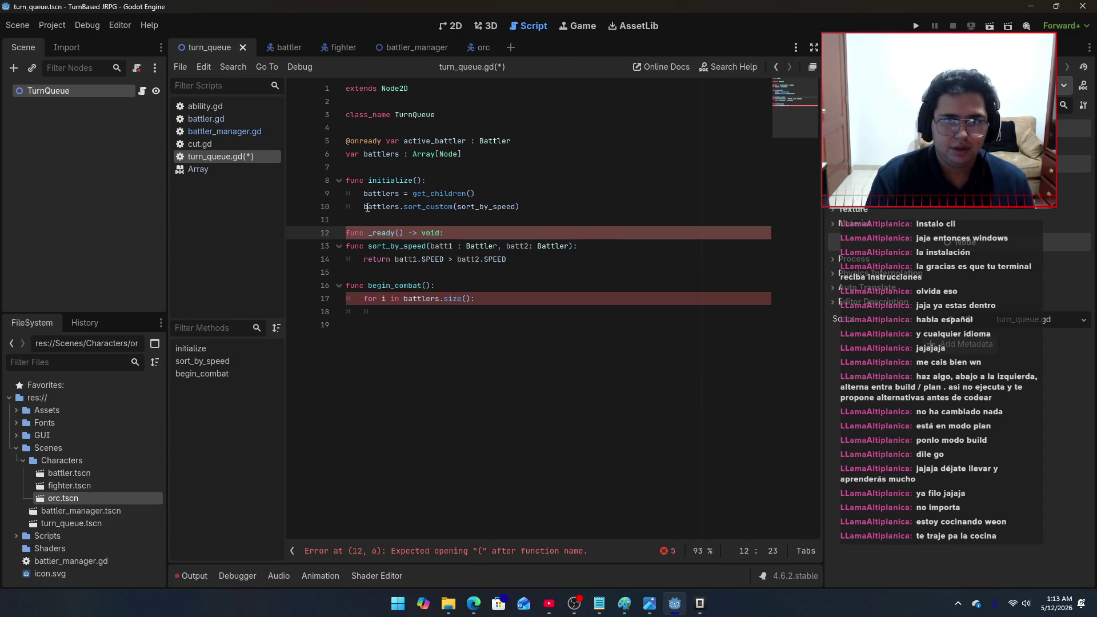
key("Return")
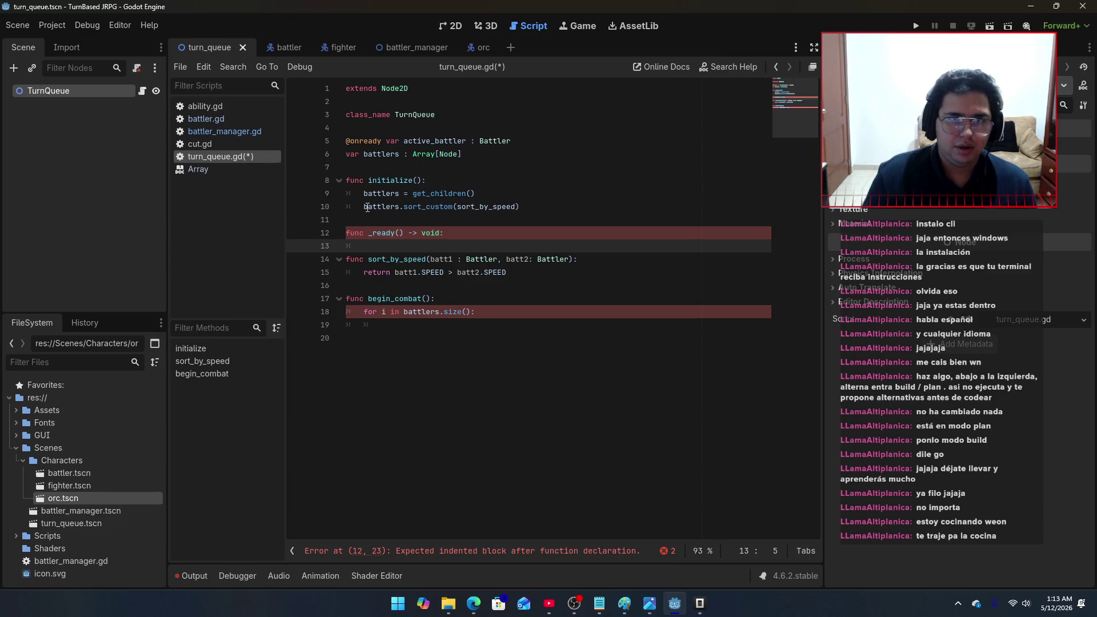
left_click(378, 162)
Declare 'var battler_manager' on a new line 7 and save the script
key("Return")
key("Up")
type("var battler_manager")
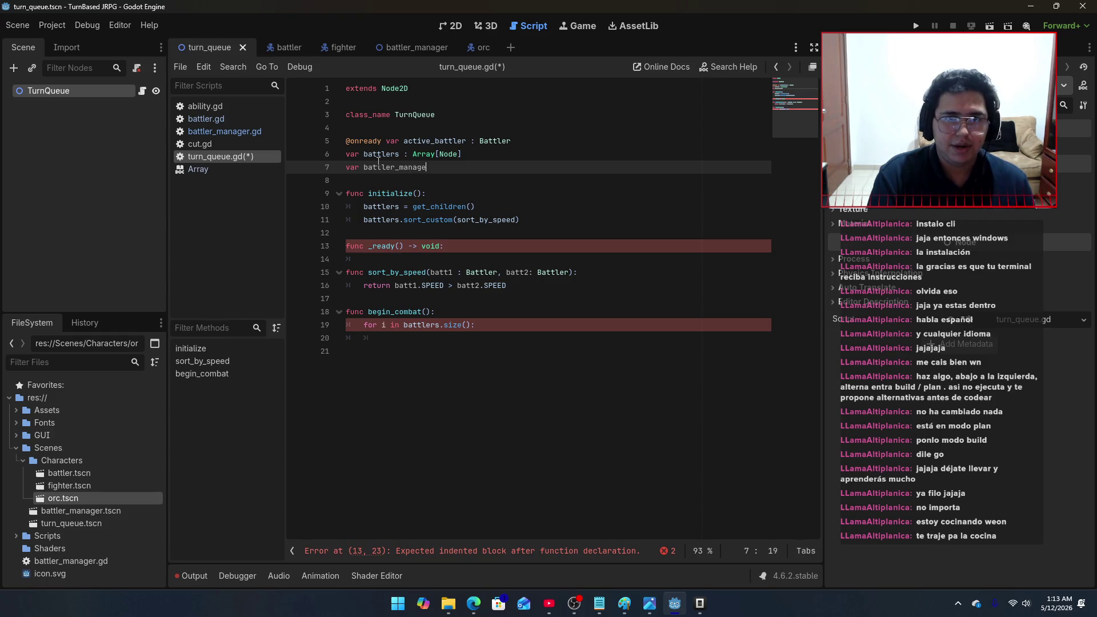
key("ctrl+s")
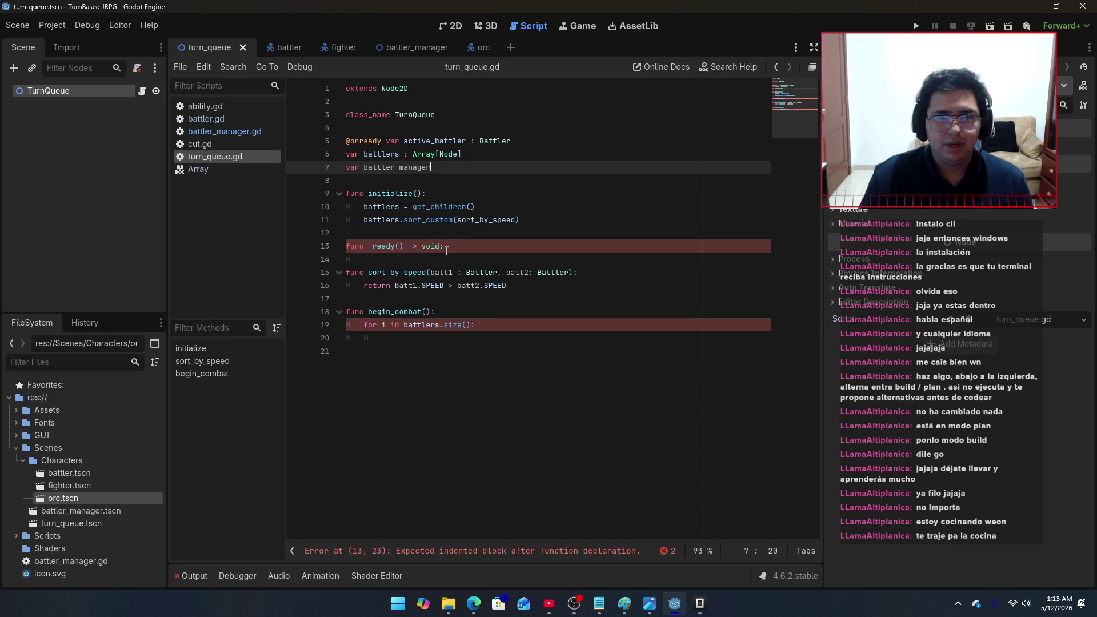
In _ready(), start assigning battler_manager with a get_tree().get_node call
left_click(450, 246)
key("Return")
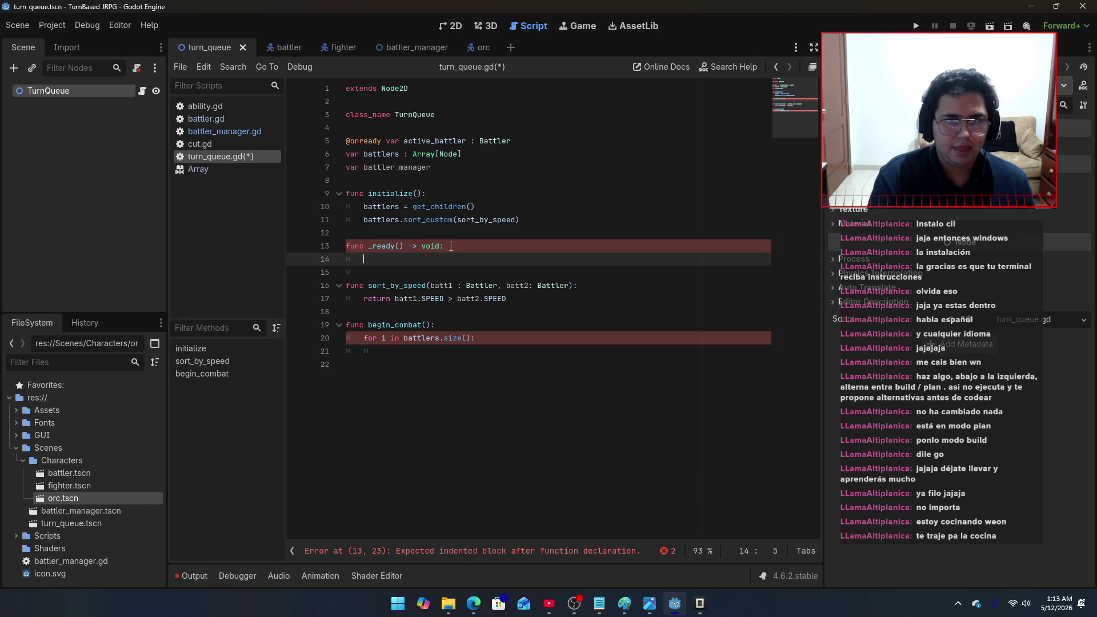
type("battl")
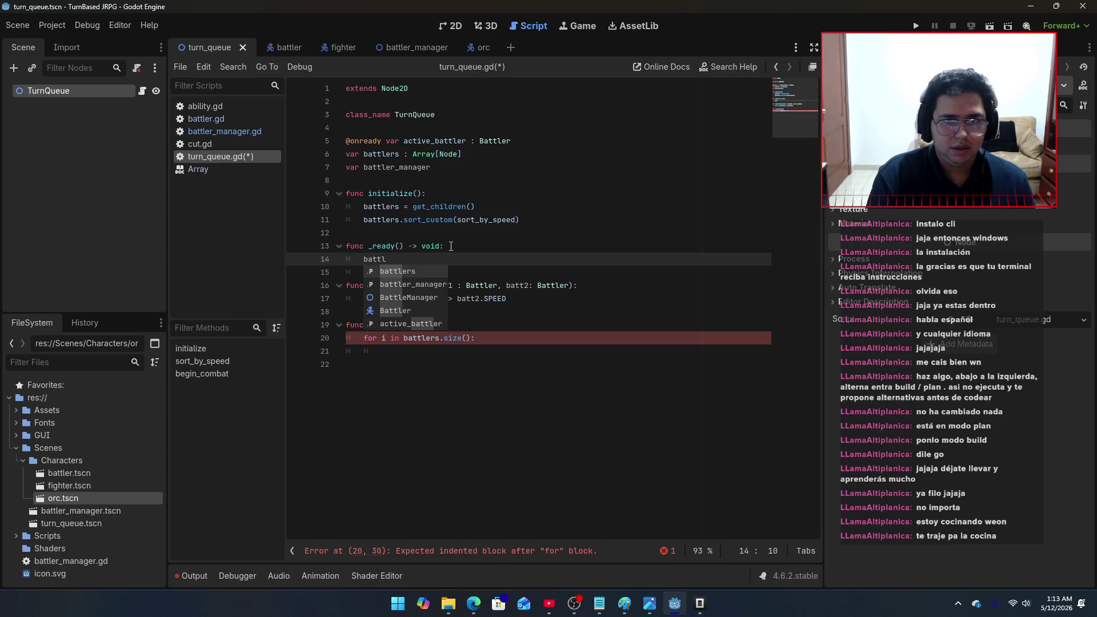
key("Down")
key("Return")
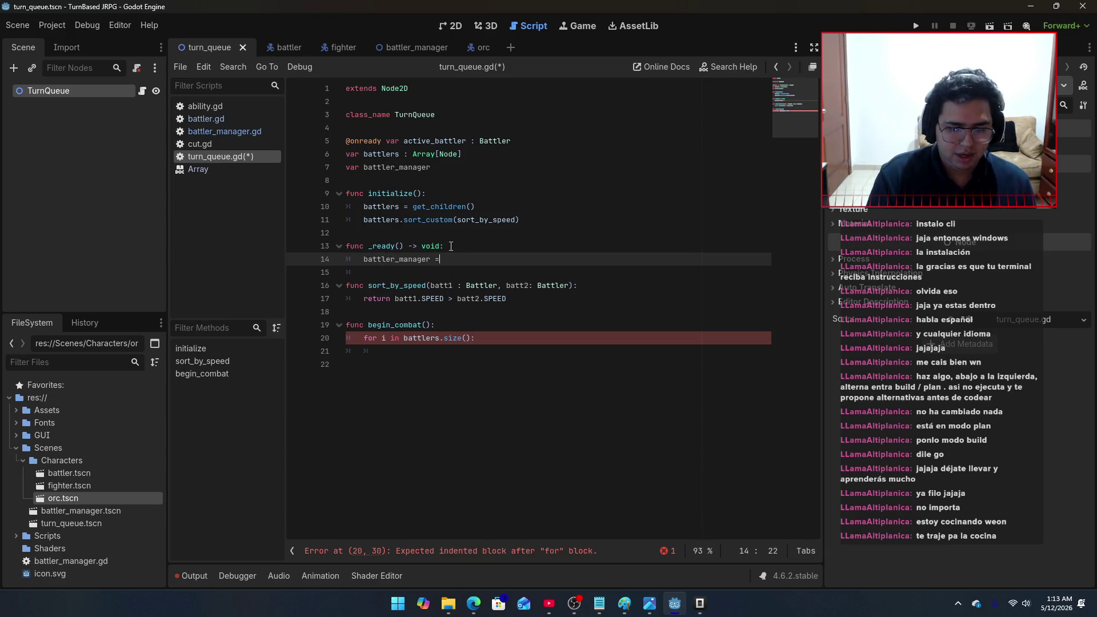
type("= get")
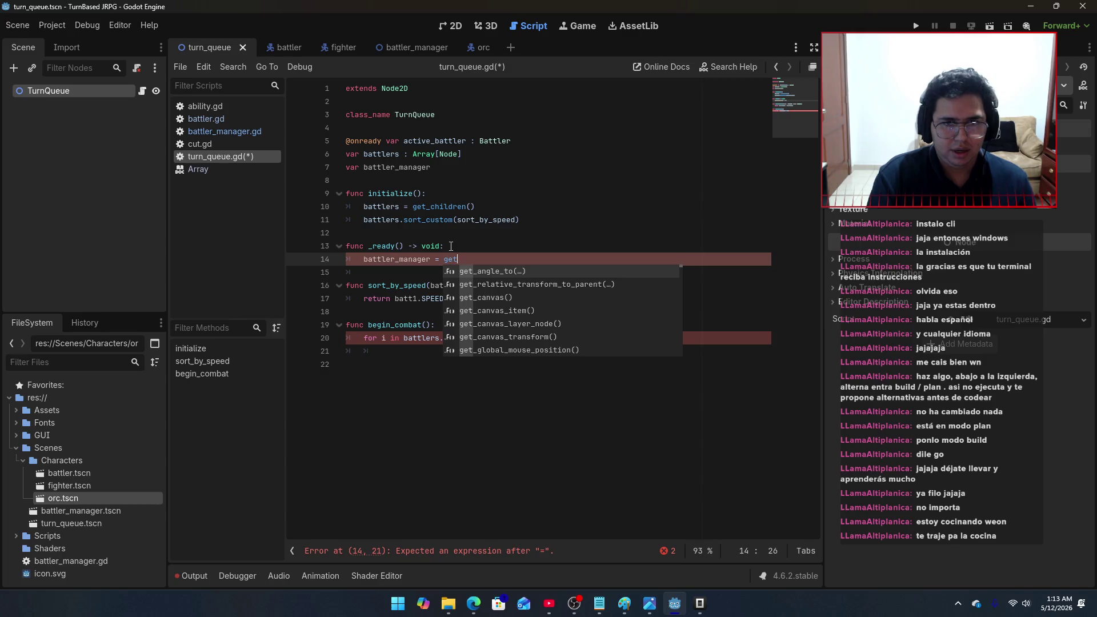
type("_tre")
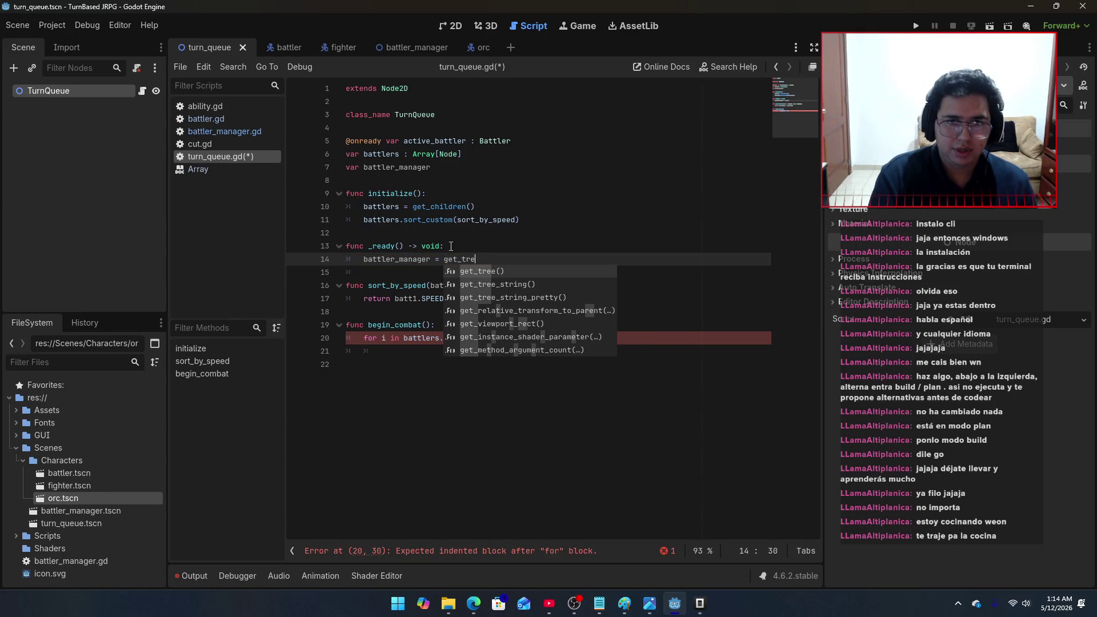
key("Return")
type(".get")
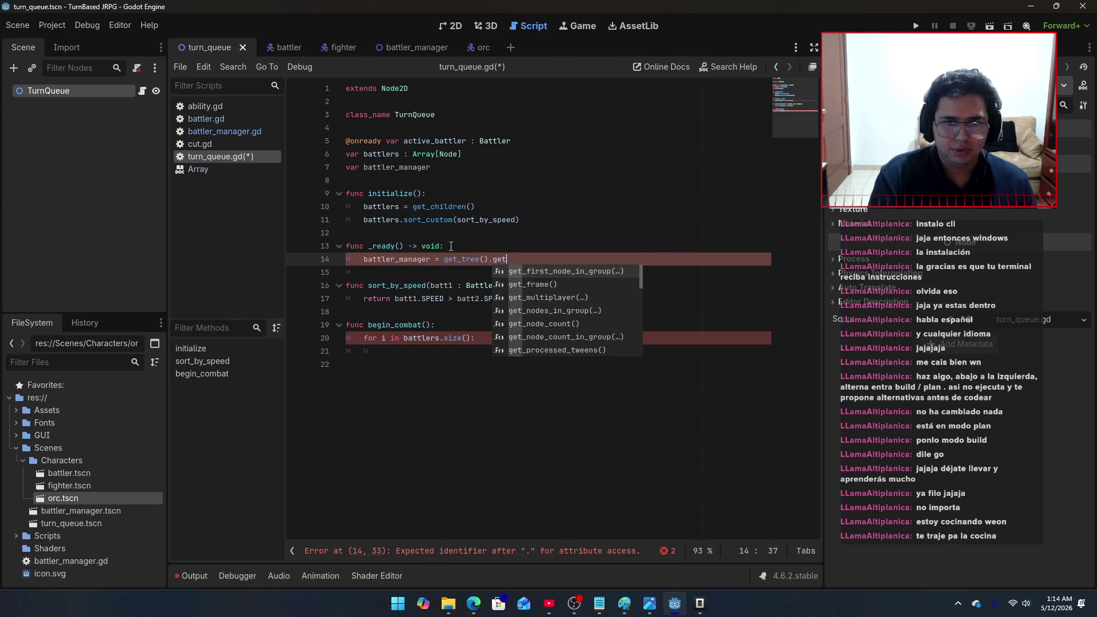
type("_")
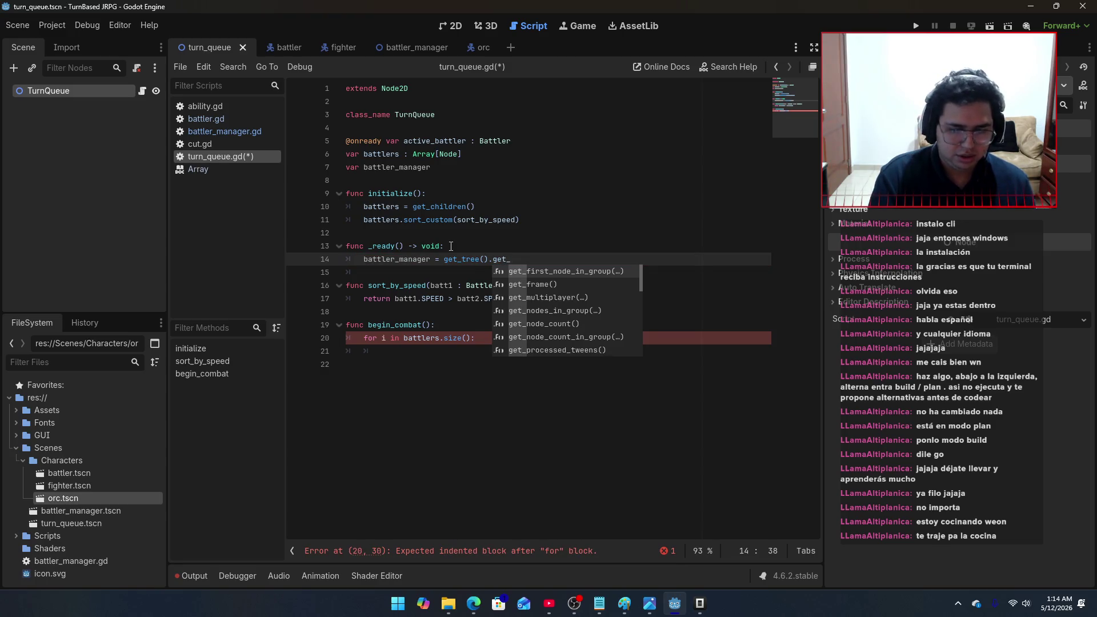
type("node")
Change the assignment to get_node("/root/battler_manager") and save the script
key("BackSpace")
key("BackSpace")
key("BackSpace")
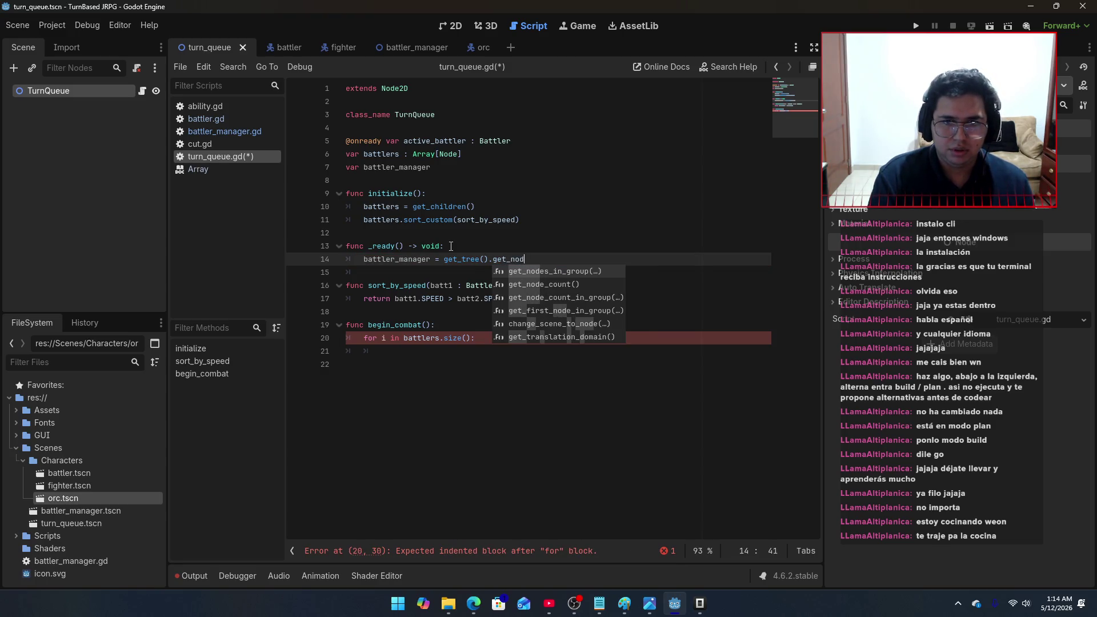
key("BackSpace")
key("BackSpace")
key("BackSpace")
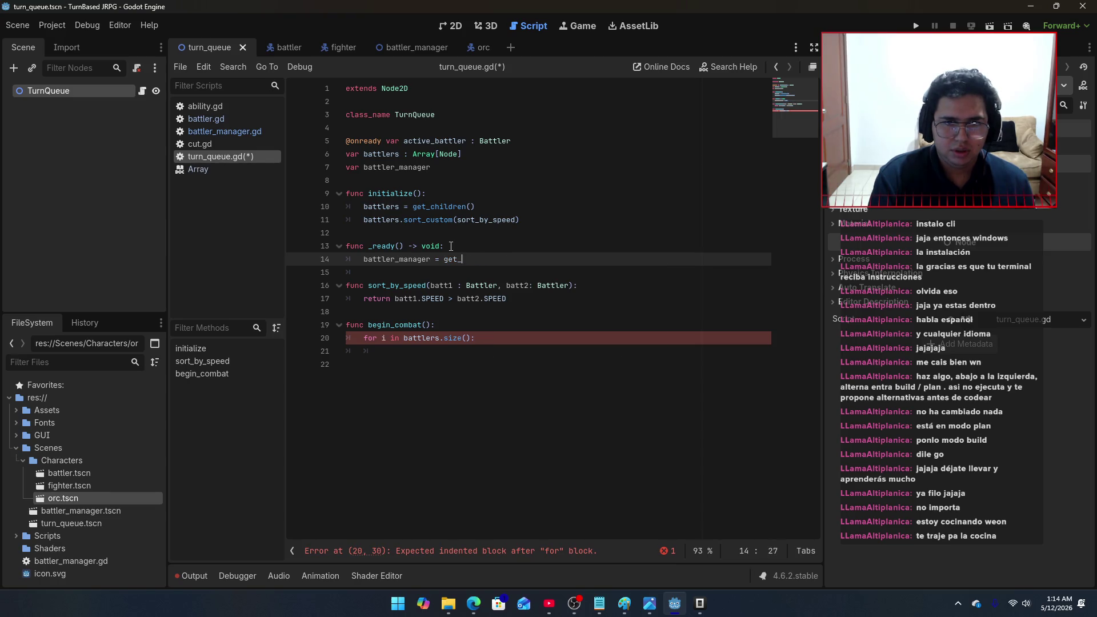
type("_node")
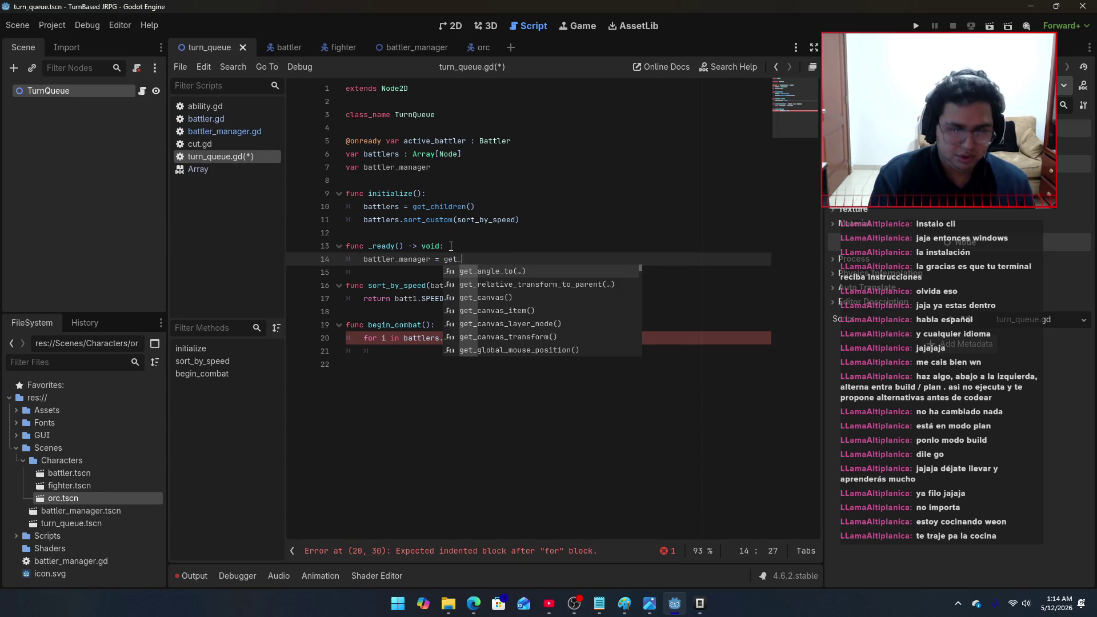
key("Return")
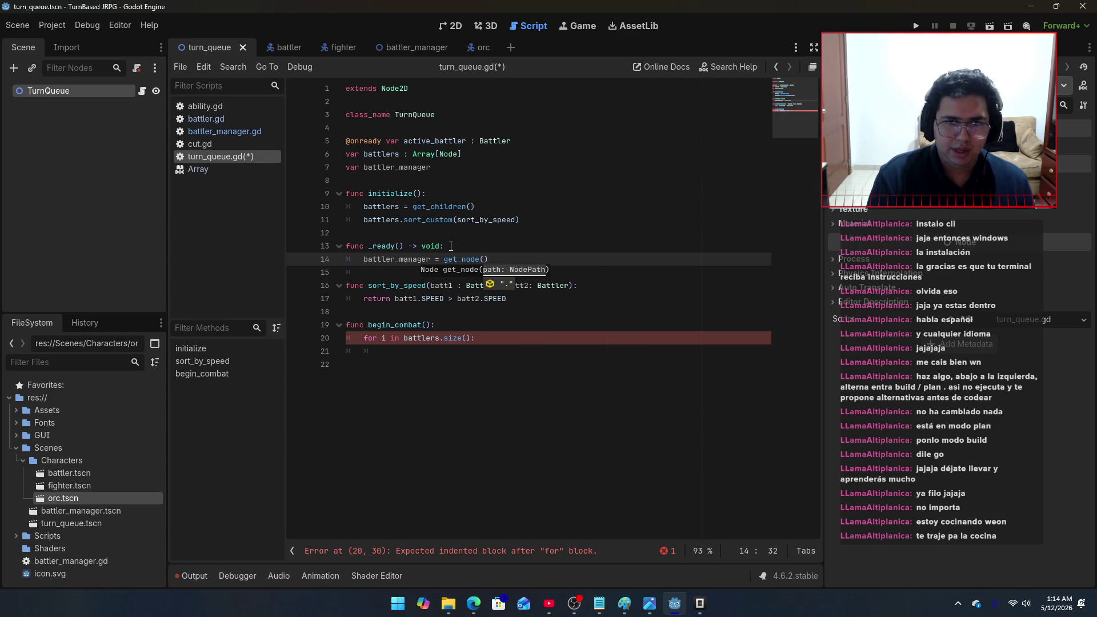
type("\"/")
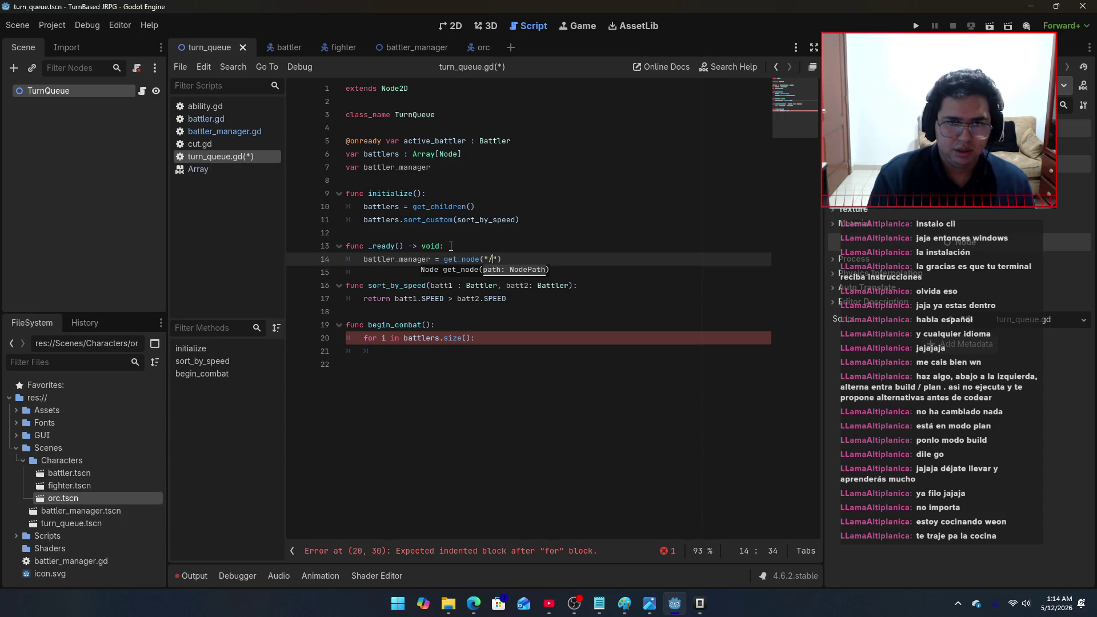
type("root/")
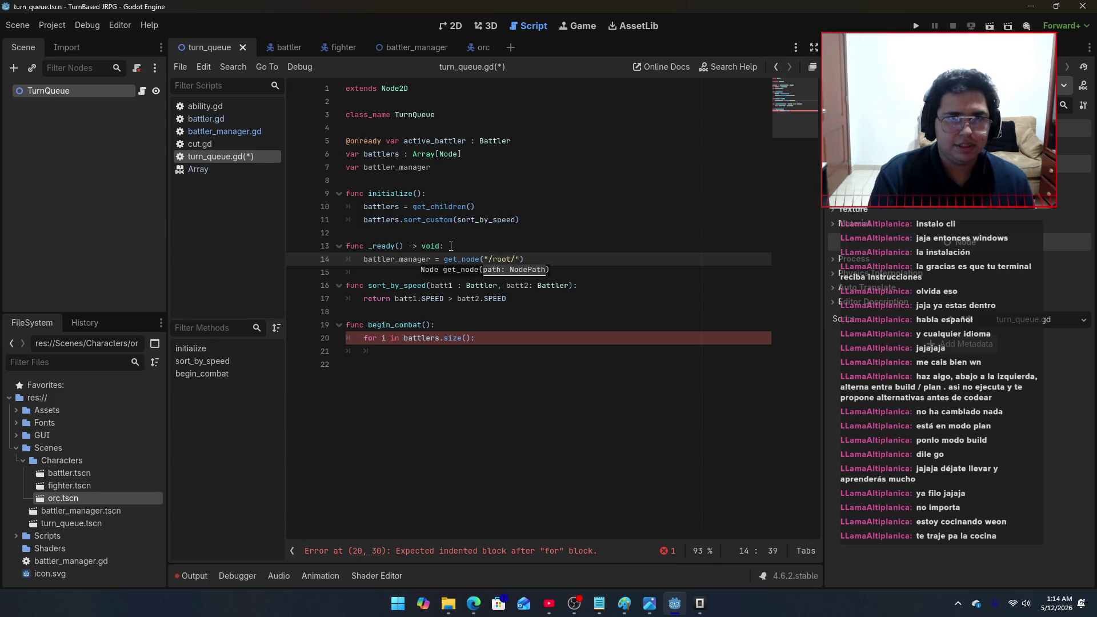
type("battler")
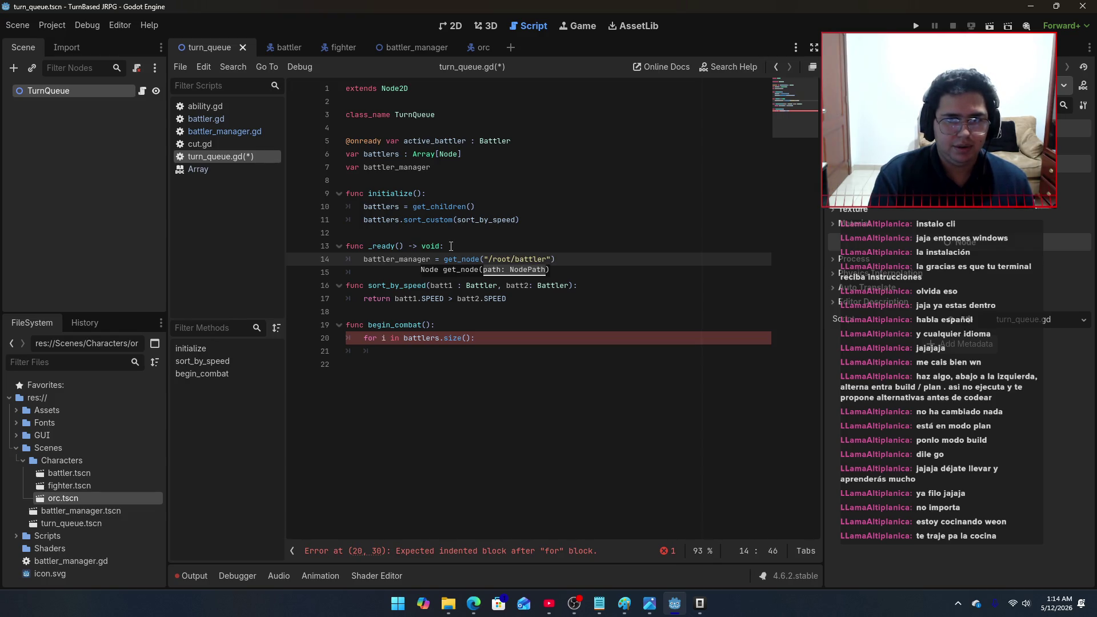
type("_manager")
key("ctrl+s")
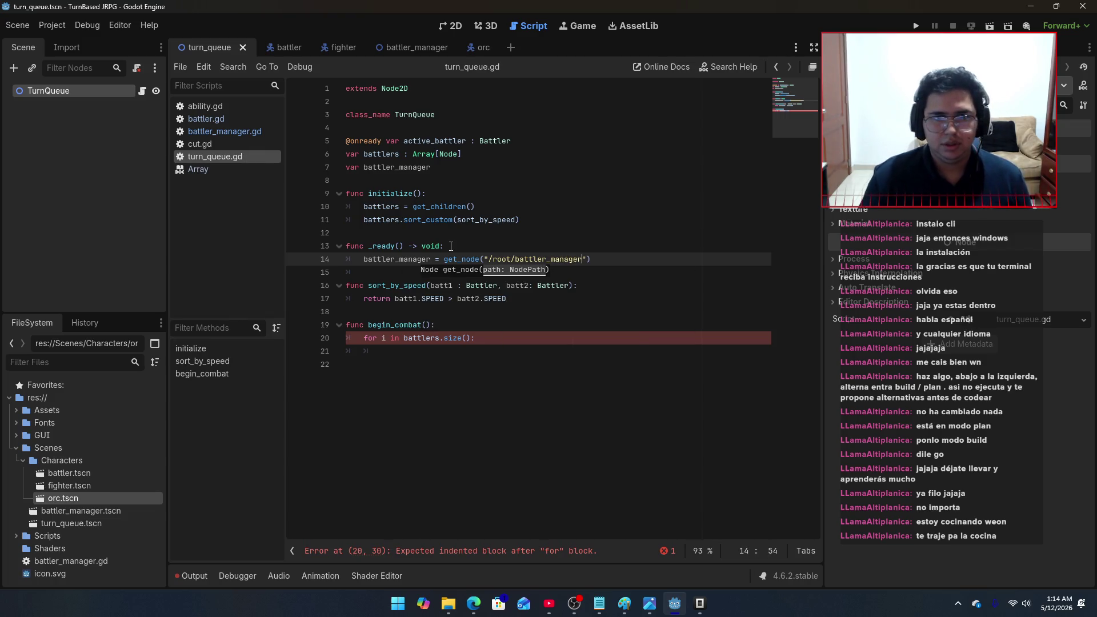
left_click(589, 256)
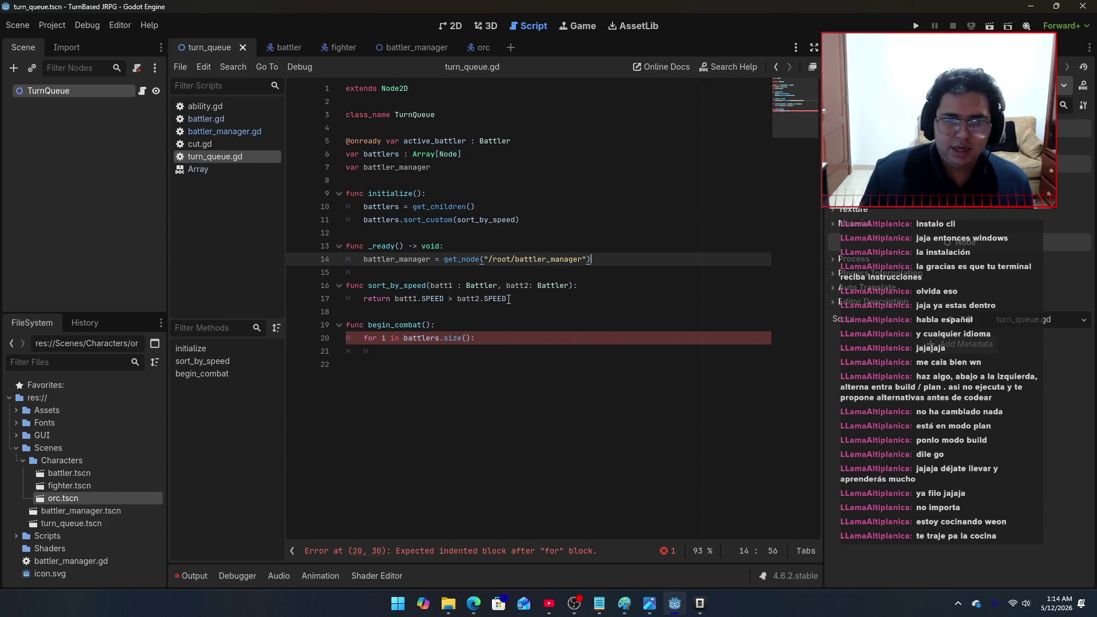
left_click(498, 338)
left_click(481, 350)
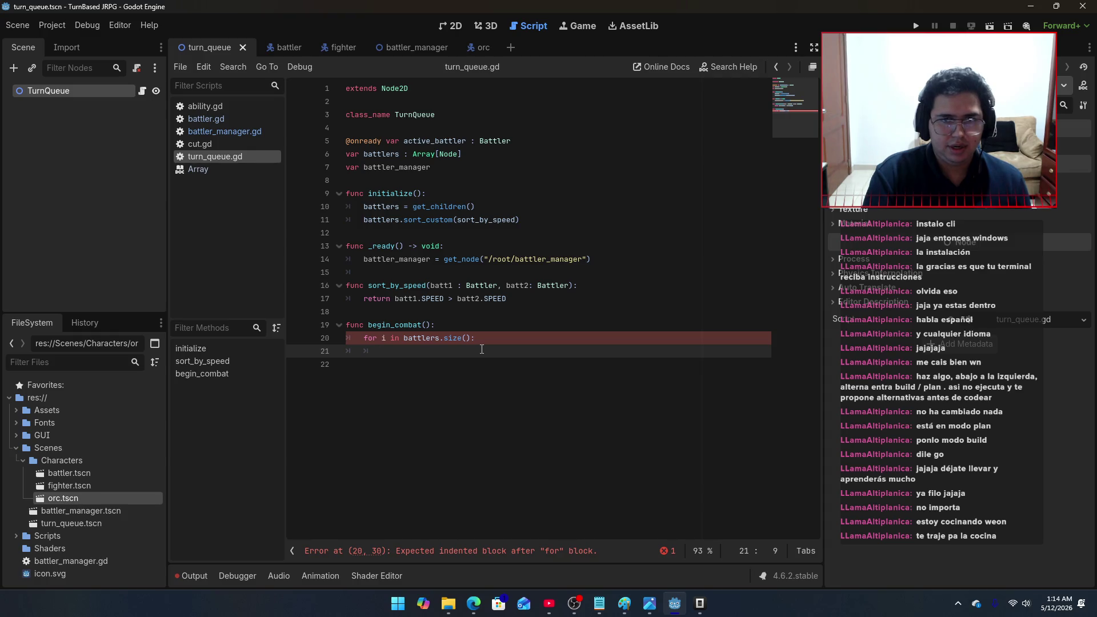
Type the battler_manager variable as BattleManager and save
left_click(440, 166)
type(": Batt")
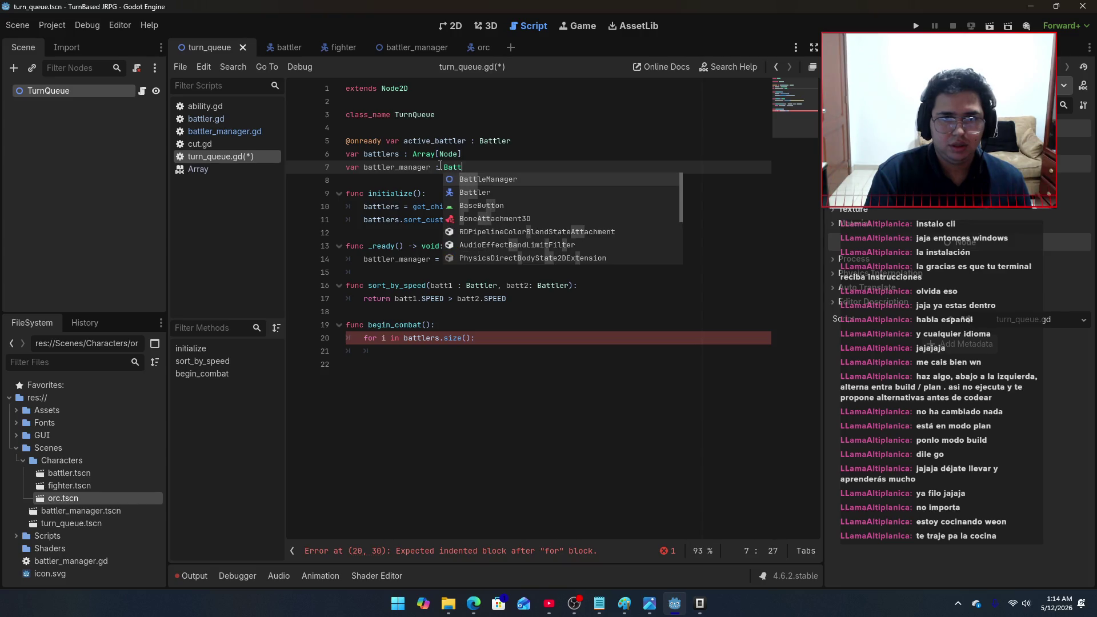
key("Return")
key("ctrl+s")
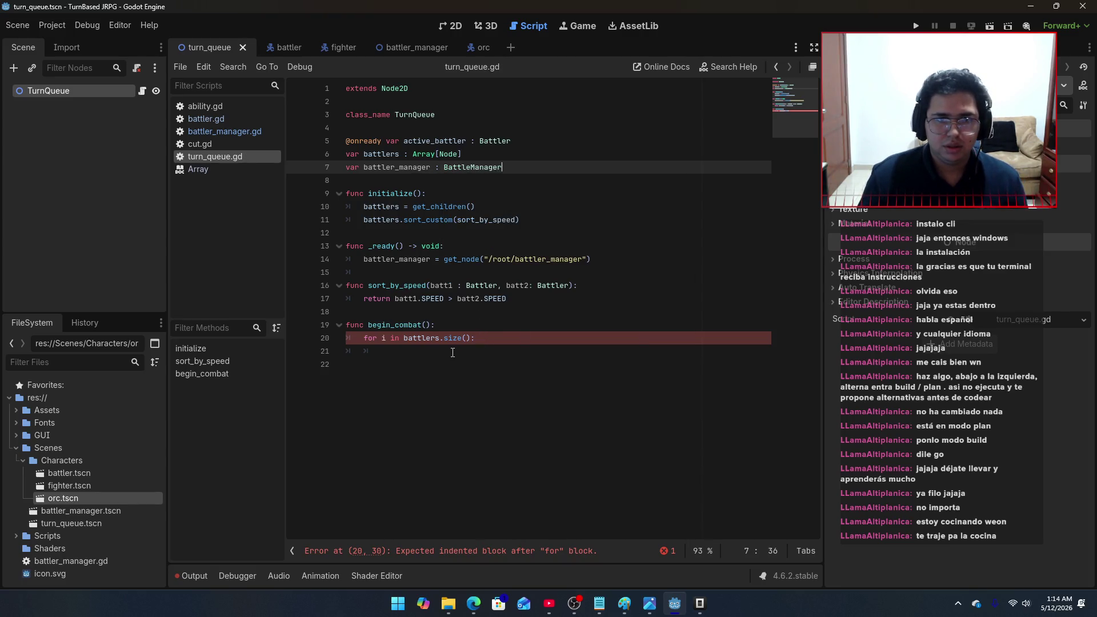
Make the loop body call battler_manager.give_turn_to(battlers[i % battlers.size()]) and save
left_click(452, 353)
type("battler")
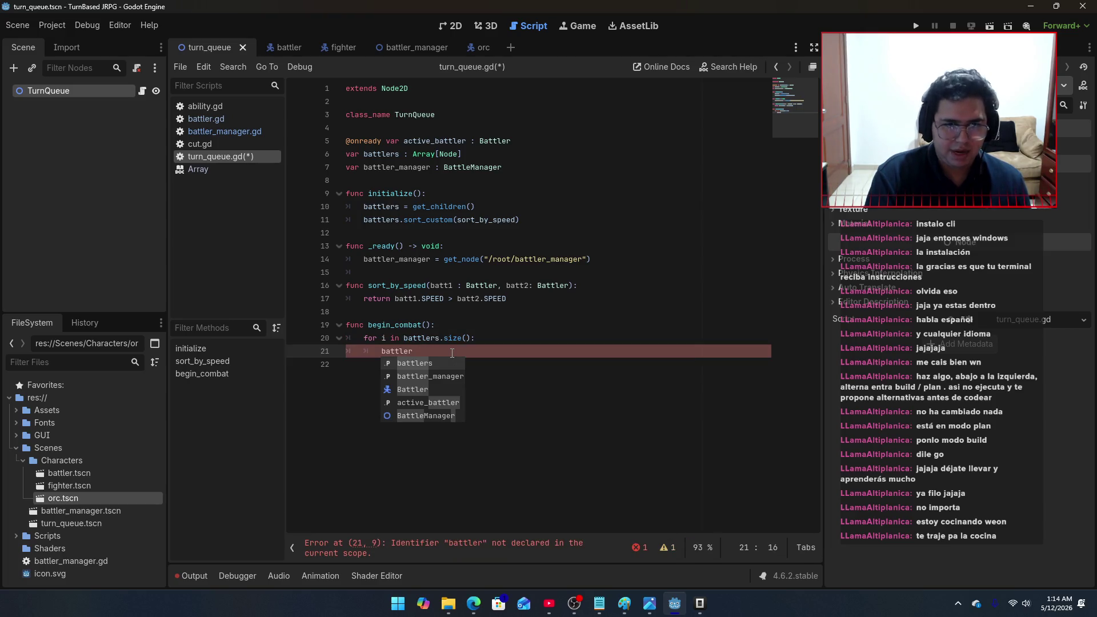
type("_manager.")
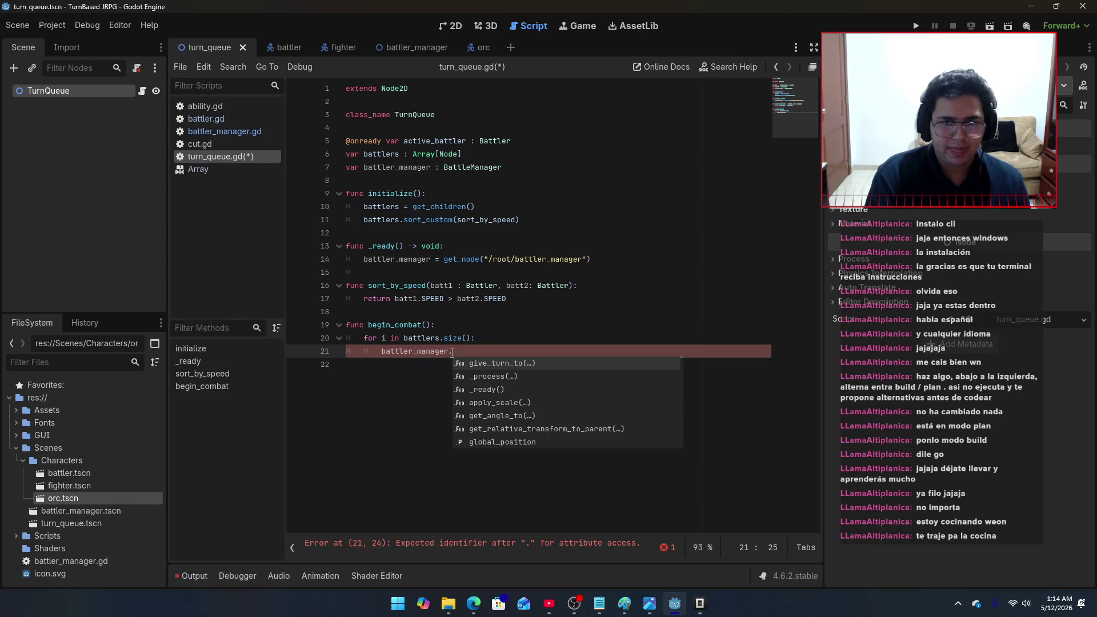
key("Return")
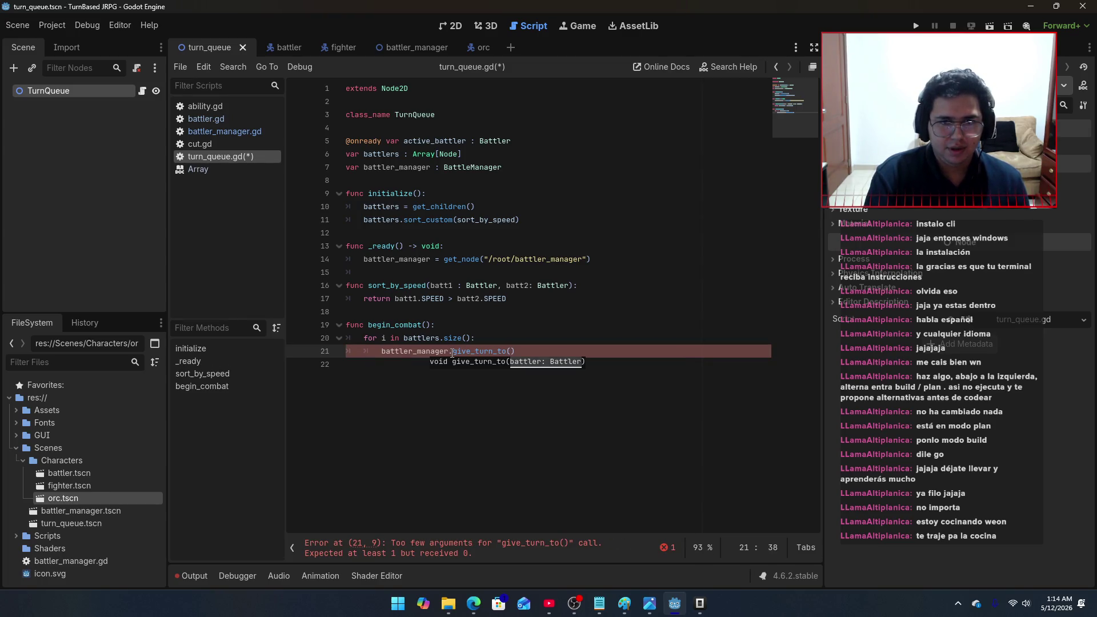
key("ctrl+z")
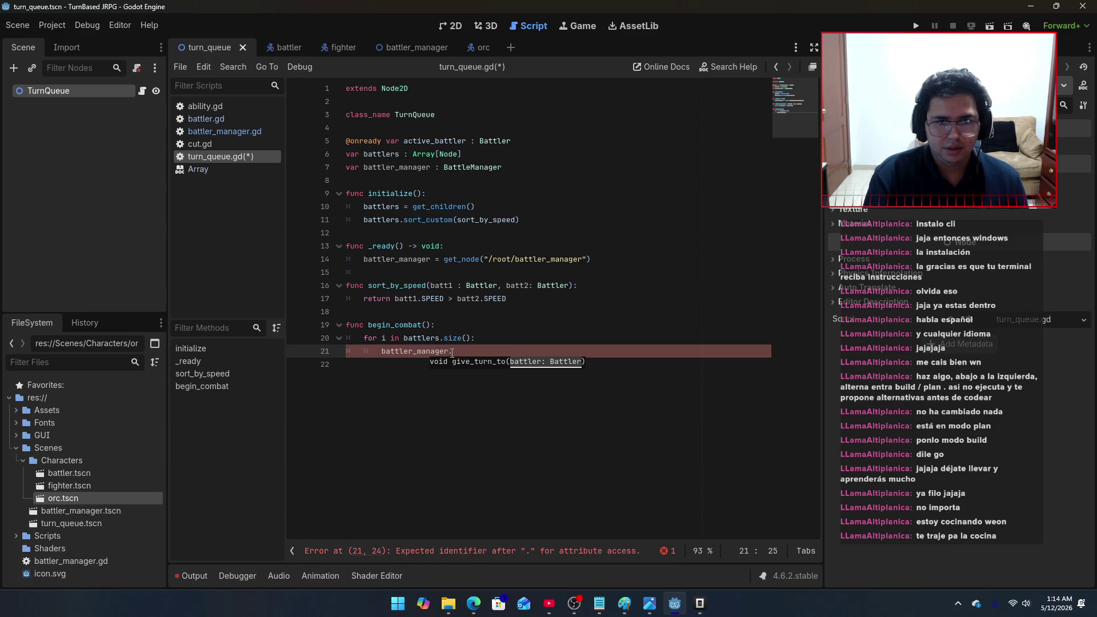
key("ctrl+v")
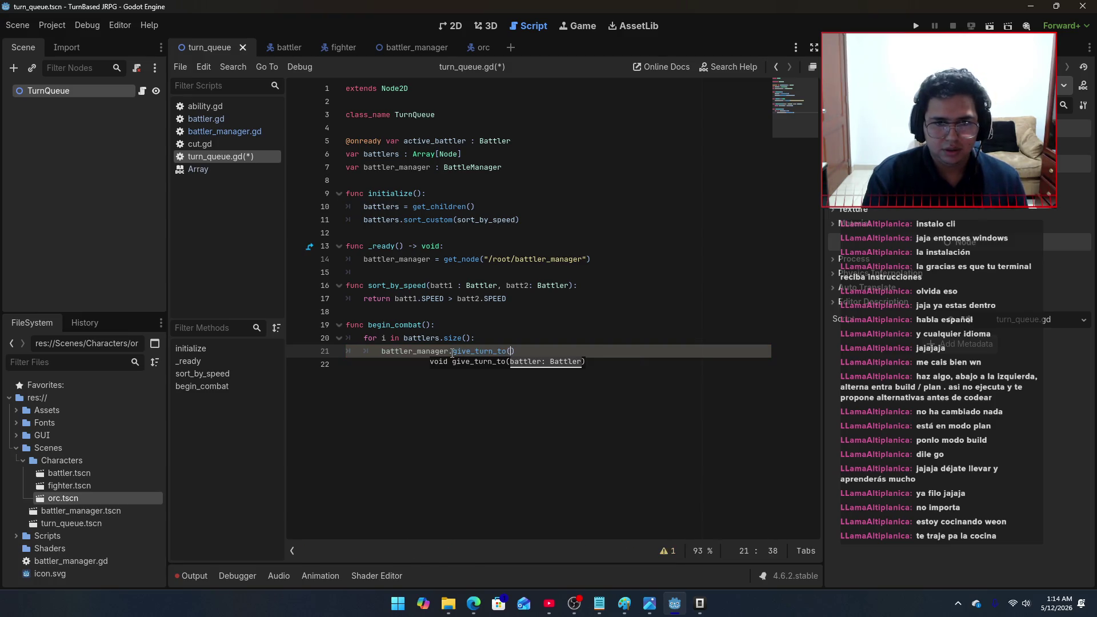
key("ctrl+s")
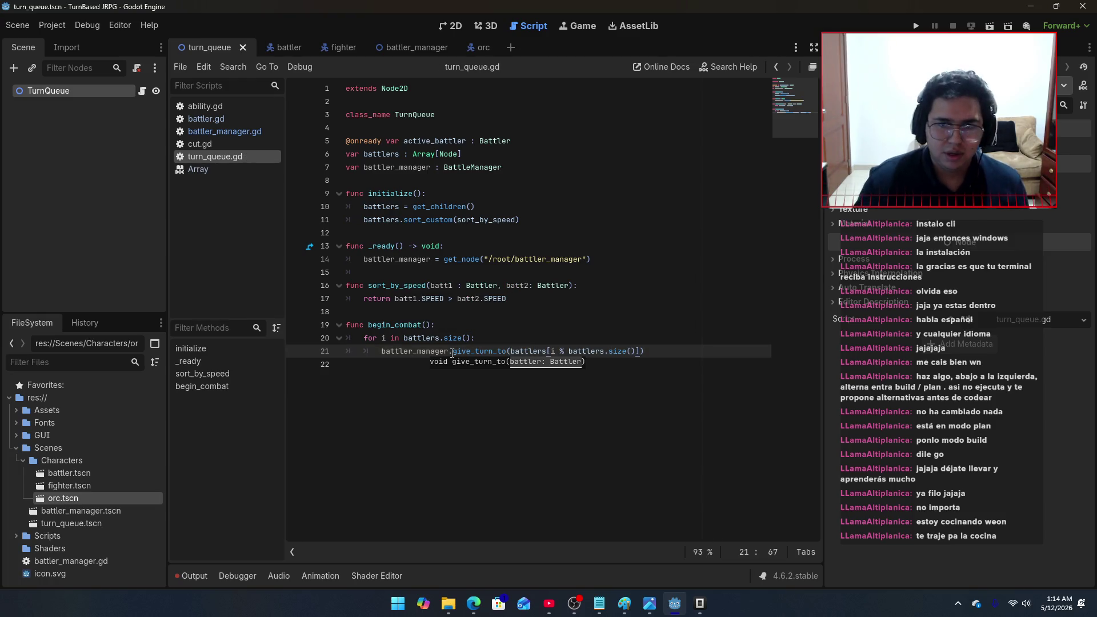
left_click(658, 354)
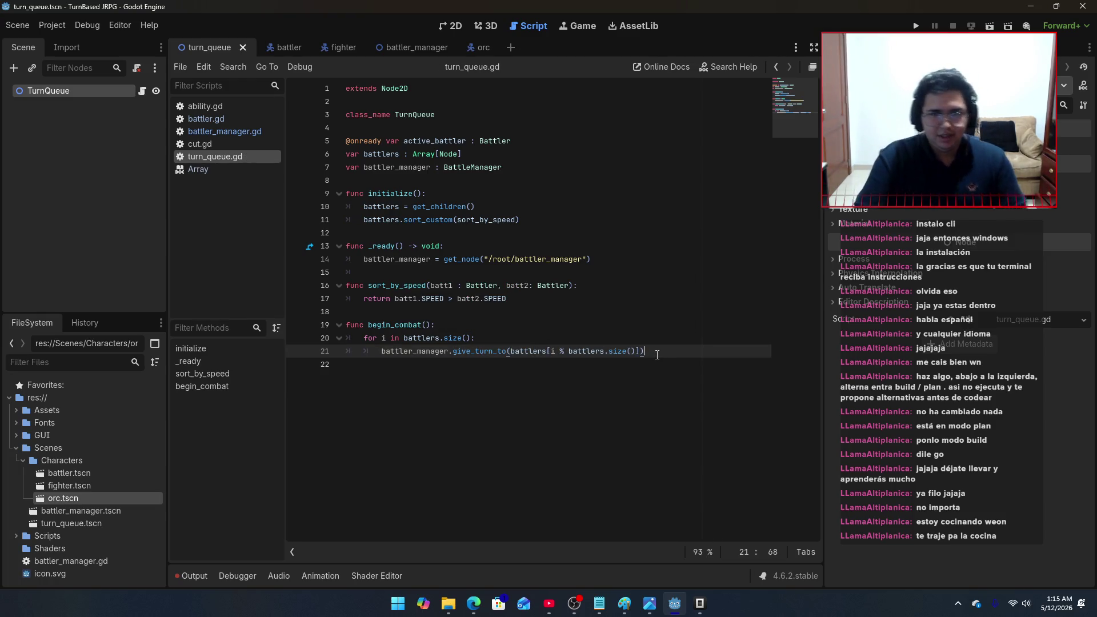
left_click(399, 50)
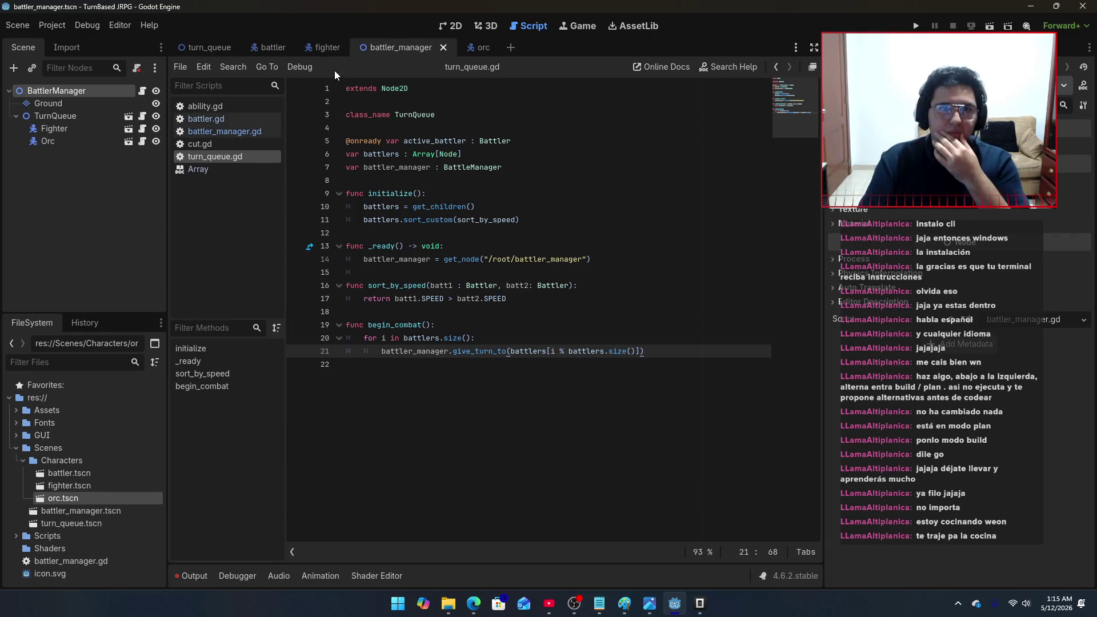
In battler_manager.gd, replace pass in give_turn_to with 'if battler.battler_type'
left_click(327, 53)
left_click(262, 47)
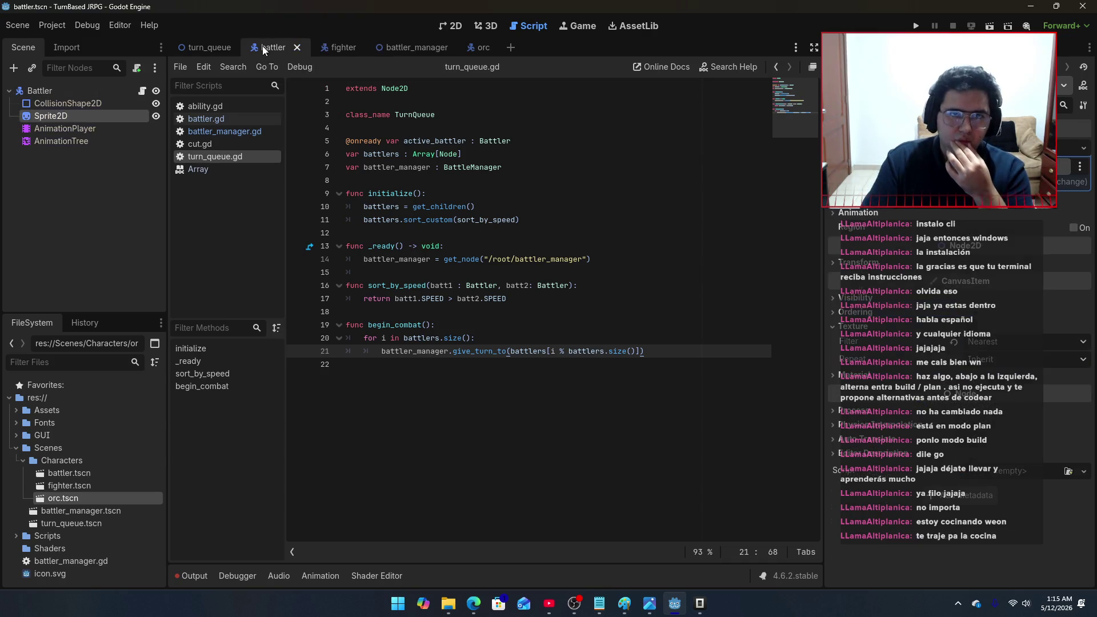
left_click(389, 50)
left_click(221, 132)
double_click(400, 259)
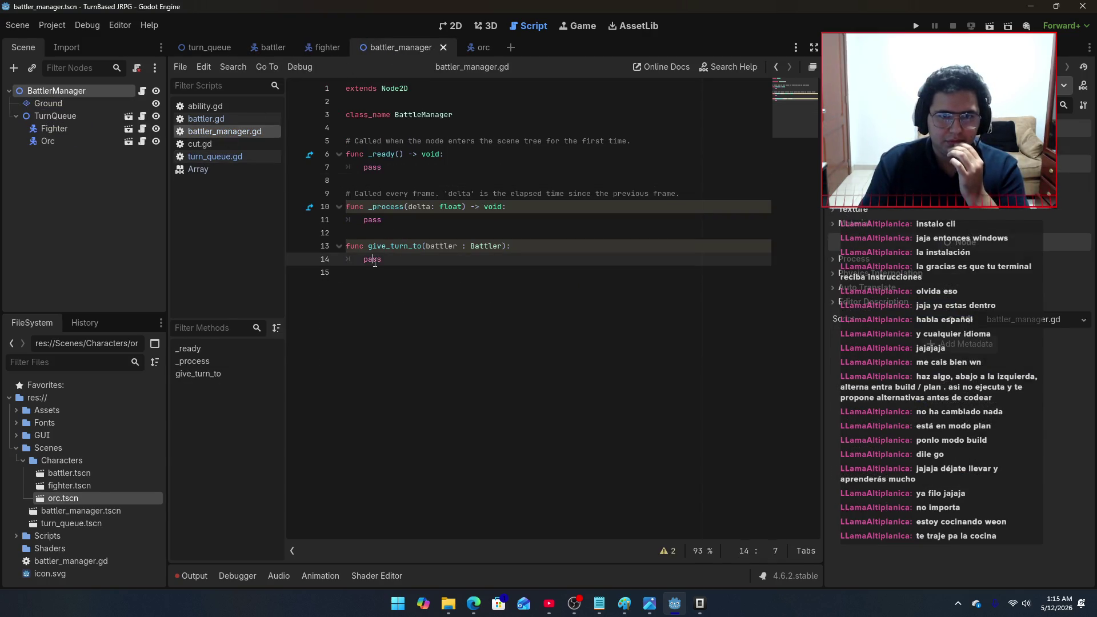
type("if turn")
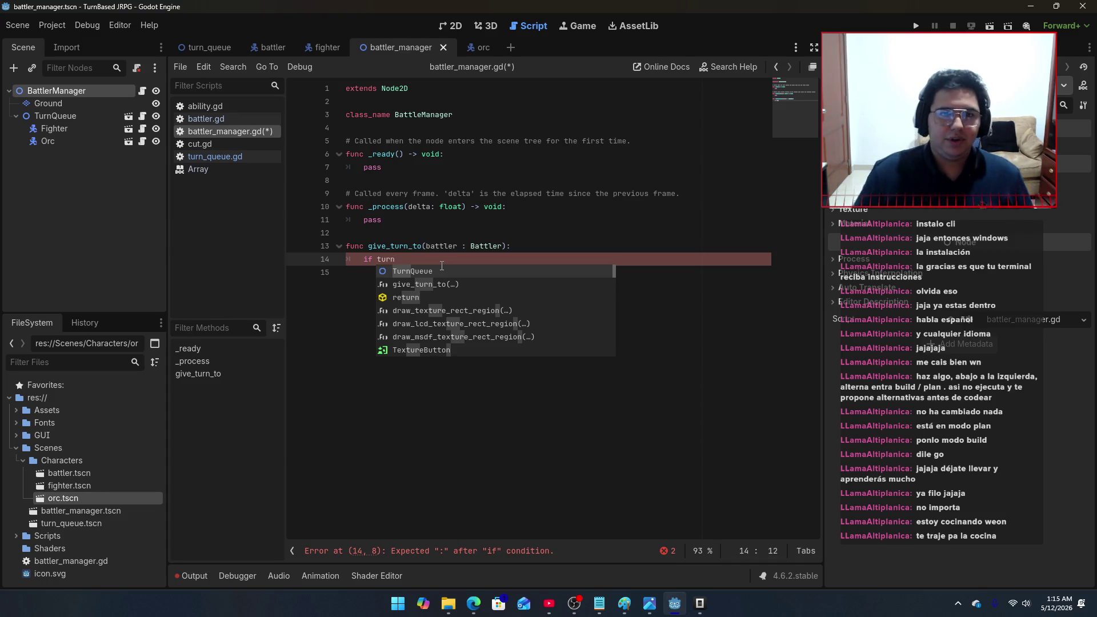
key("BackSpace")
key("BackSpace")
key("BackSpace")
type("battler.")
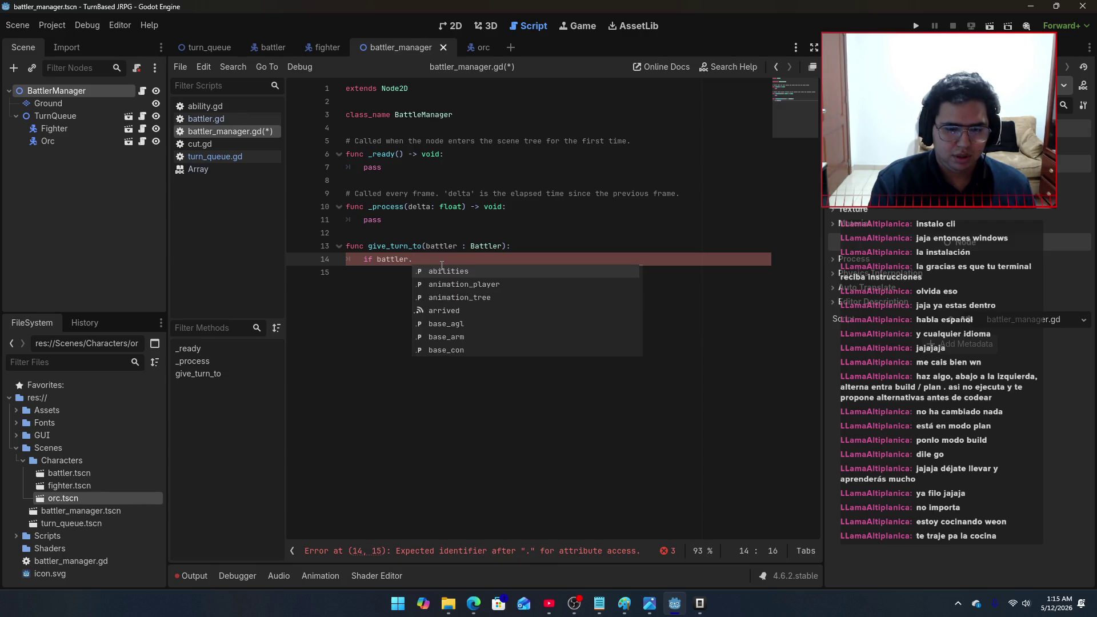
type("battl")
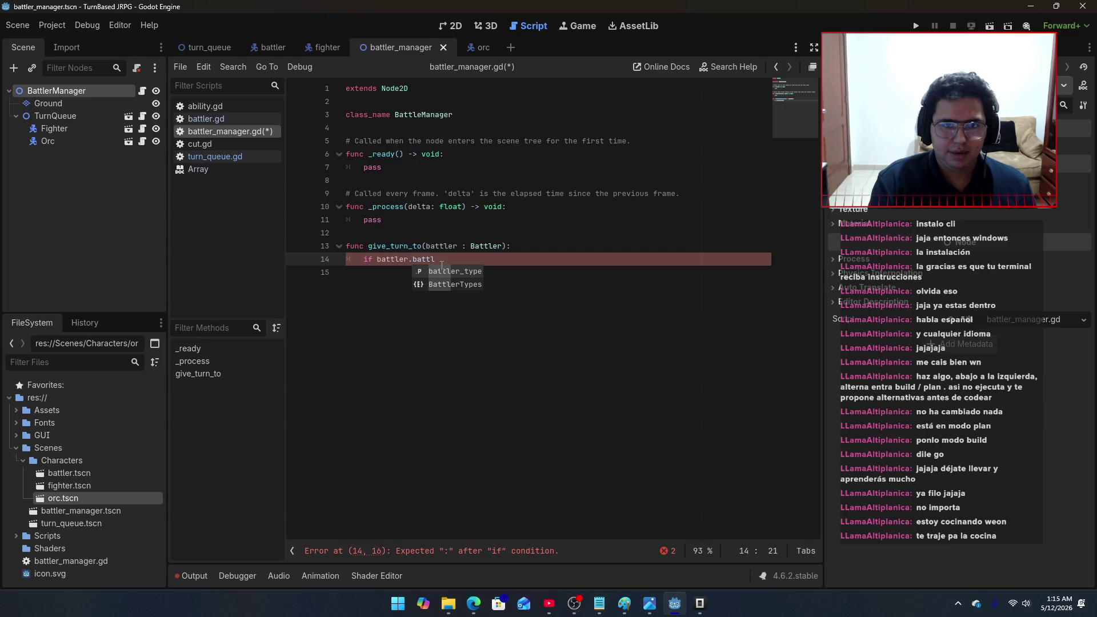
key("Return")
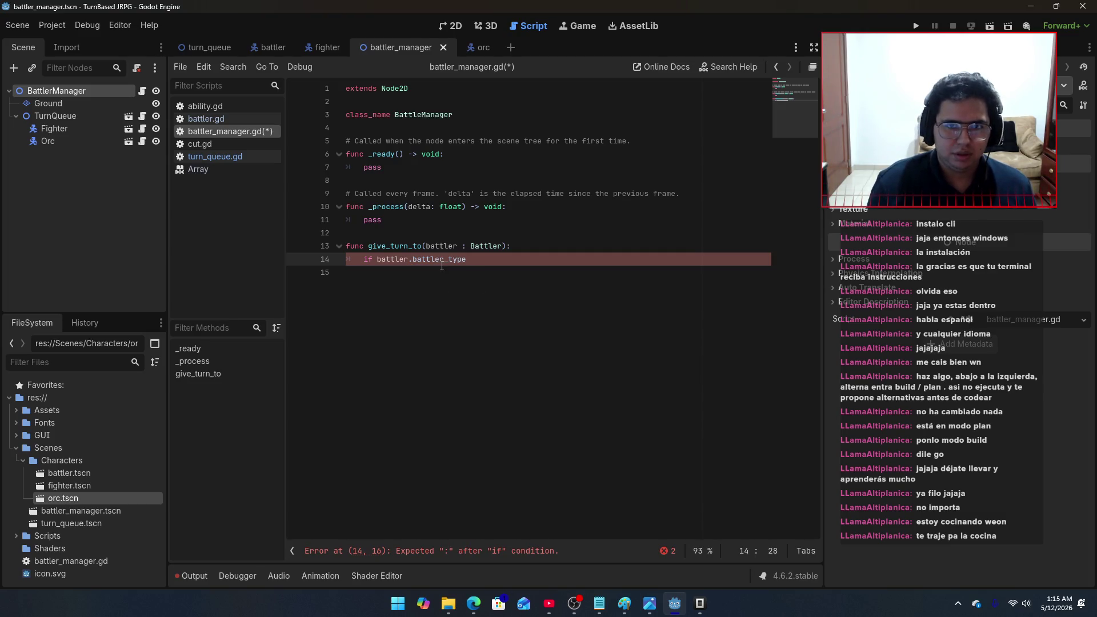
Complete the condition as '== Battler.BattlerTypes.PLAYER:' and start its indented body
type("== Battler")
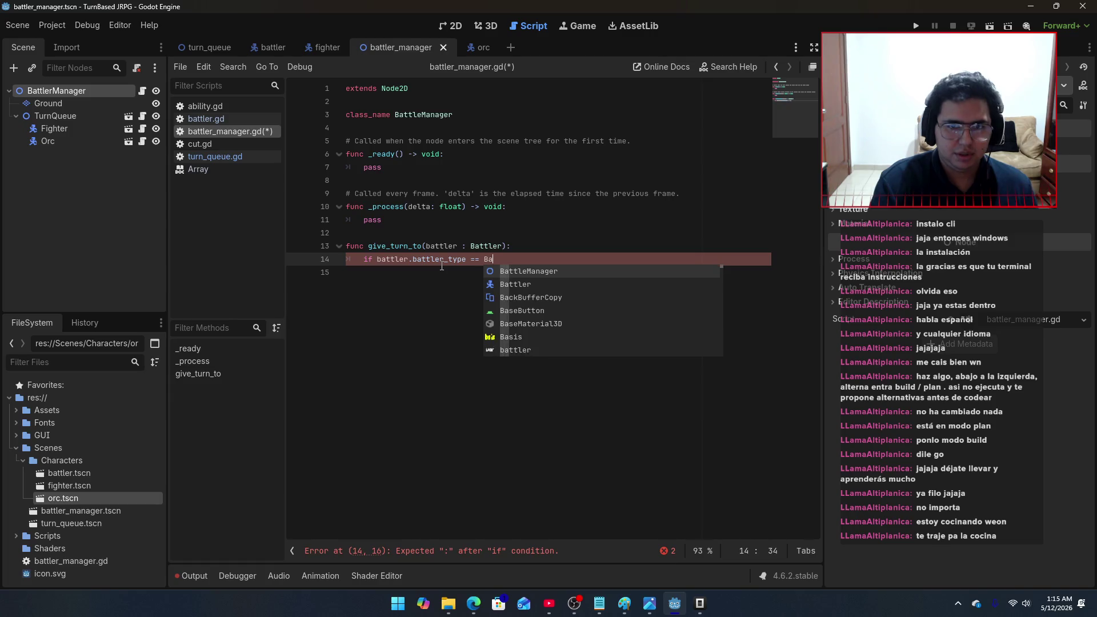
key("Escape")
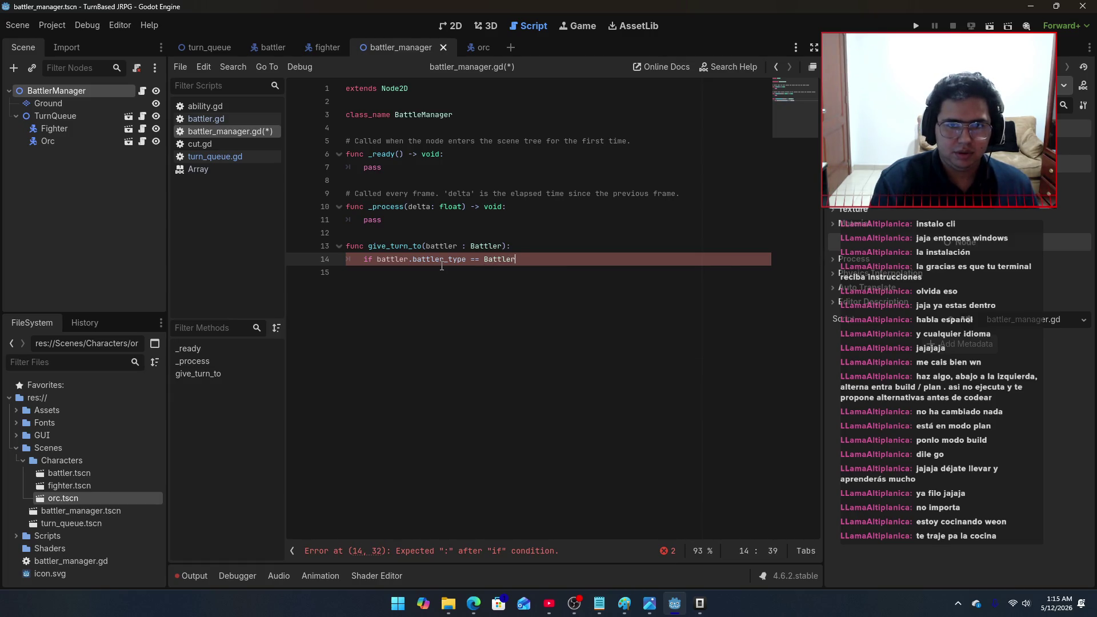
key("BackSpace")
key("BackSpace")
key("BackSpace")
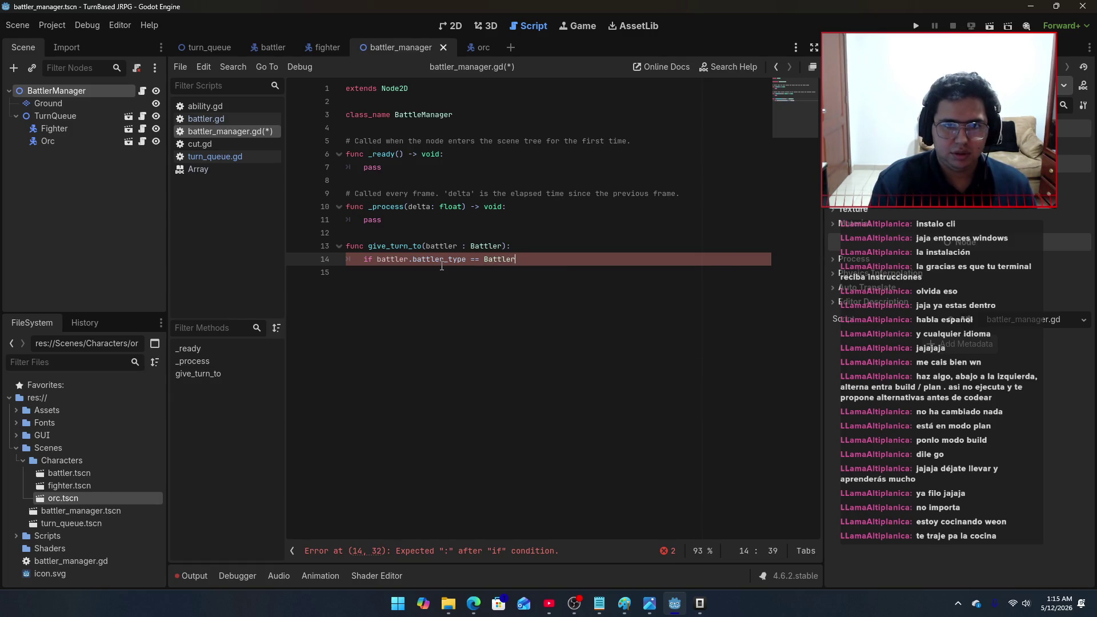
key("BackSpace")
key("BackSpace")
type("battler")
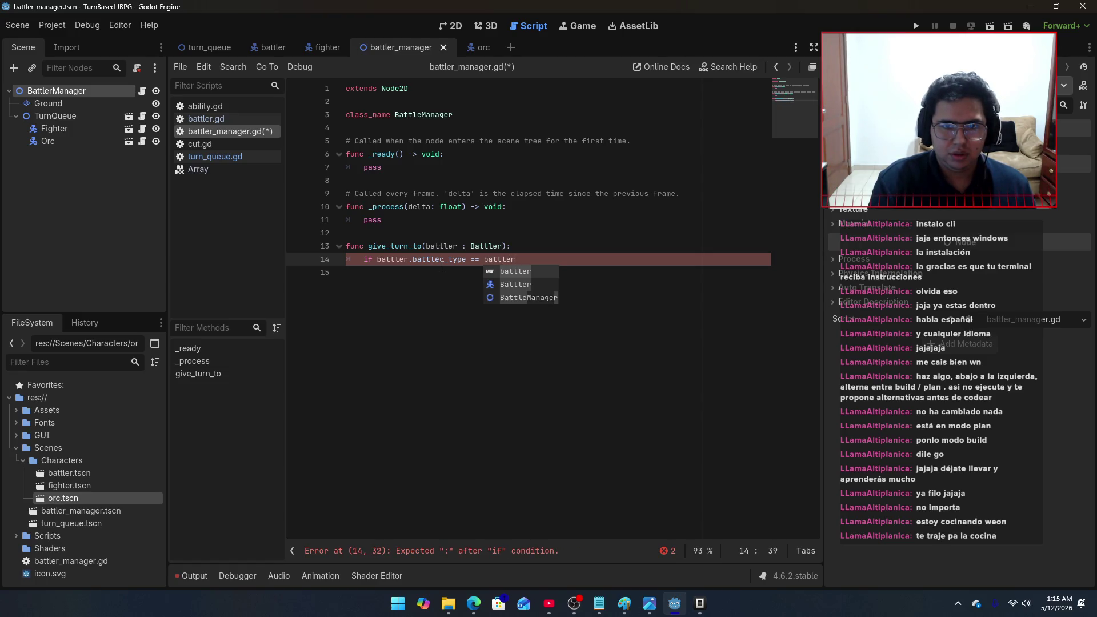
key("Down")
key("Return")
type(".")
key("Return")
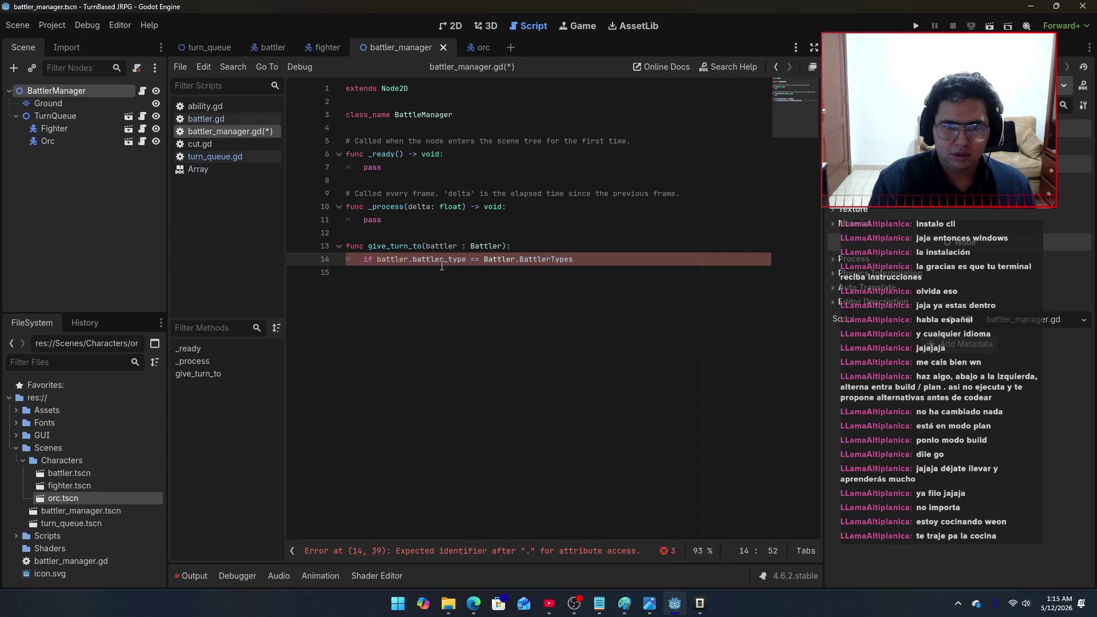
type(".")
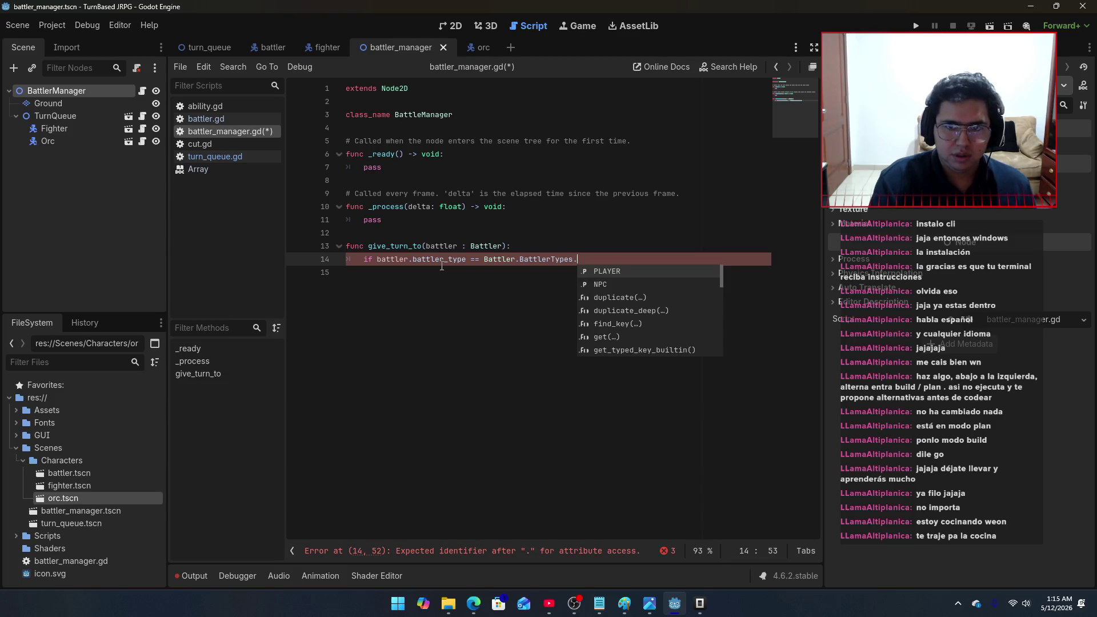
key("Return")
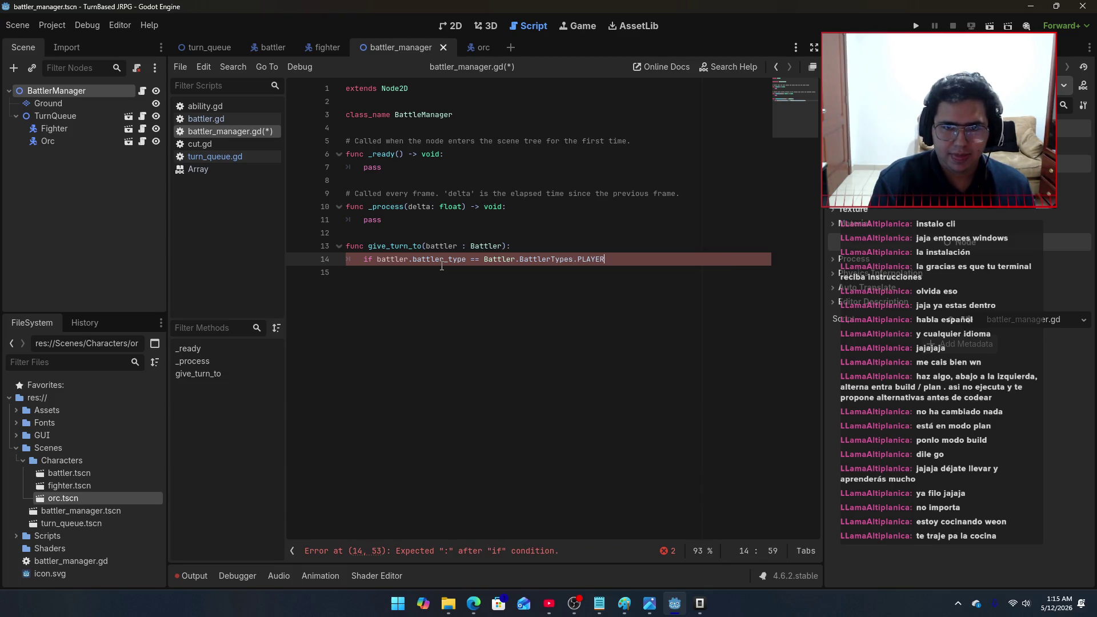
type(":")
key("Return")
Write battler.execute_ability(0, $TurnQueue/Orc) on line 15 and save
type("bat")
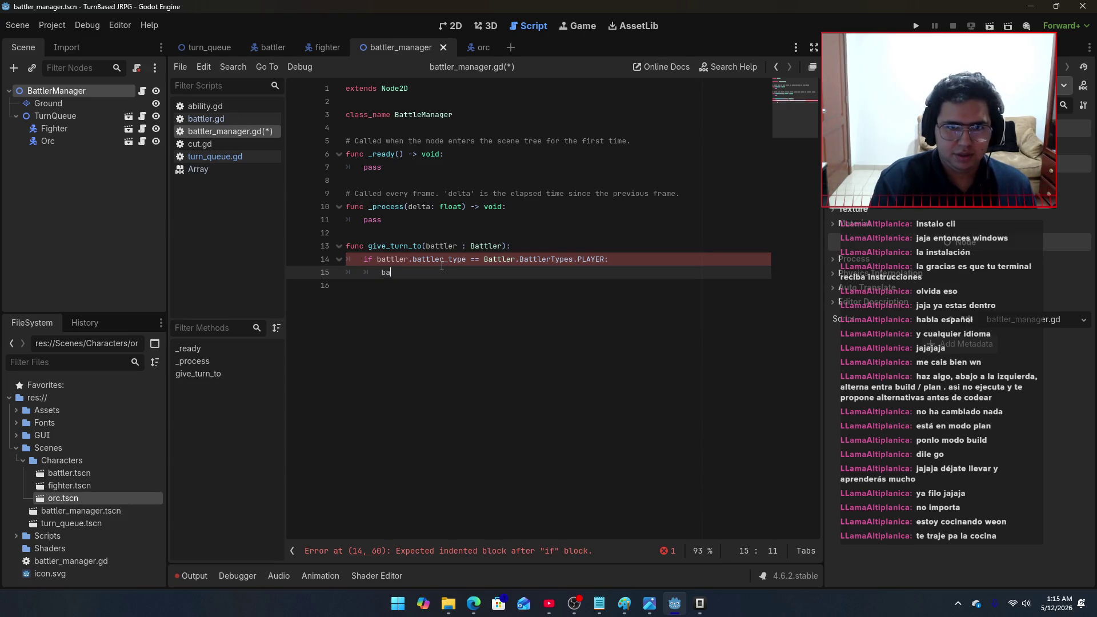
key("Return")
type(".")
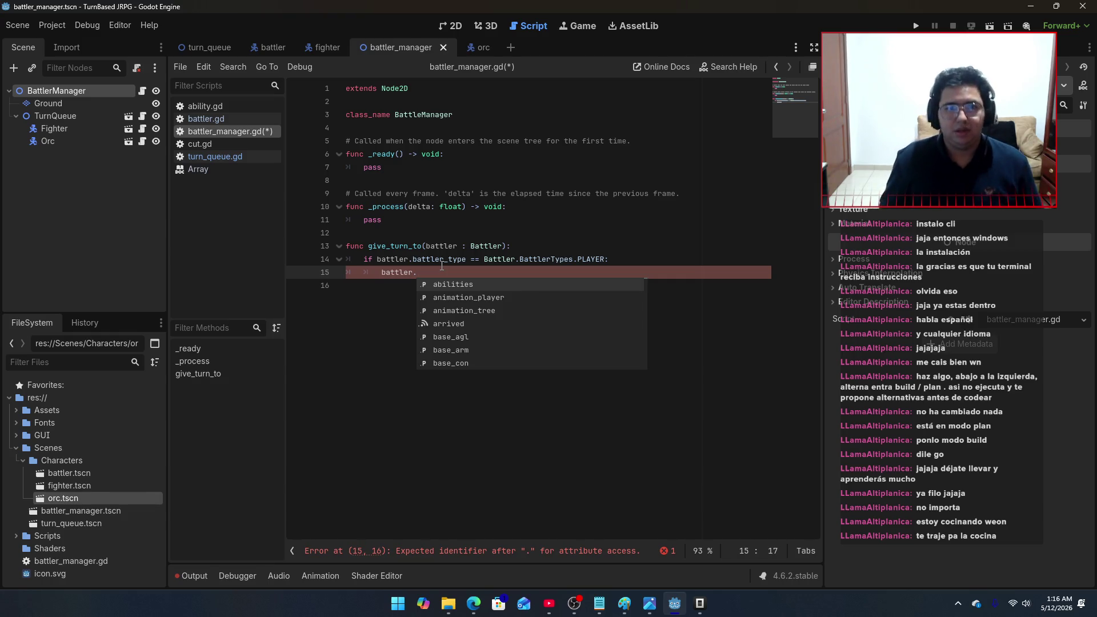
key("ctrl+s")
type("ex")
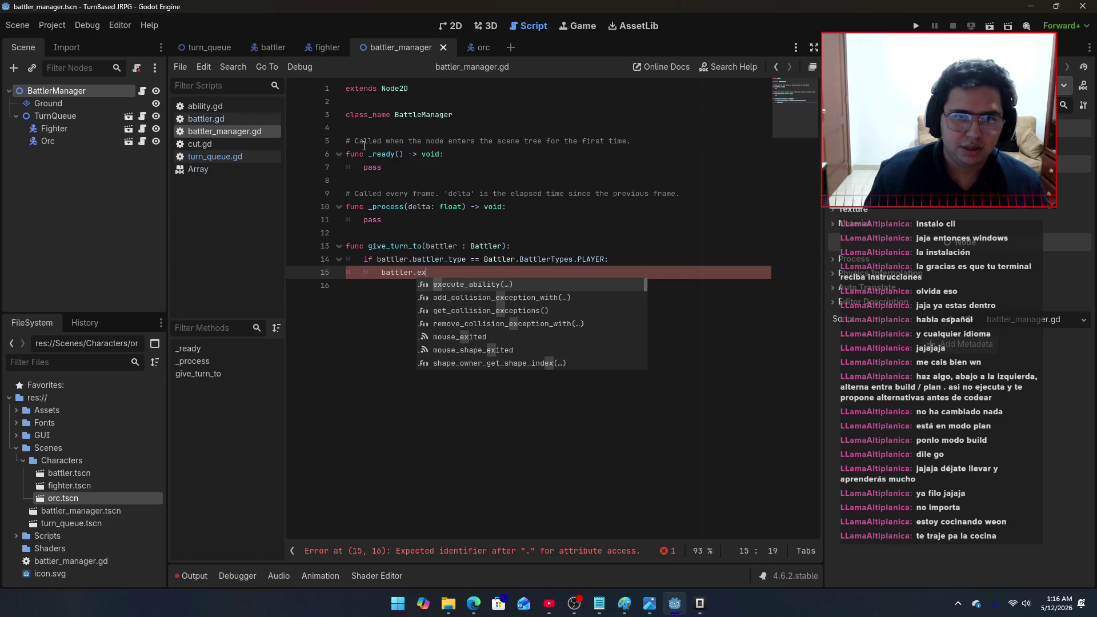
key("Return")
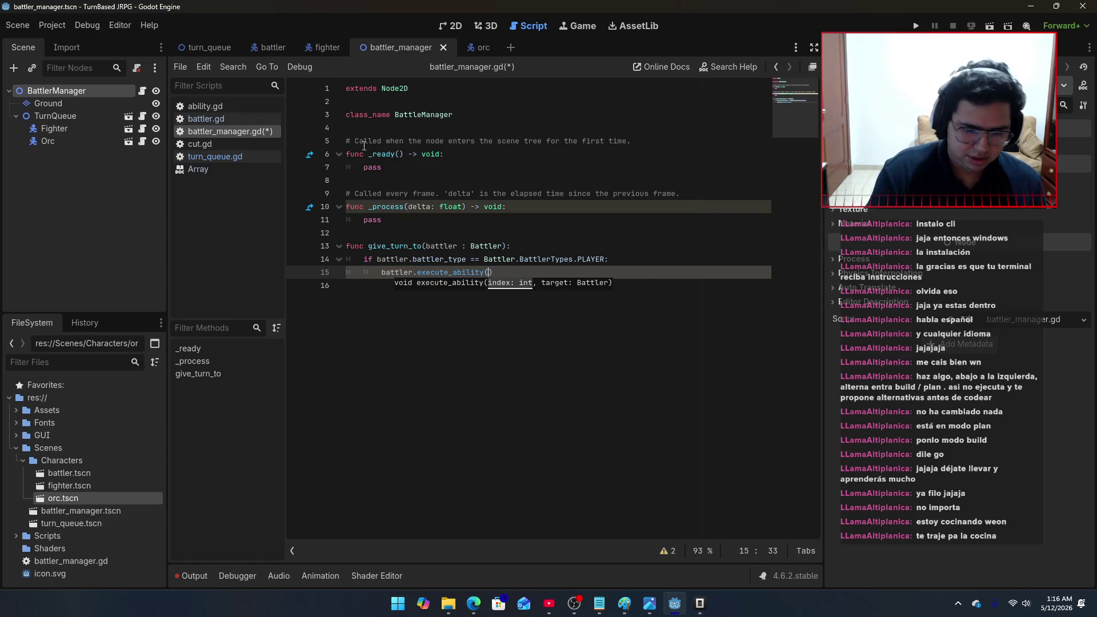
type("0,")
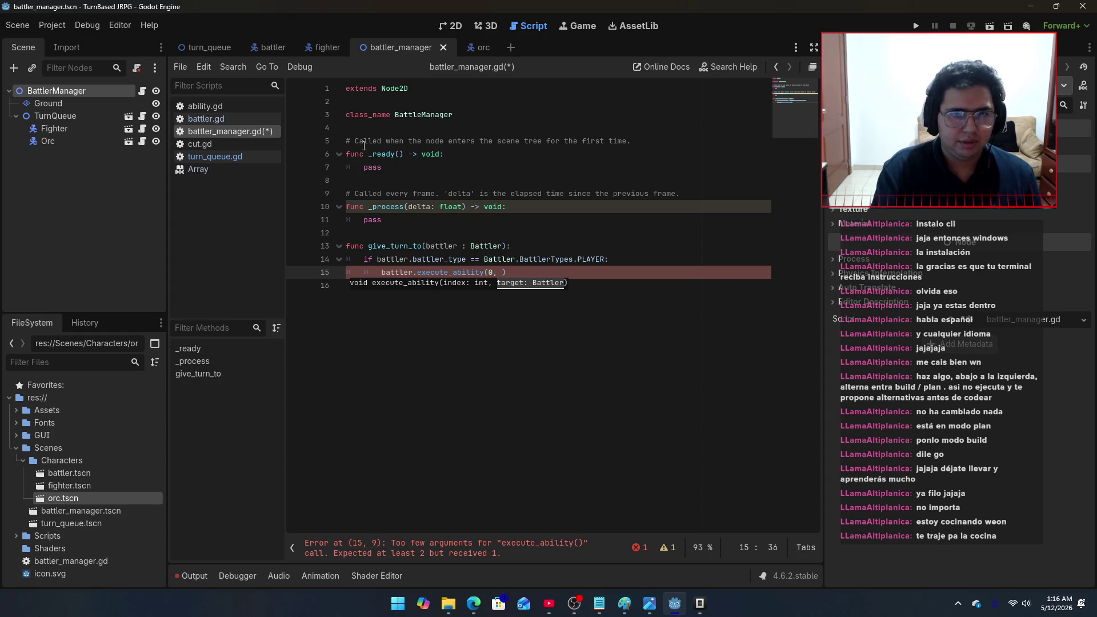
type("$Turn")
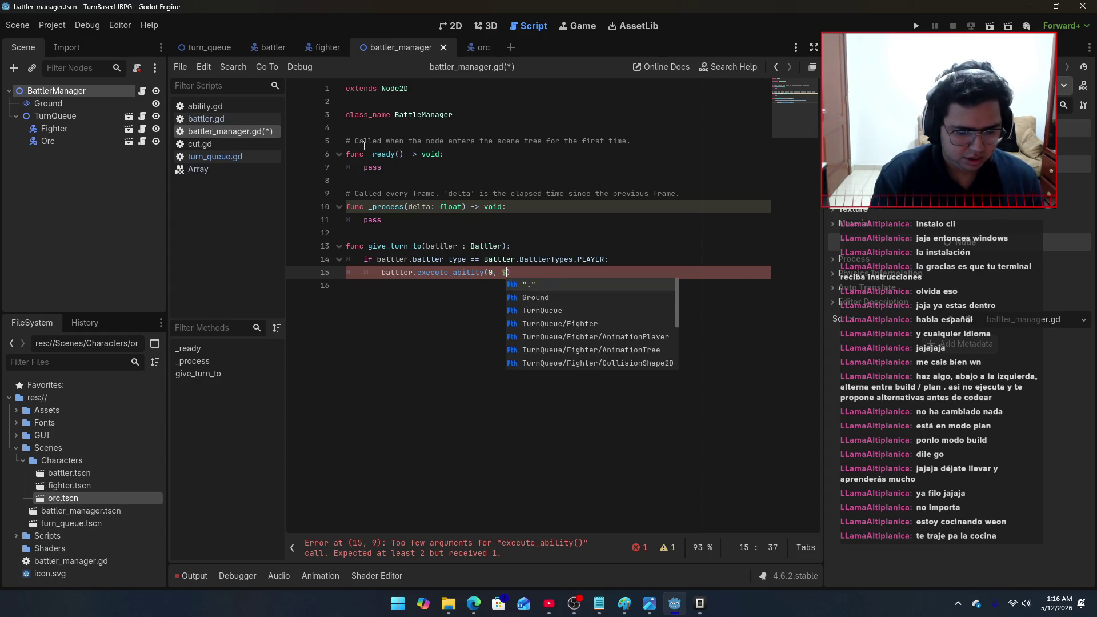
key("Return")
type("/O")
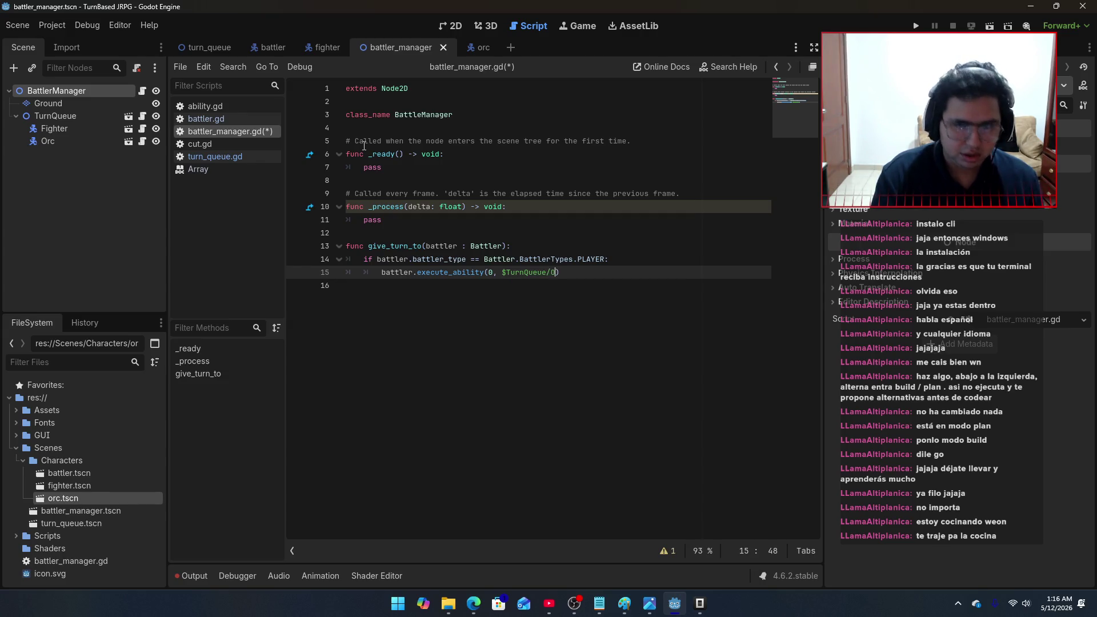
key("Return")
key("ctrl+s")
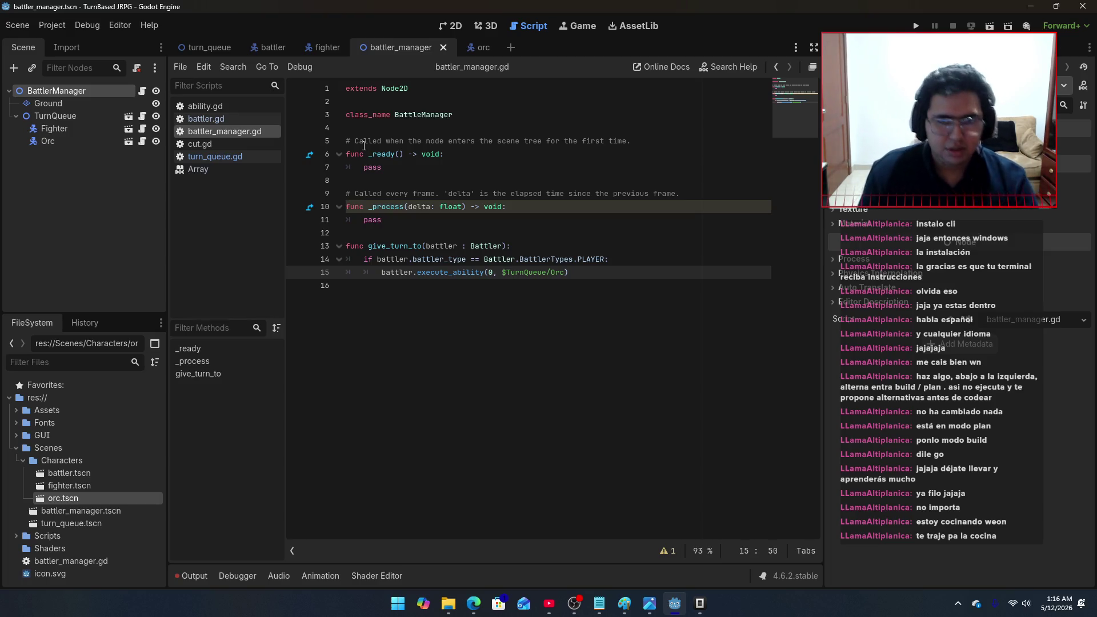
type(")")
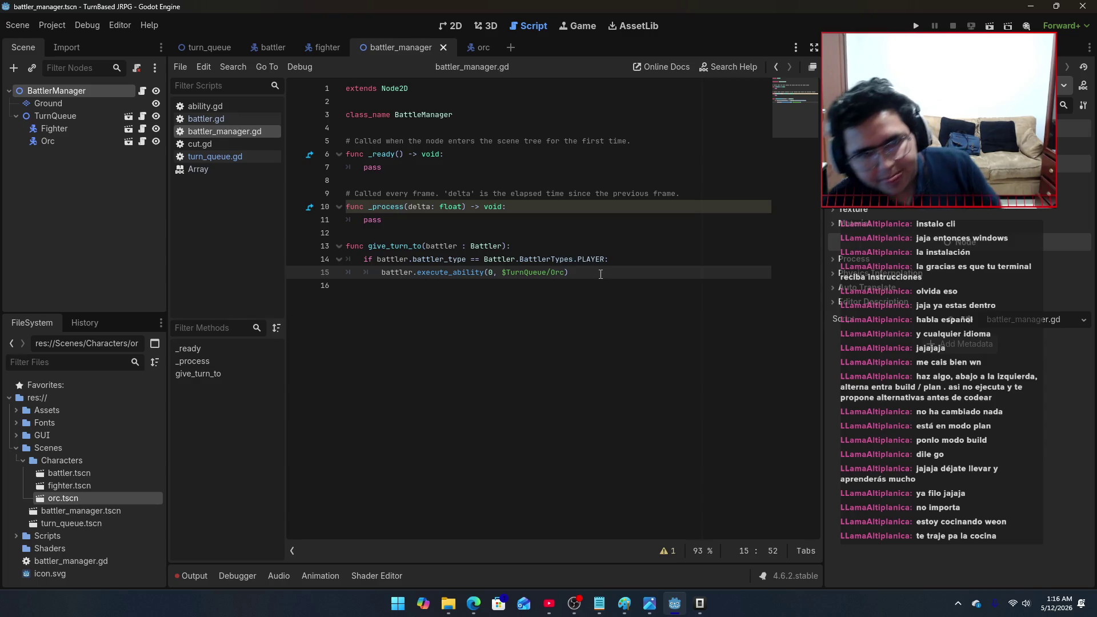
key("Return")
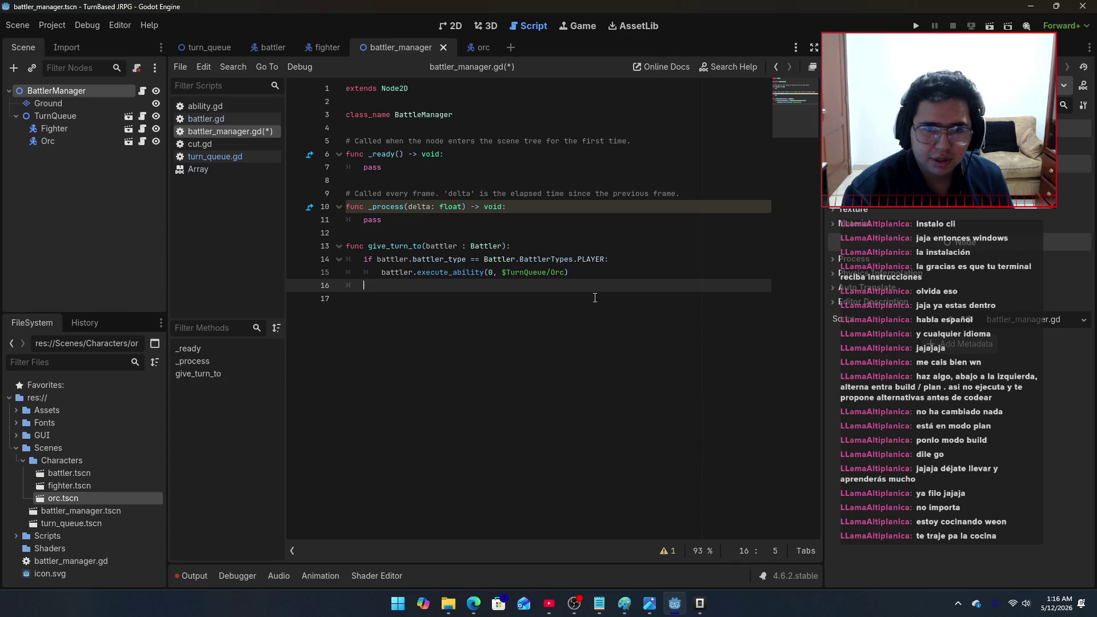
Prefix the execute_ability call with await and save battler_manager.gd
left_click(382, 272)
type("await")
key("End")
key("ctrl+s")
left_click(467, 286)
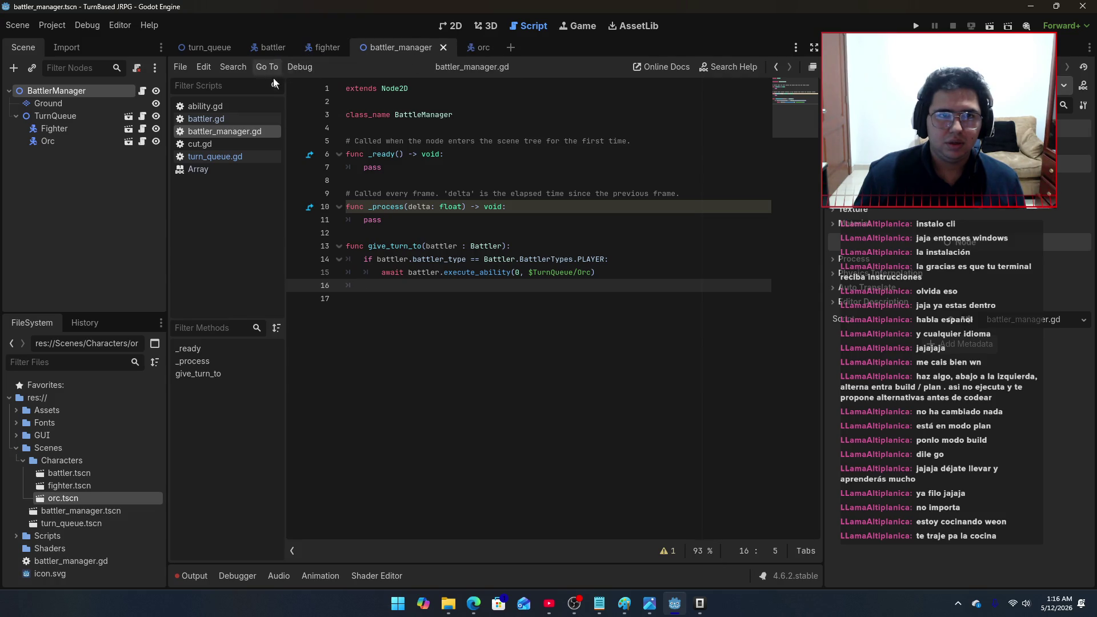
left_click(266, 47)
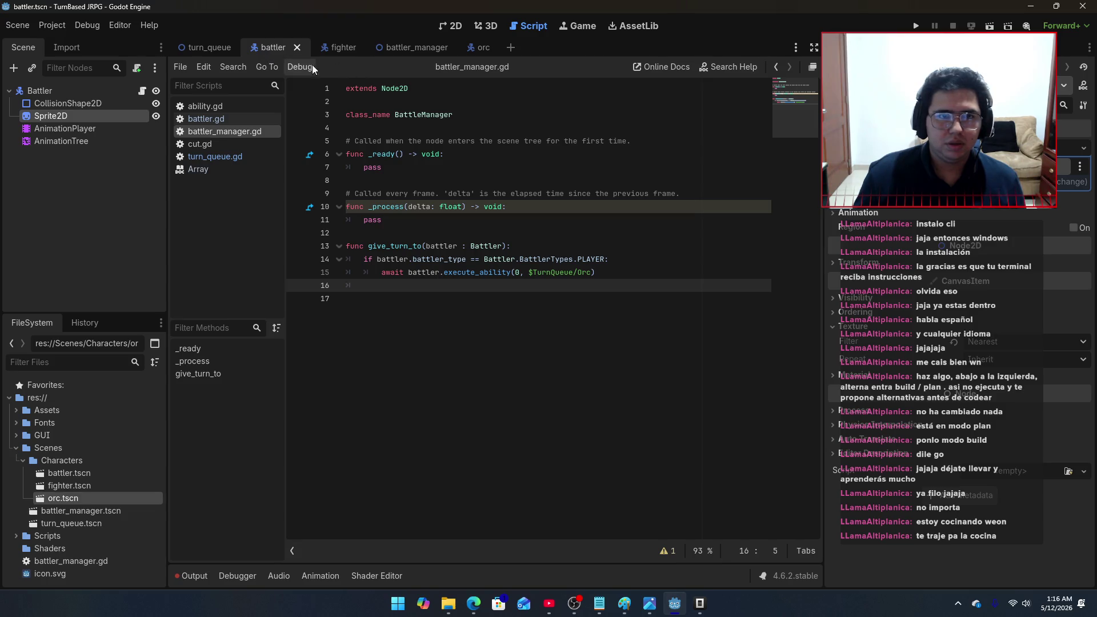
In battler.gd, add await before the abilities[index].execute(self, target) call on line 88
left_click(403, 47)
left_click(228, 119)
scroll(424, 204, "down", 5)
scroll(425, 205, "down", 6)
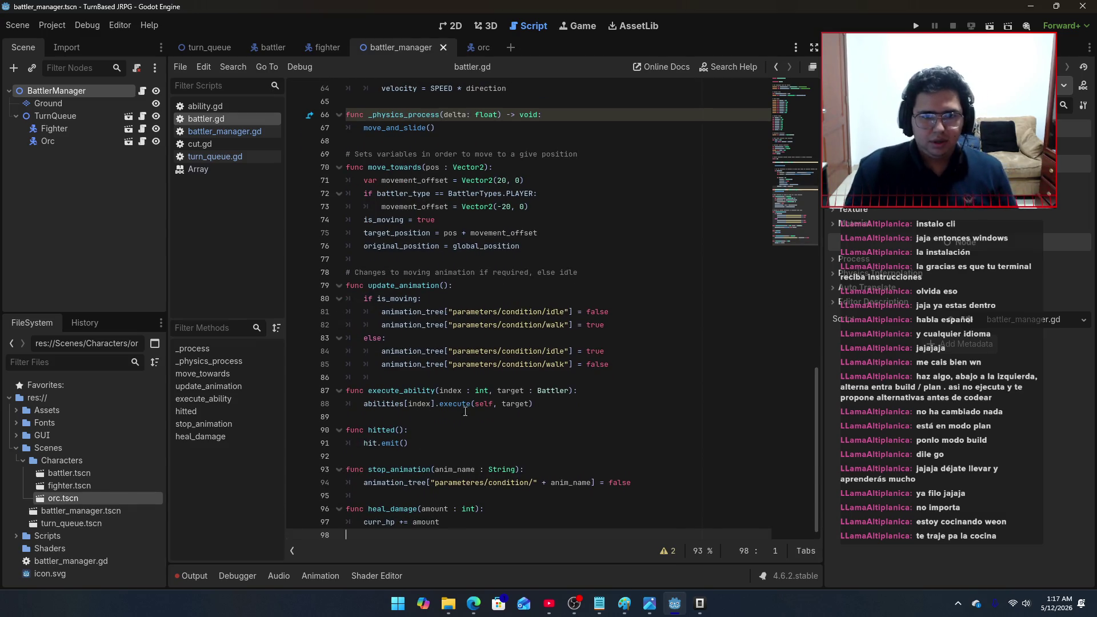
left_click(362, 406)
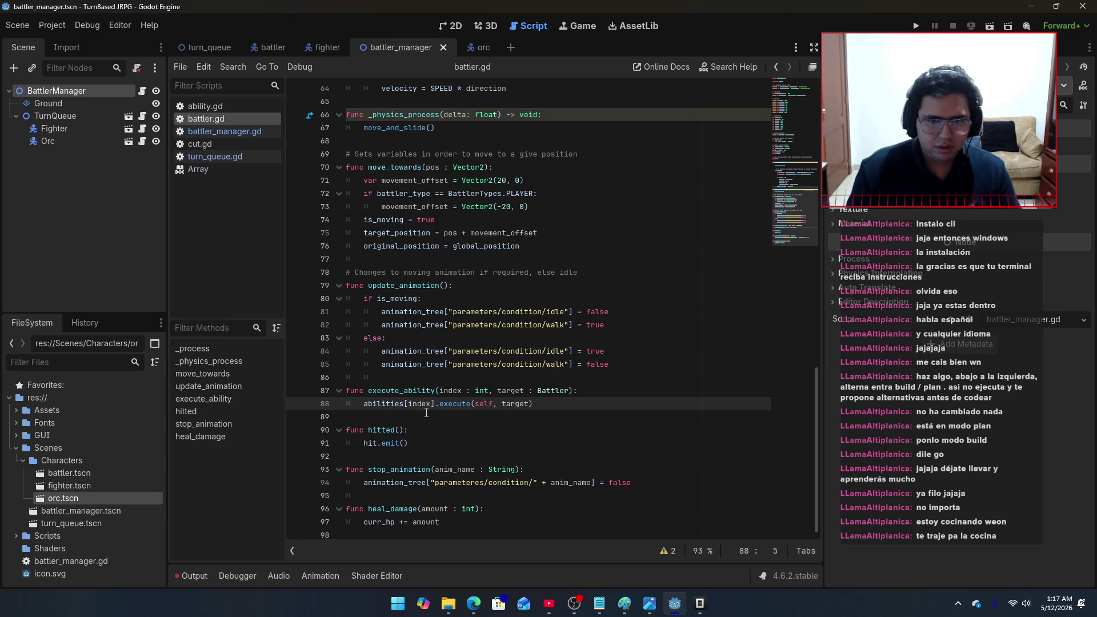
type("await")
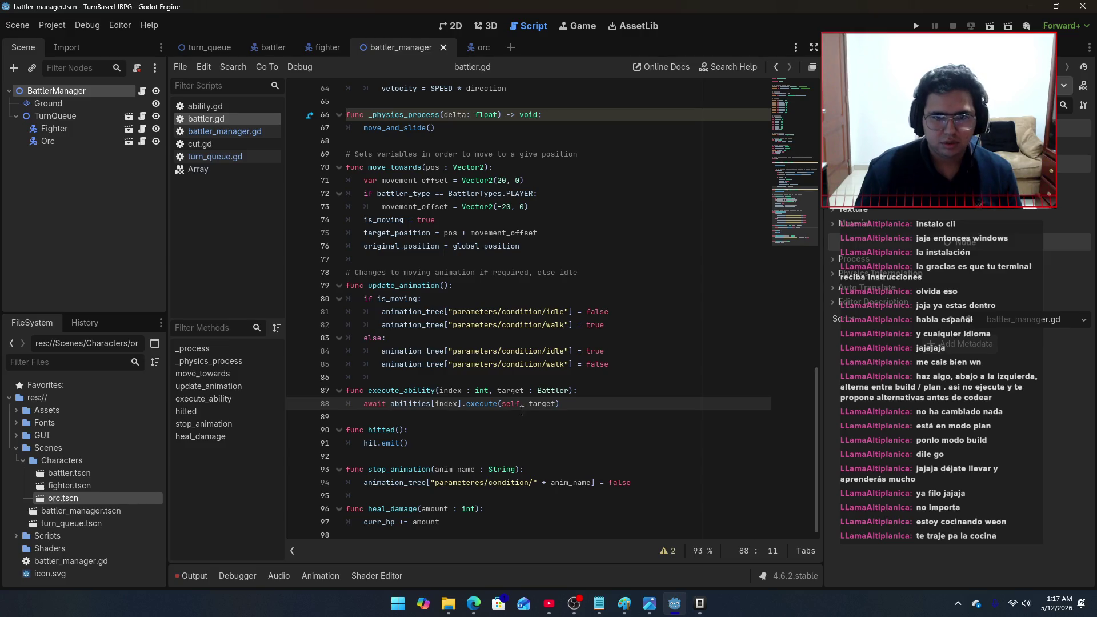
key("End")
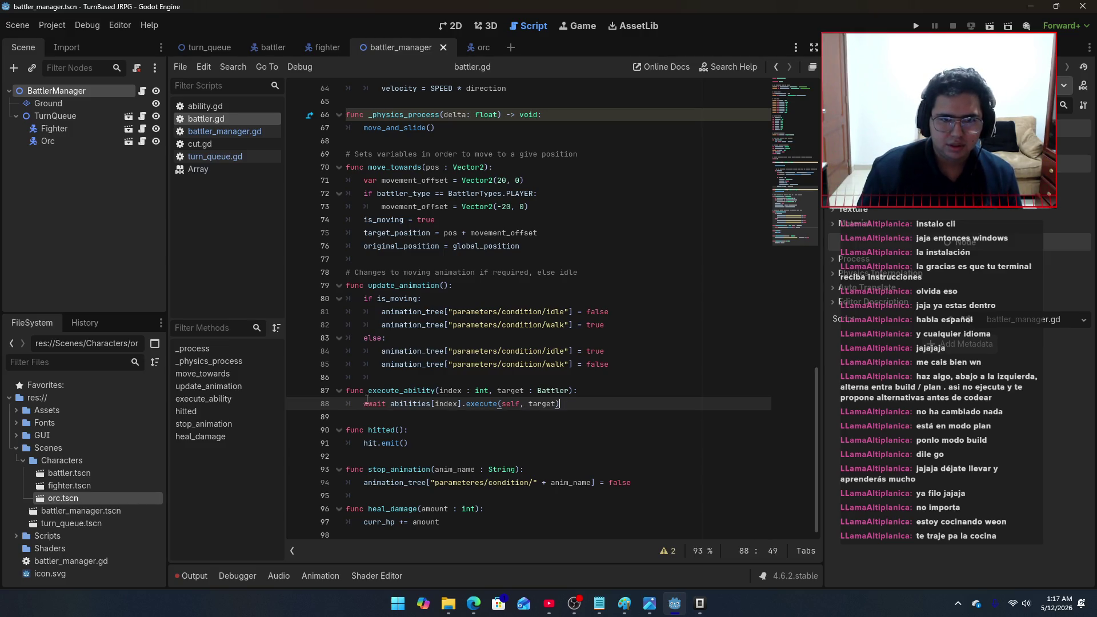
left_click(377, 404)
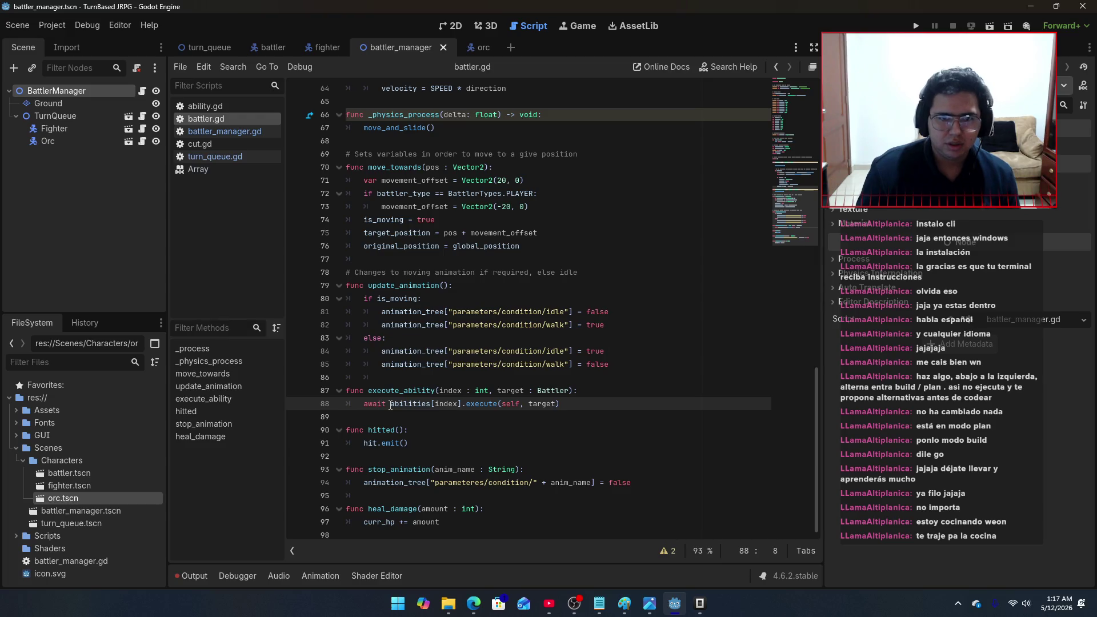
left_click(224, 161)
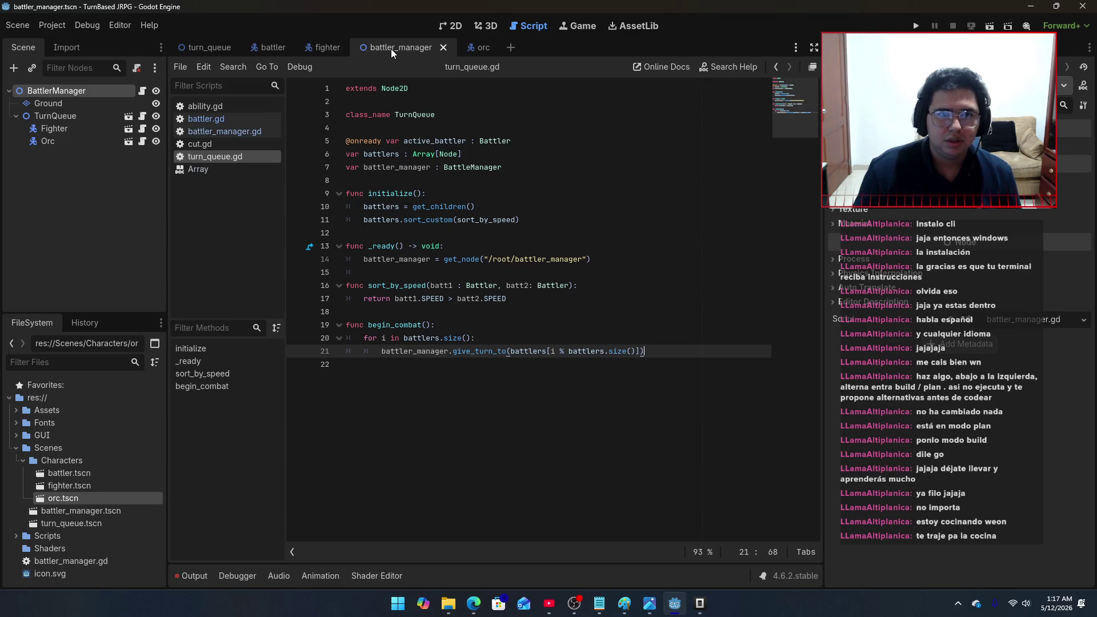
Follow the PLAYER check on line 16 with an else: branch and an indented empty line
left_click(225, 133)
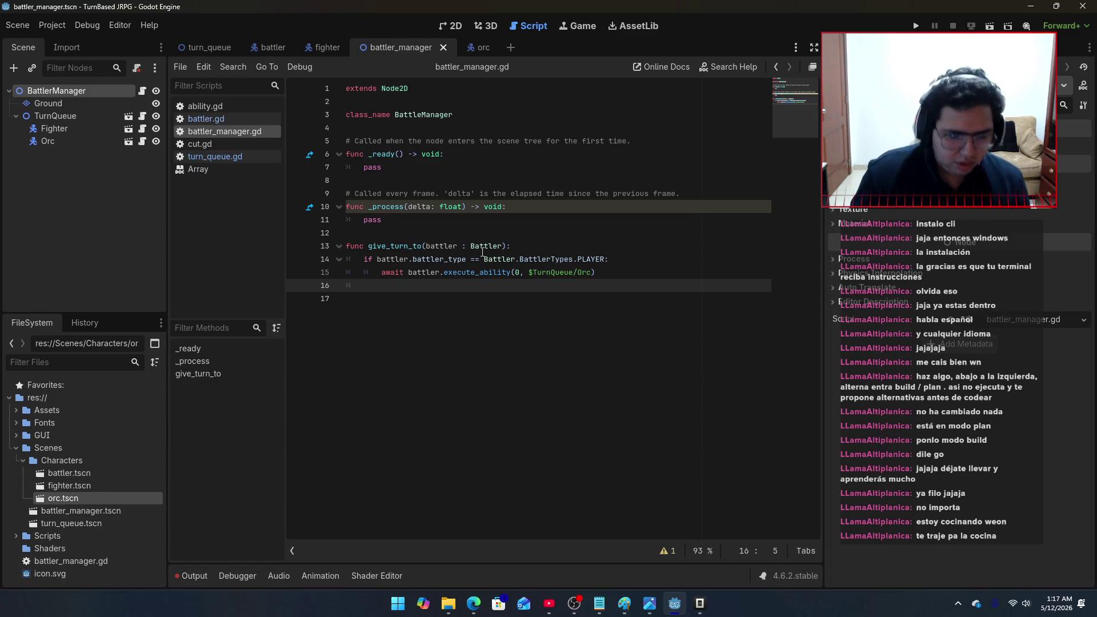
type("elif")
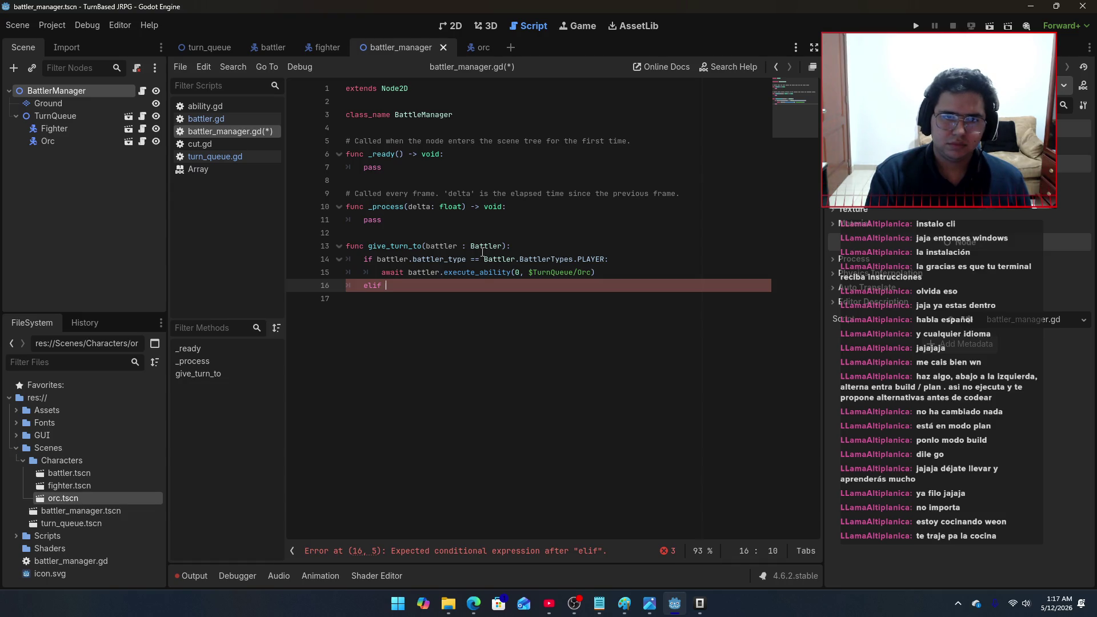
key("BackSpace")
key("BackSpace")
key("BackSpace")
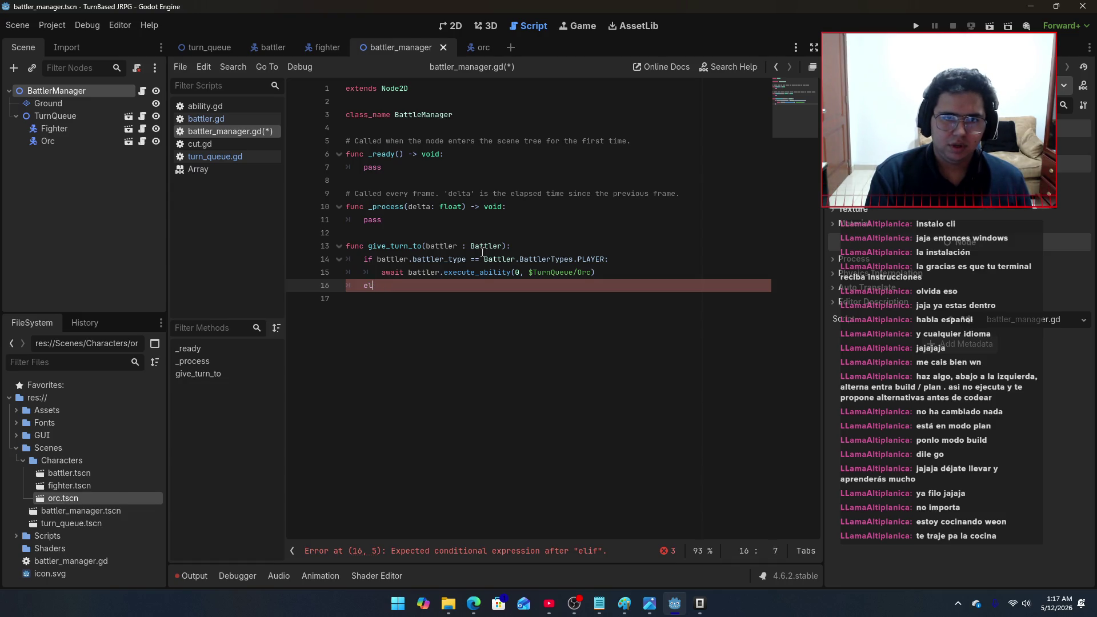
type("lse:")
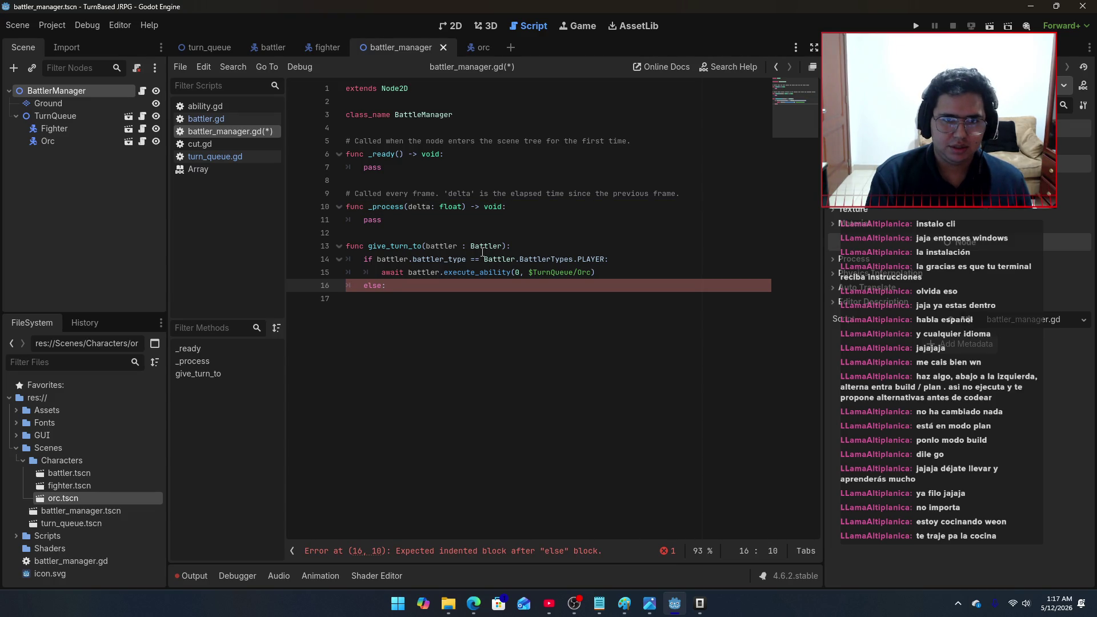
key("Return")
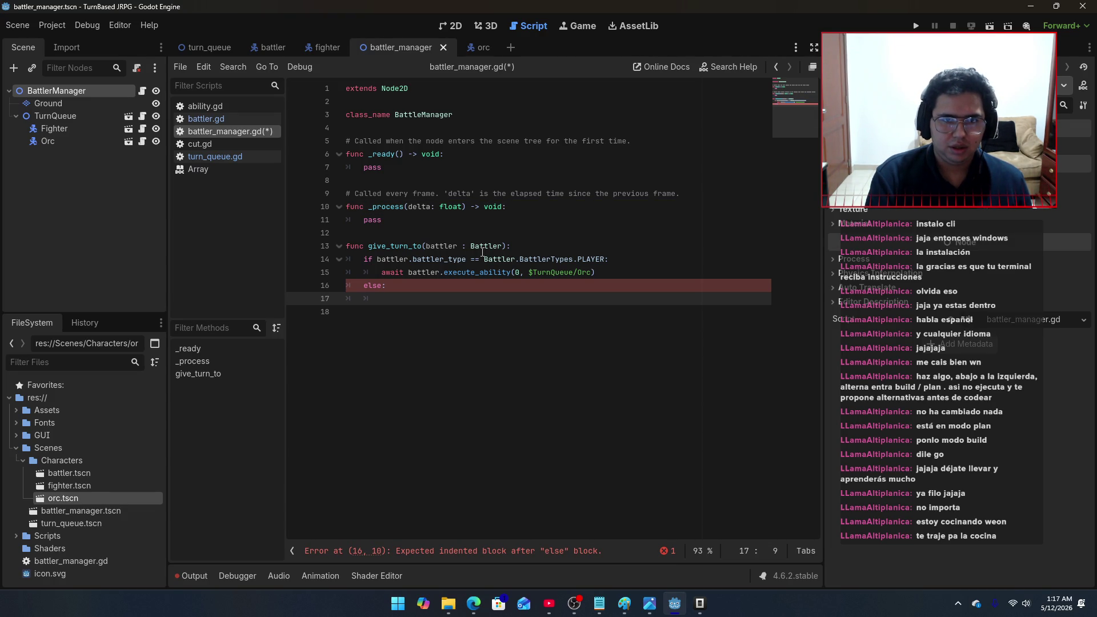
left_click(478, 603)
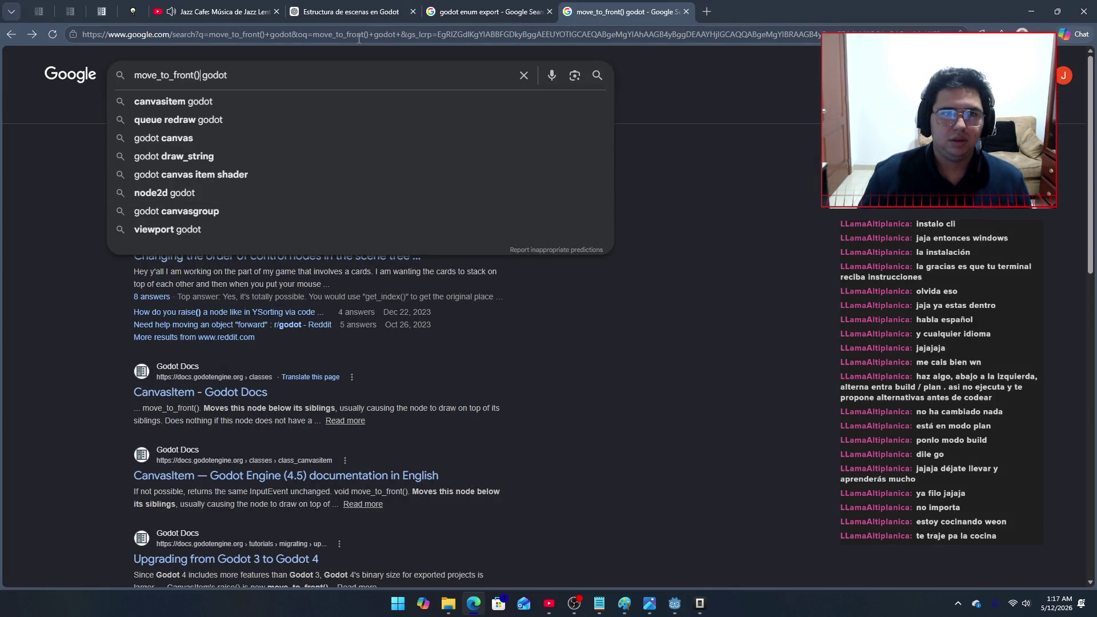
Search Google for 'godot sleep 1 second'
left_click(249, 34)
type("godot ")
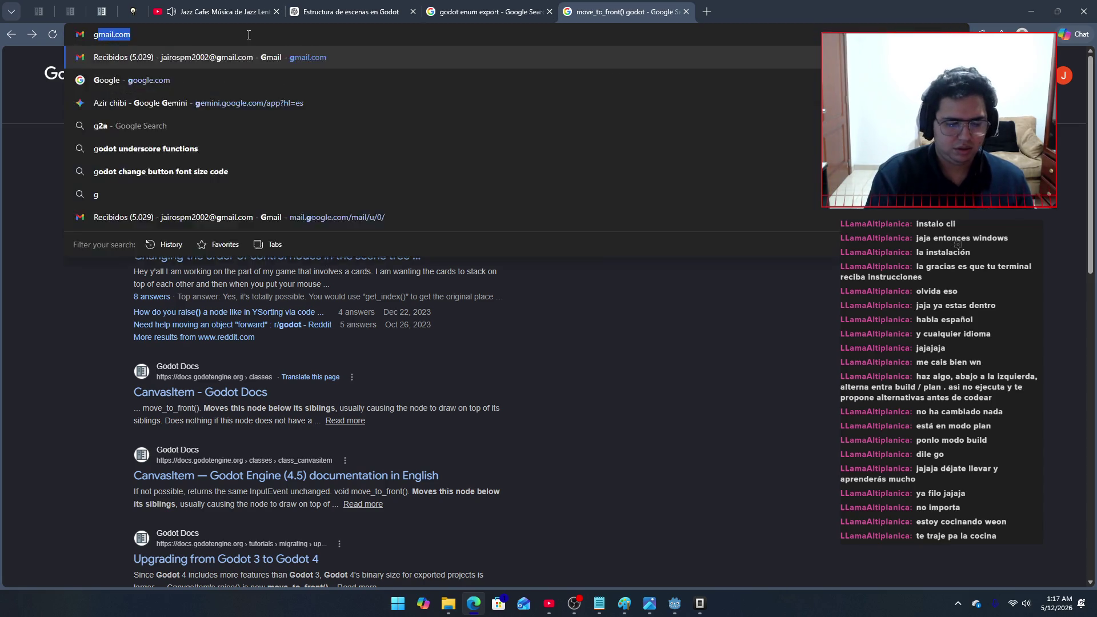
type("sleep")
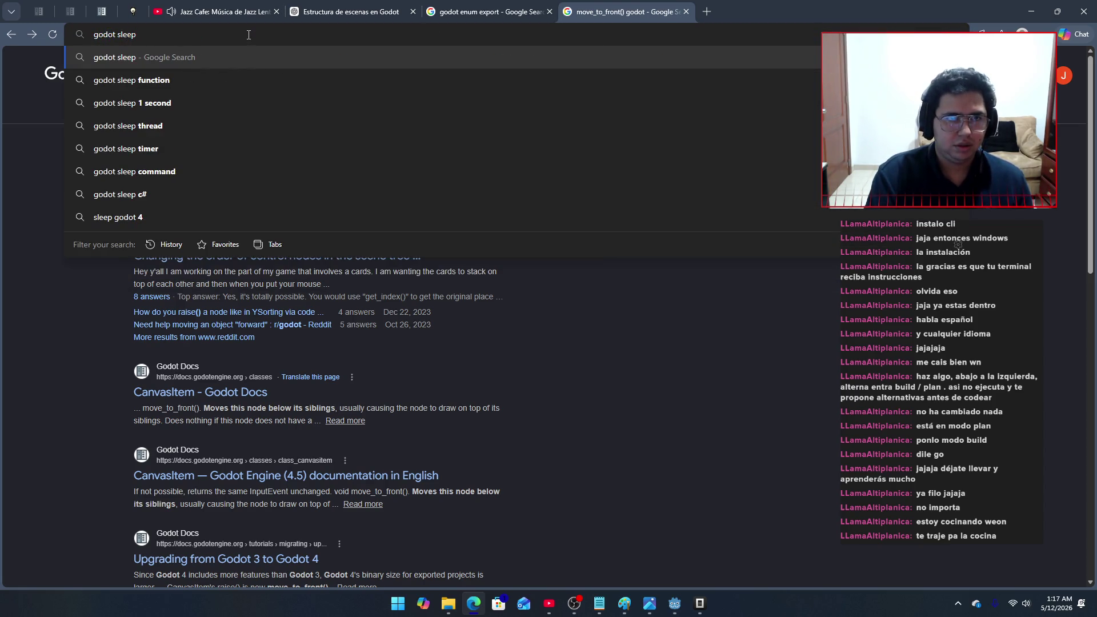
key("Down")
key("Down")
key("Return")
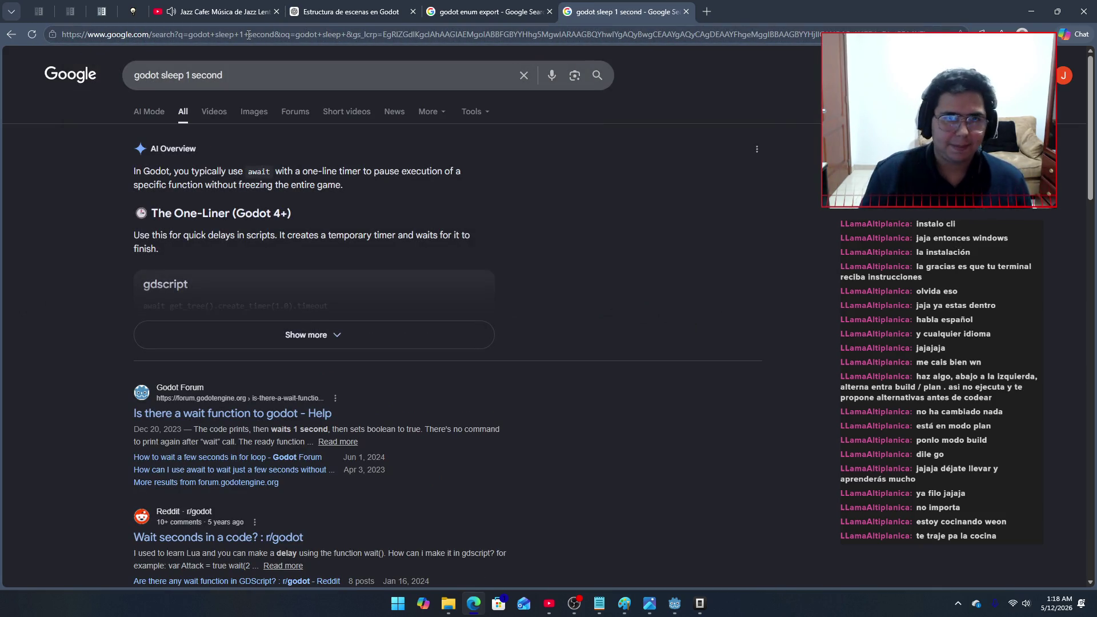
Expand the AI overview and select the await get_tree().create_timer(1.0).timeout line
left_click(217, 328)
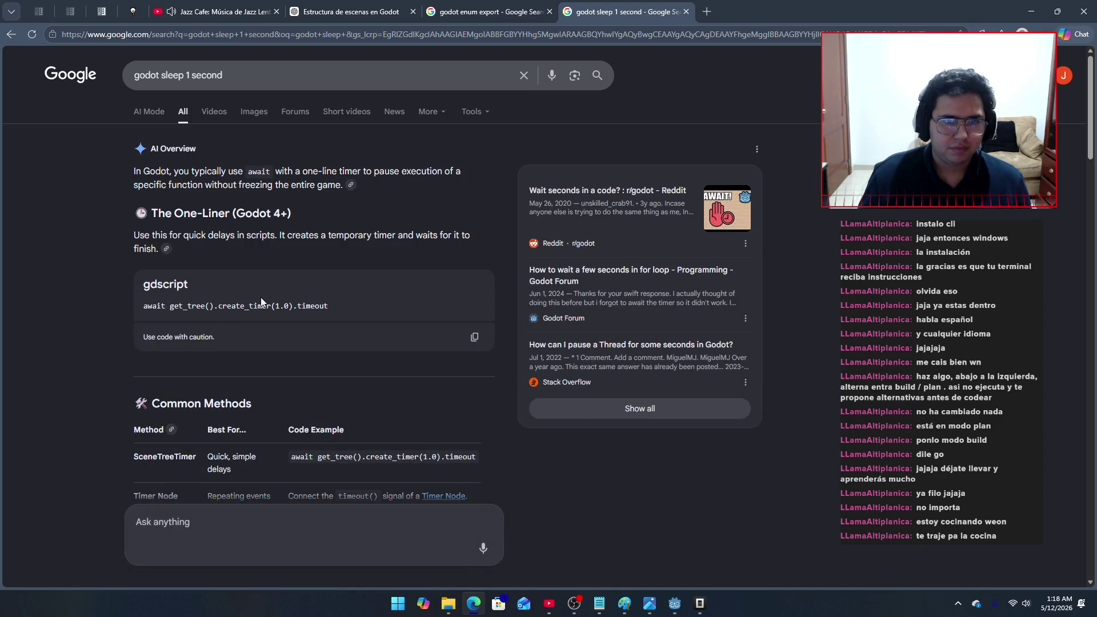
scroll(261, 302, "down", 1)
left_click_drag(345, 250, 140, 253)
key("alt+Tab")
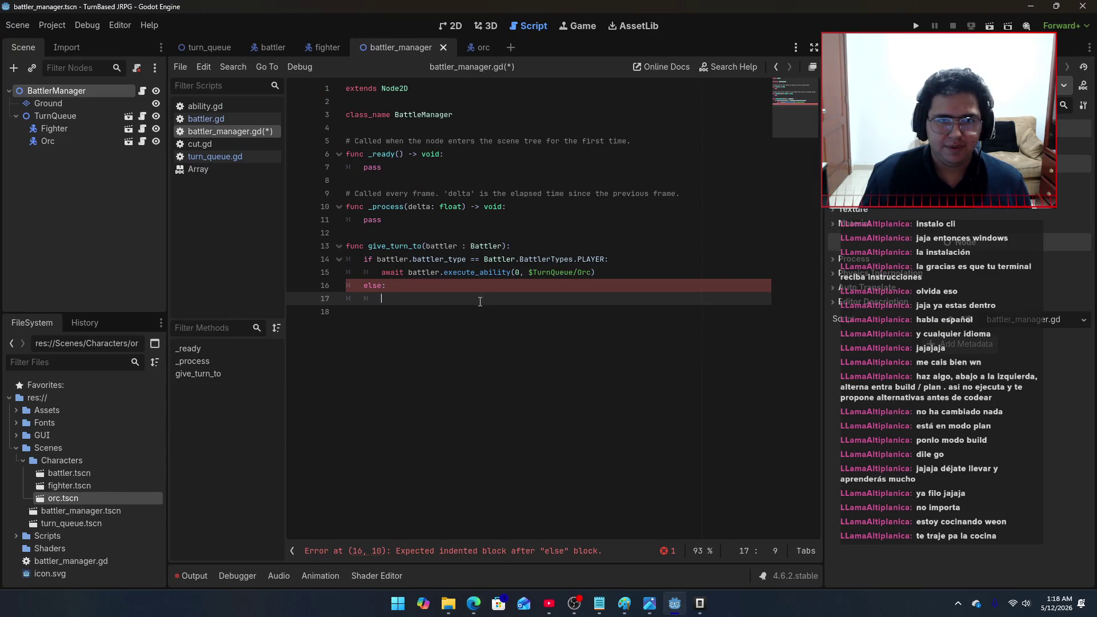
In the else branch on line 17, type 'await get_tree()' using autocomplete
key("alt+Tab")
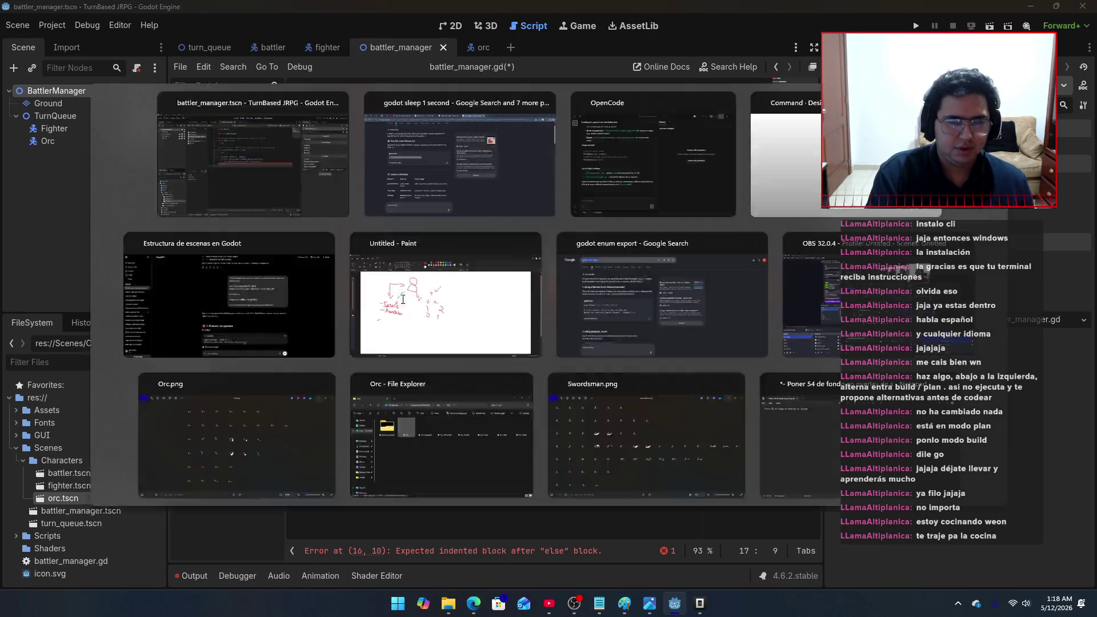
key("alt+Tab")
type("await")
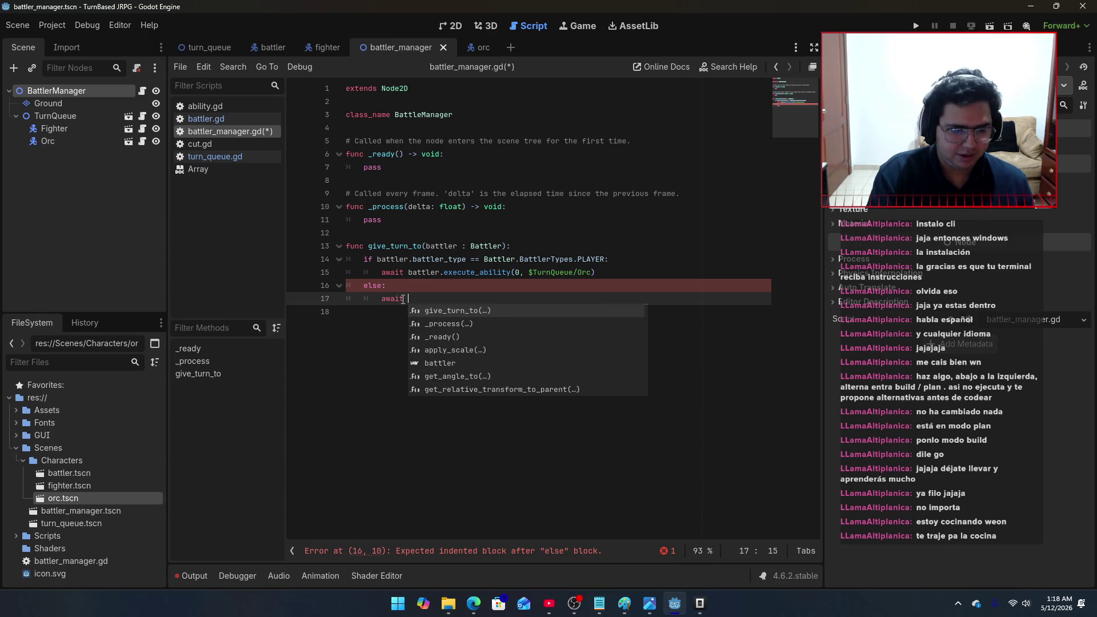
key("alt+Tab")
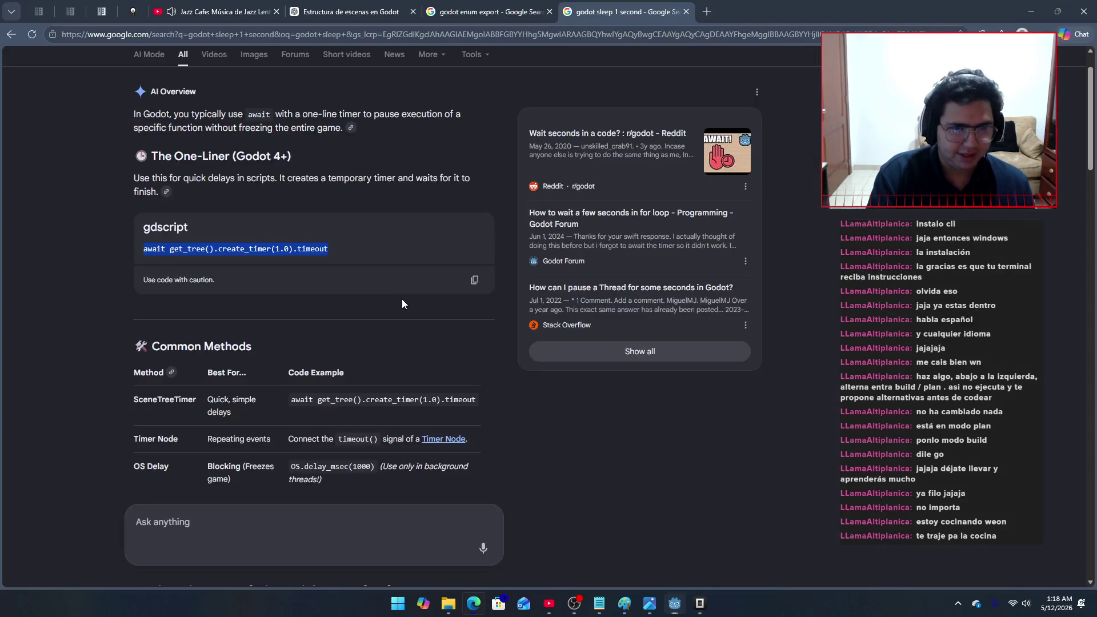
key("alt+Tab")
type("get_tr")
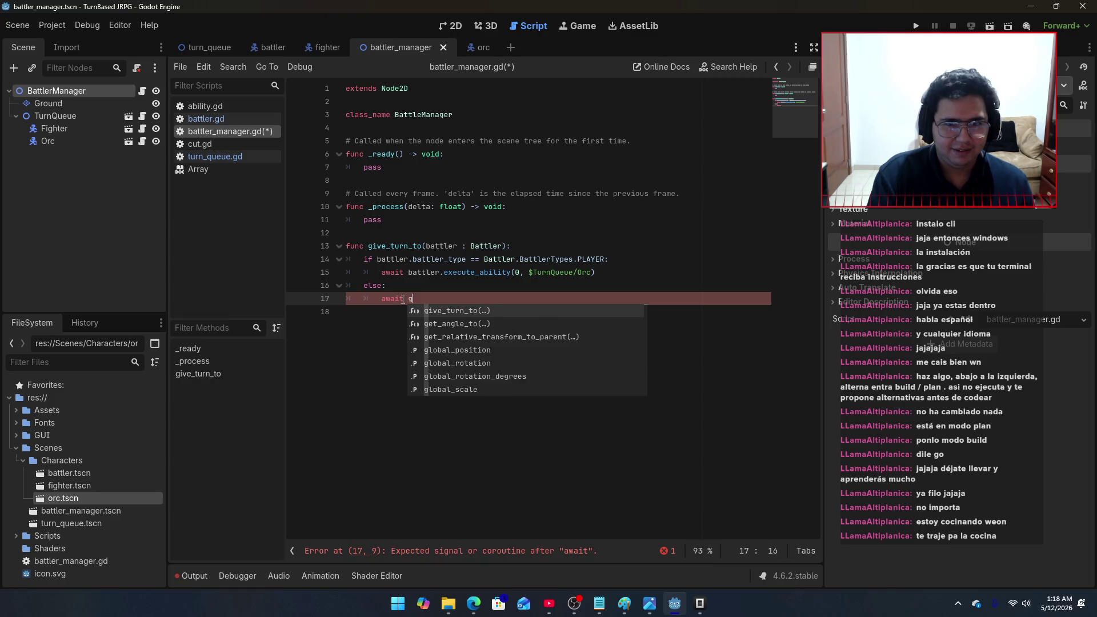
type("e")
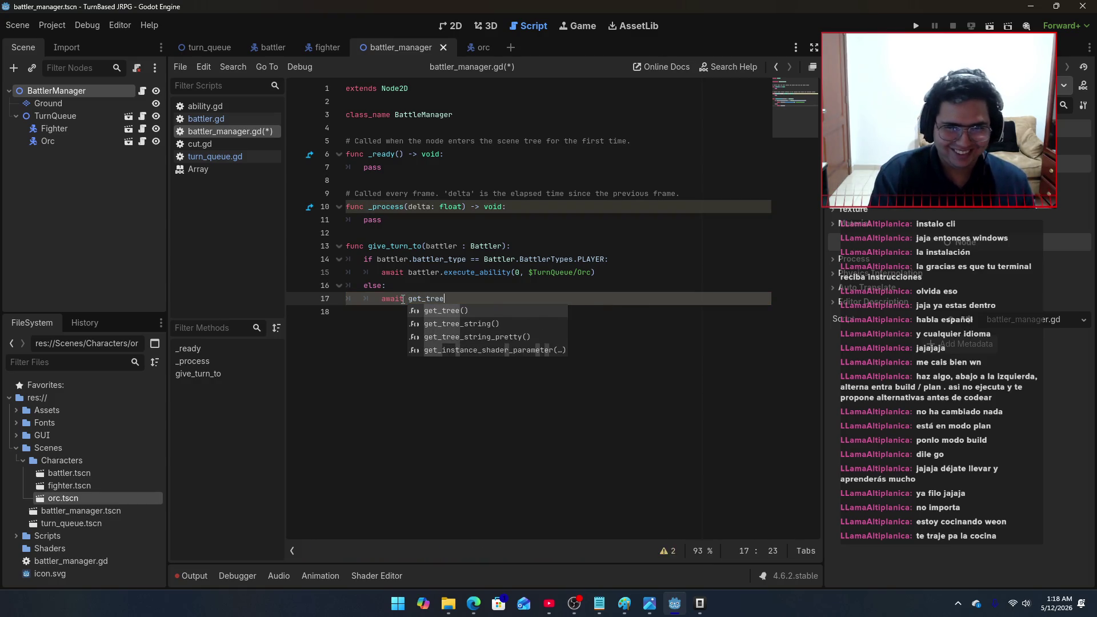
key("Return")
Finish the line with '.create_timer(1.0).timeout' and save battler_manager.gd
key("alt+Tab")
key("alt+Tab")
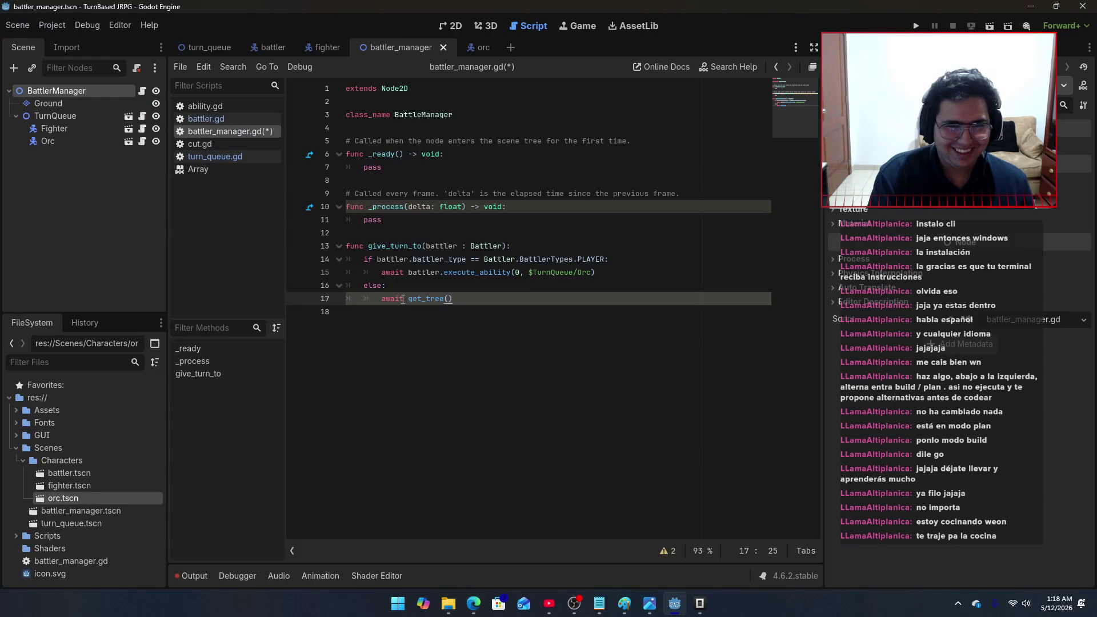
type(".create")
key("Return")
key("alt+Tab")
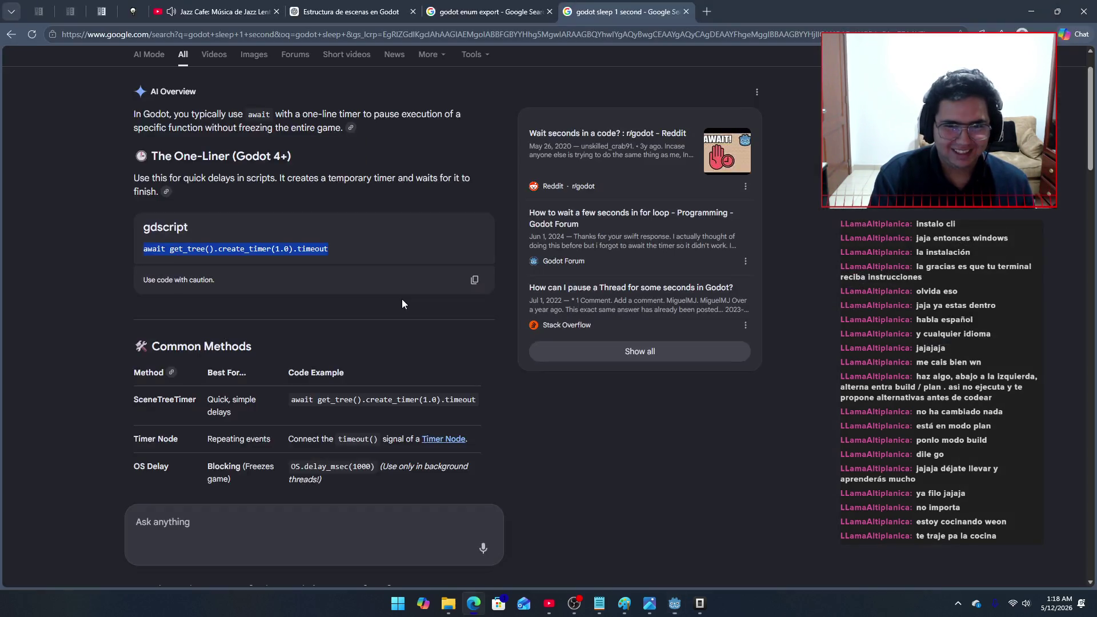
key("alt+Tab")
type("1.0")
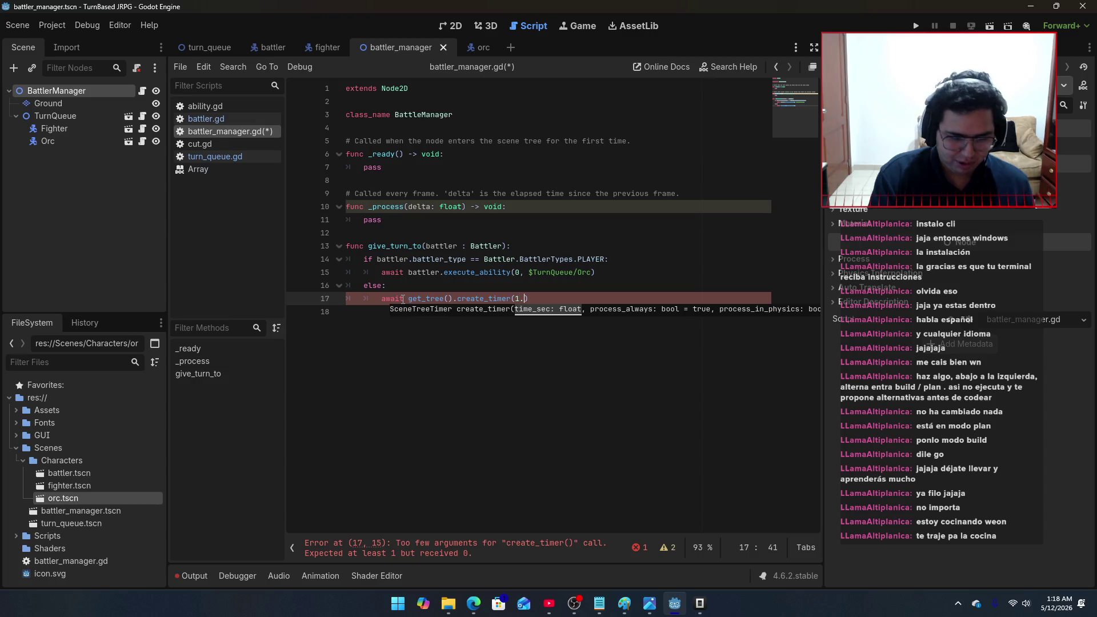
key("End")
key("alt+Tab")
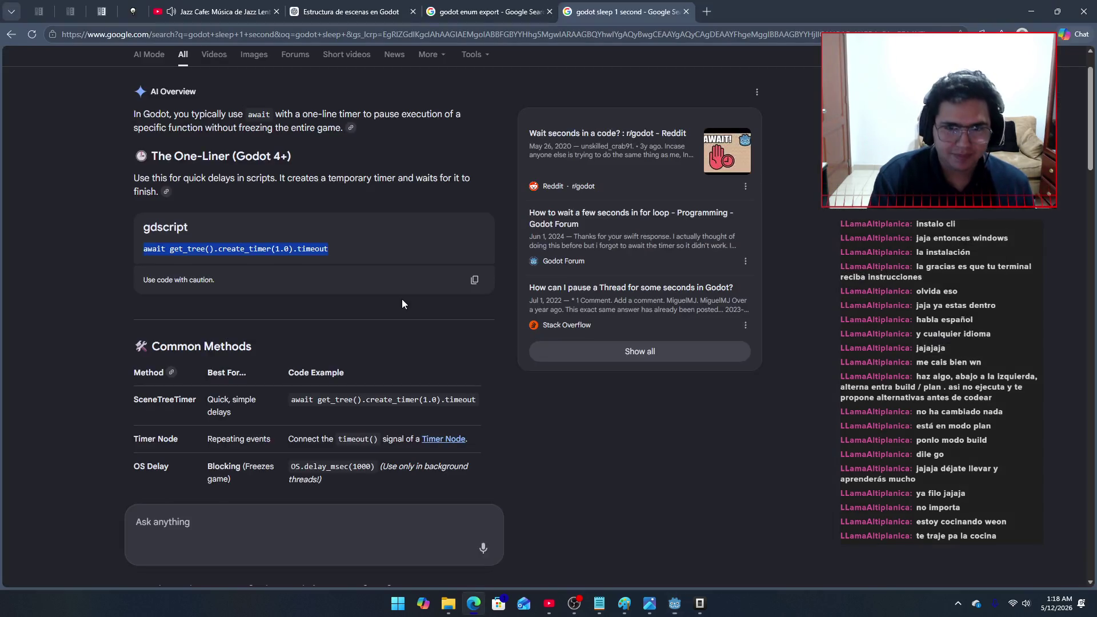
key("alt+Tab")
type(".time")
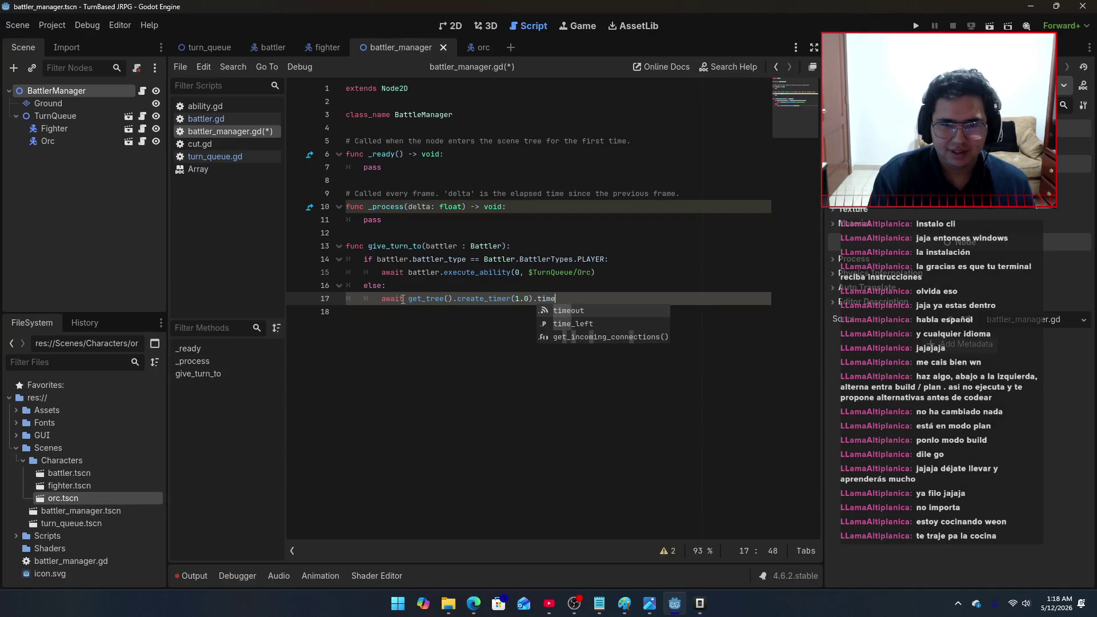
key("Return")
key("ctrl+s")
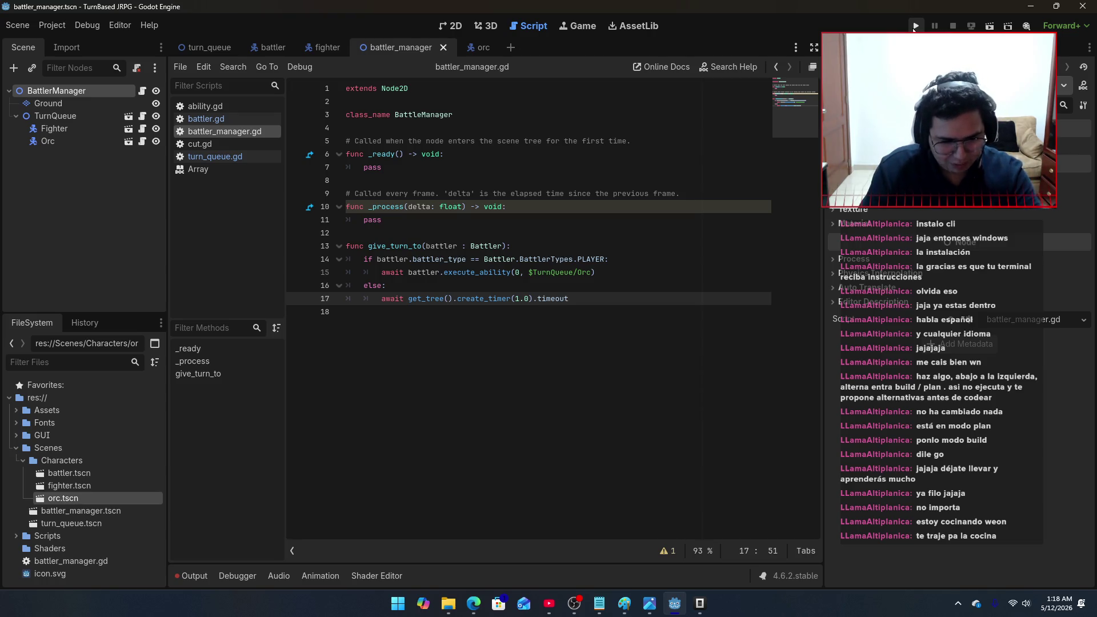
Run the project, making the open scene the main scene when prompted
left_click(915, 27)
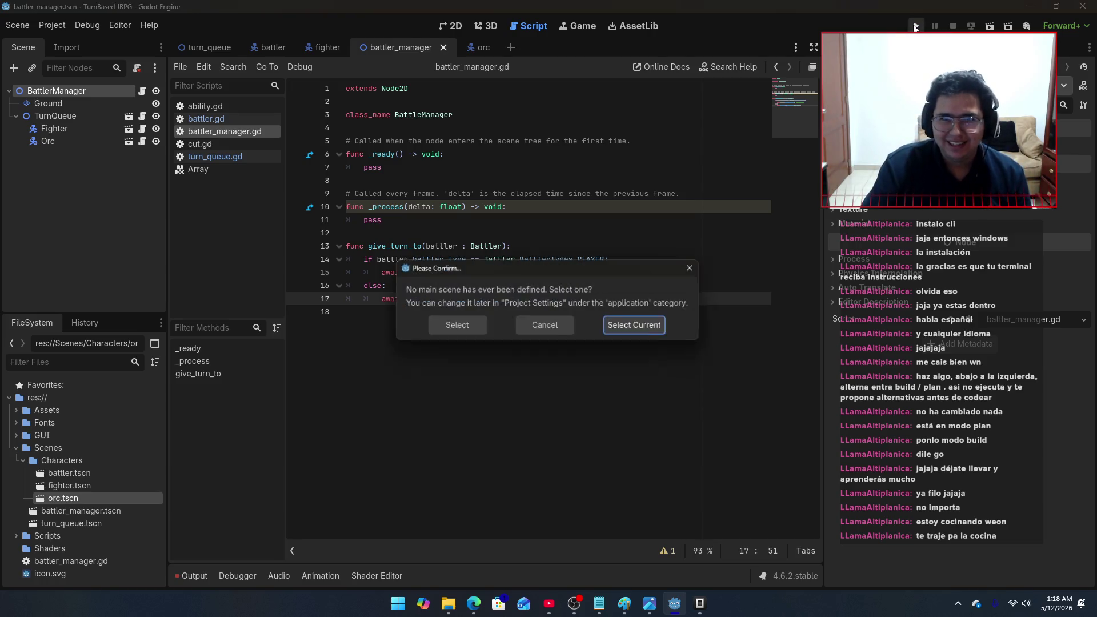
left_click(545, 327)
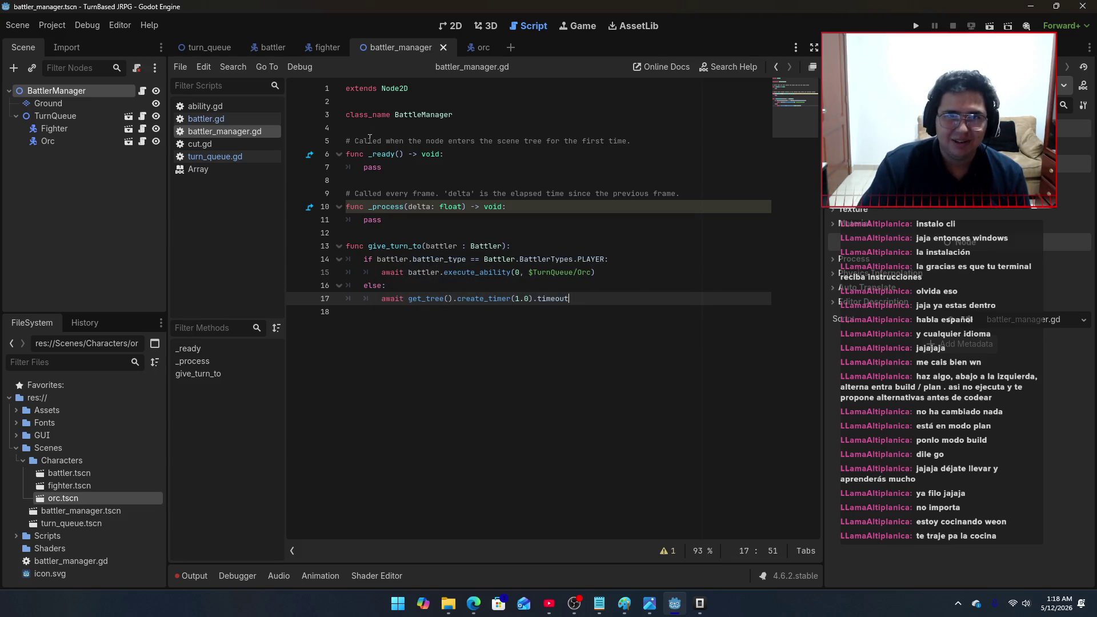
left_click(444, 30)
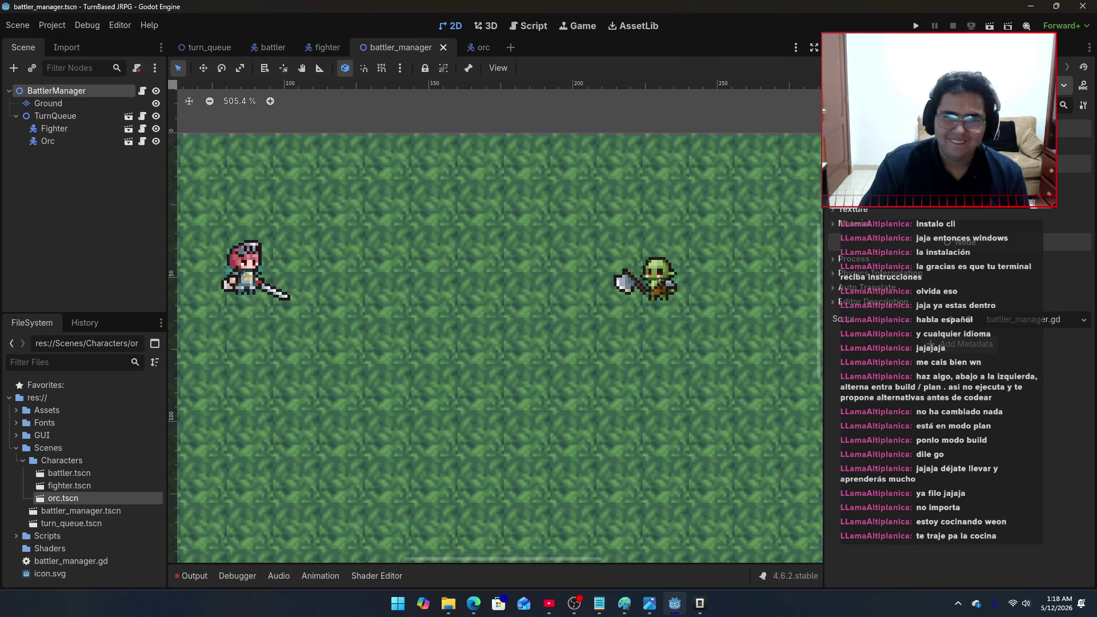
key("F5")
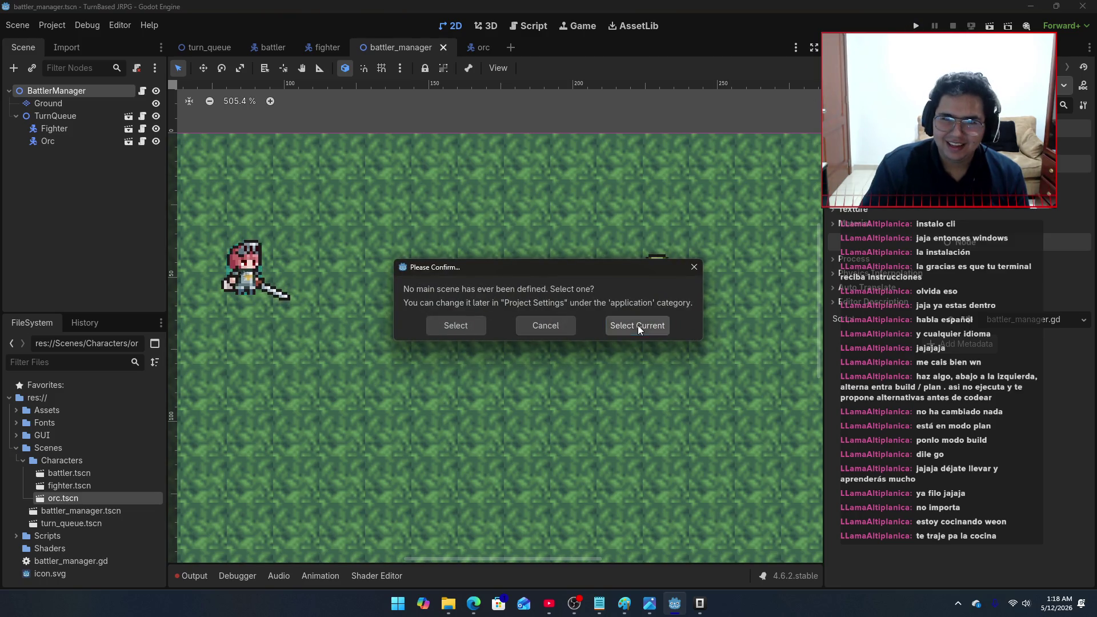
left_click(637, 325)
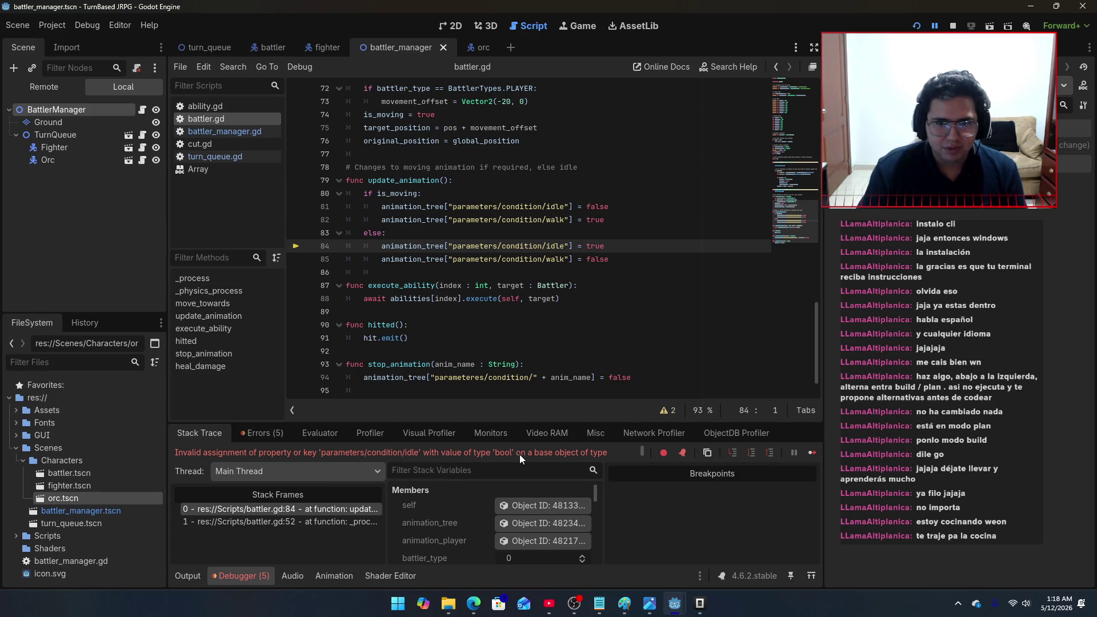
Bring the 'godot sleep 1 second' Google results back to the front
left_click(473, 603)
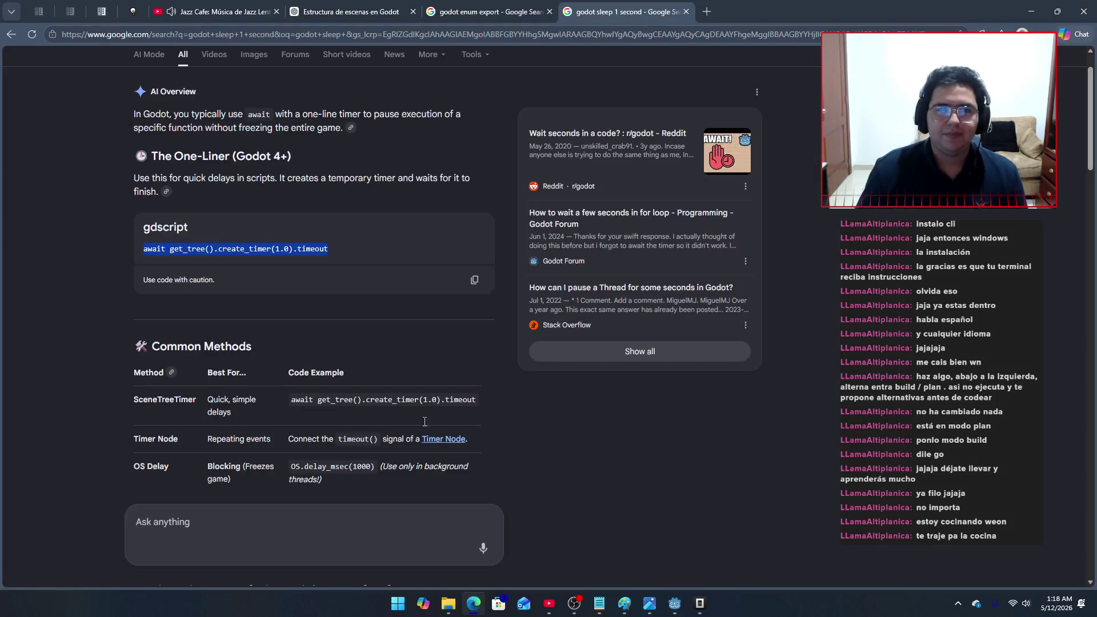
scroll(384, 90, "up", 2)
key("alt+Tab")
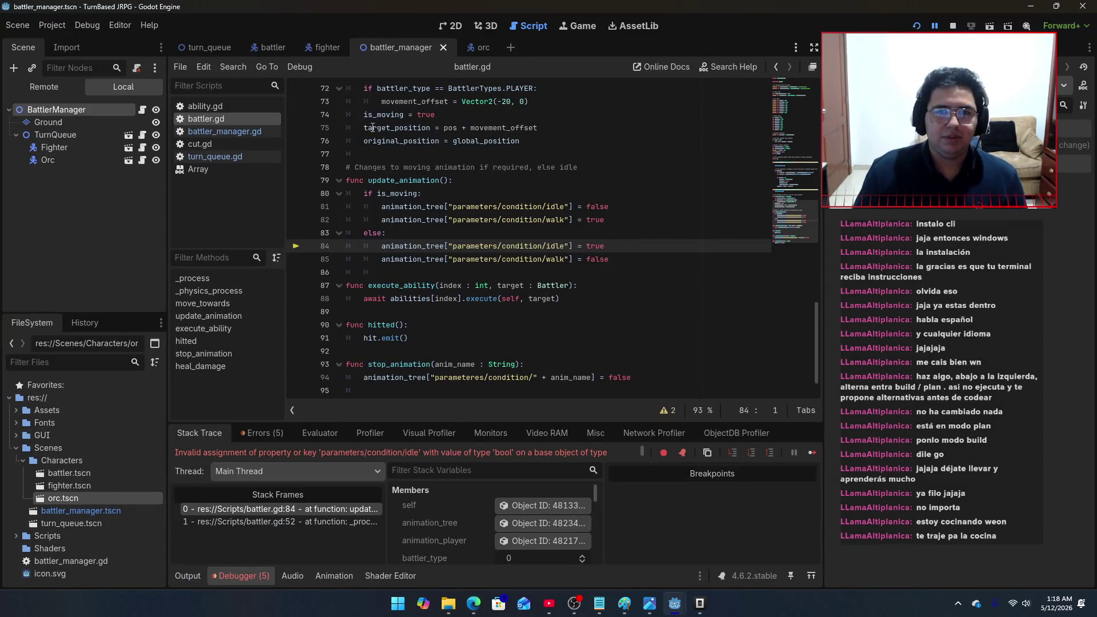
key("alt+Tab")
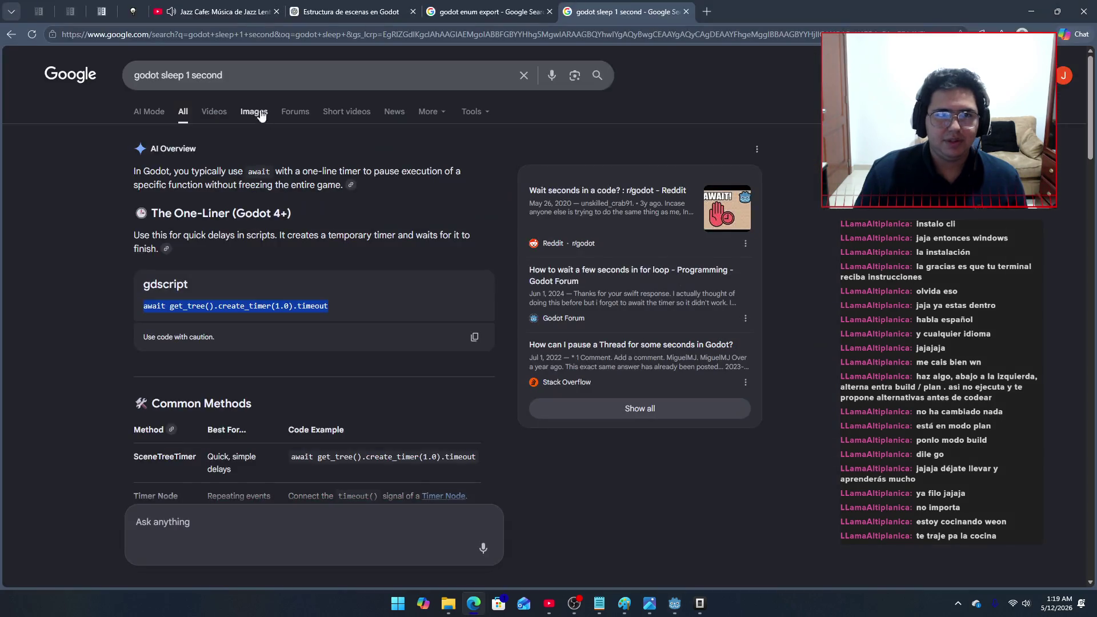
Search Google for changing AnimationTree conditions in Godot
left_click(256, 36)
type("animation te")
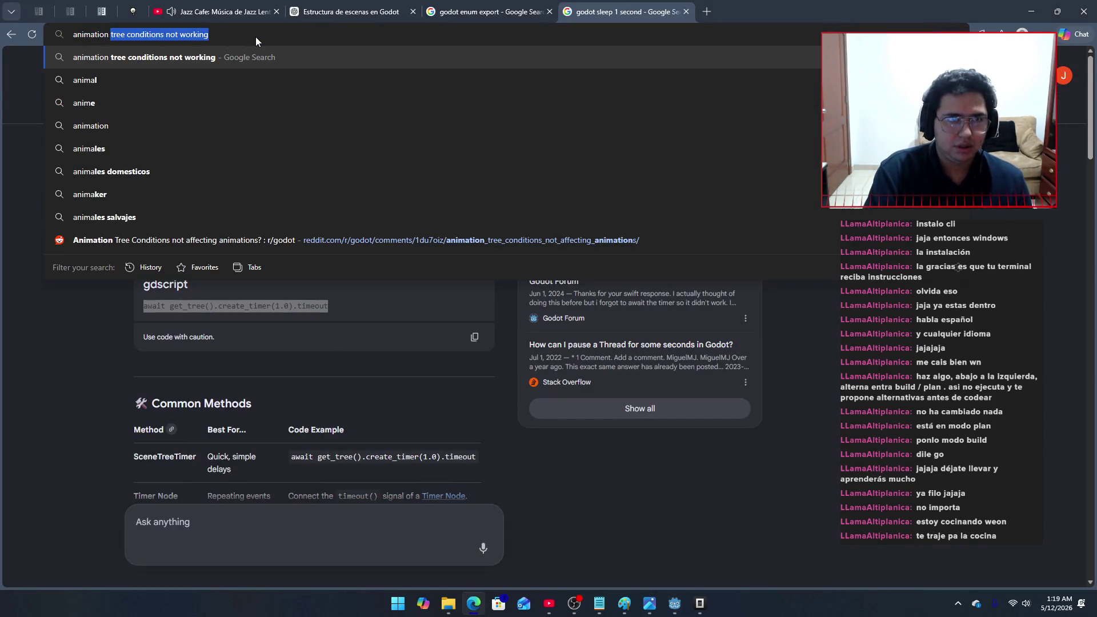
type("e change ")
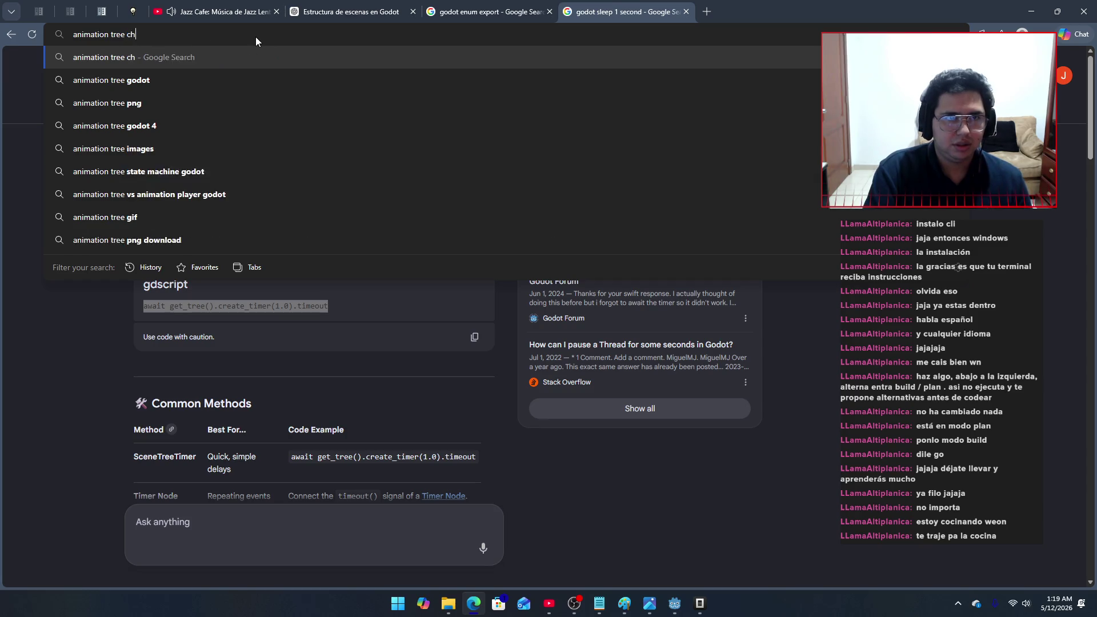
type("coditions ")
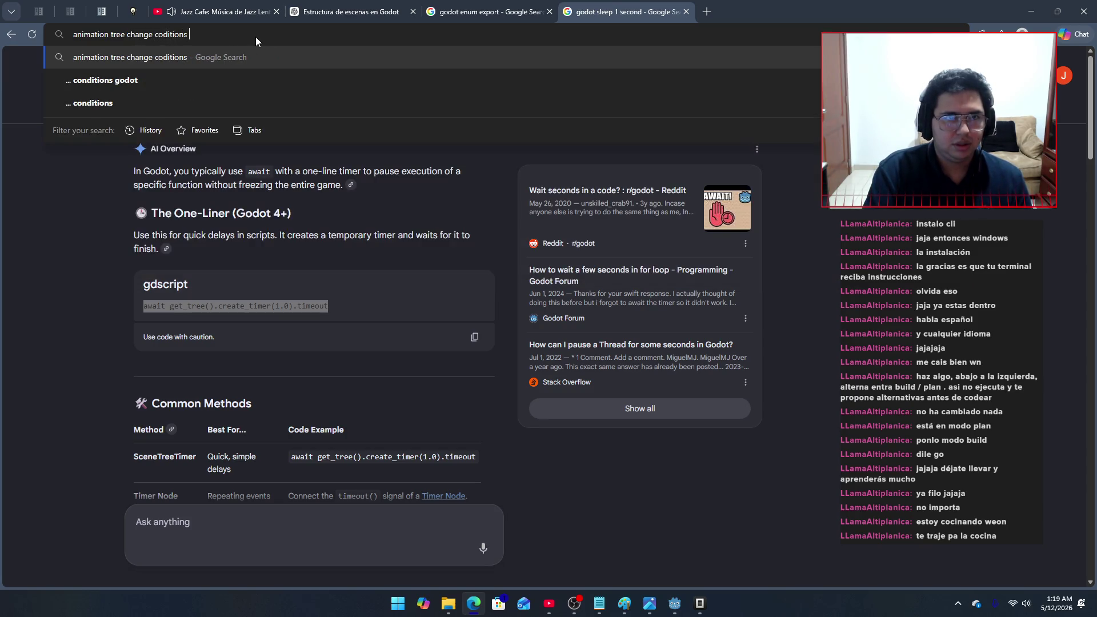
type(" godot")
key("Return")
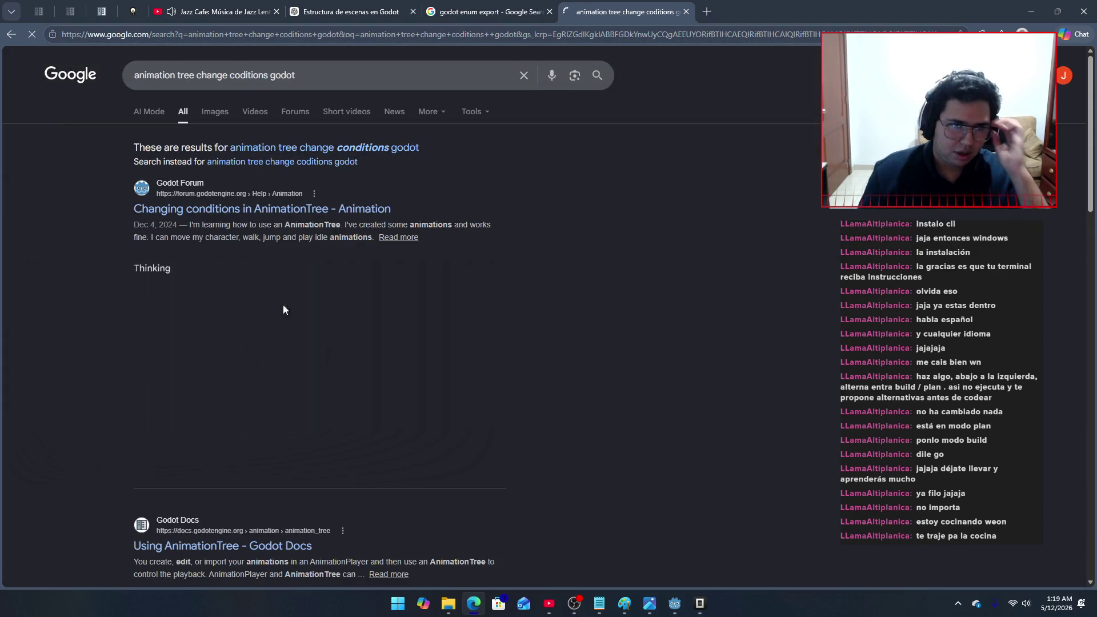
Expand and read the AI overview showing the parameters/conditions/<name> path
left_click(303, 462)
scroll(306, 437, "down", 4)
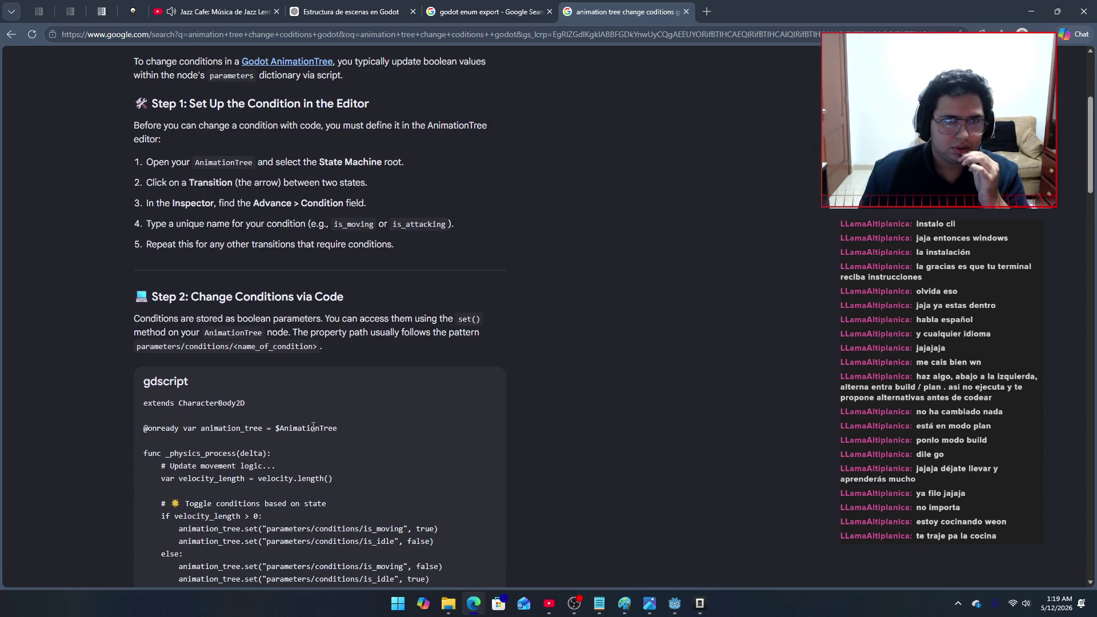
scroll(313, 426, "down", 1)
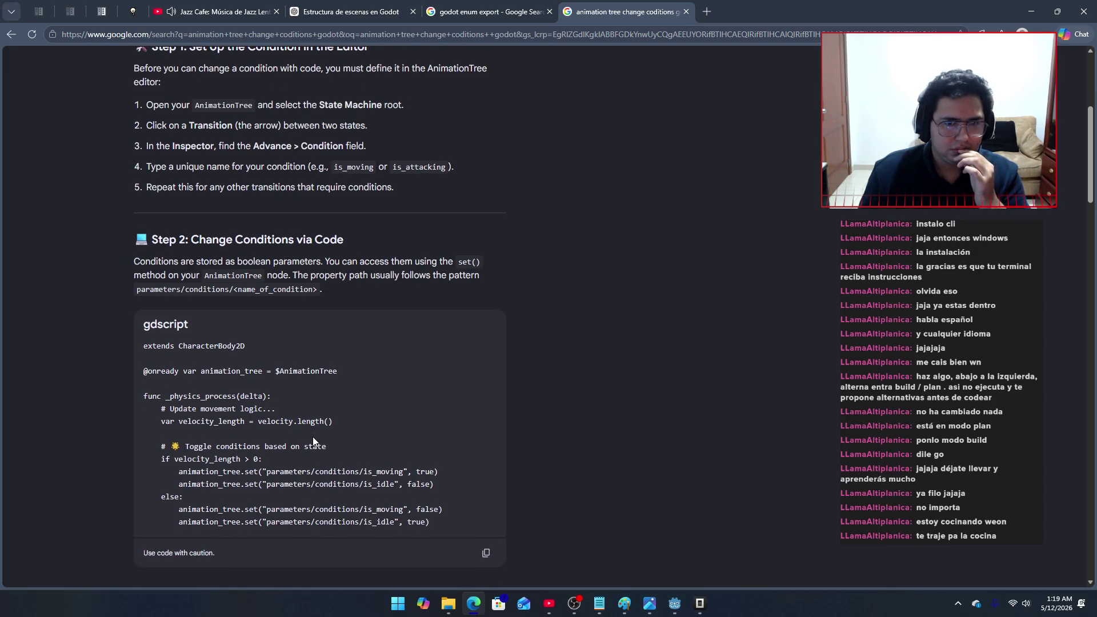
scroll(313, 436, "down", 2)
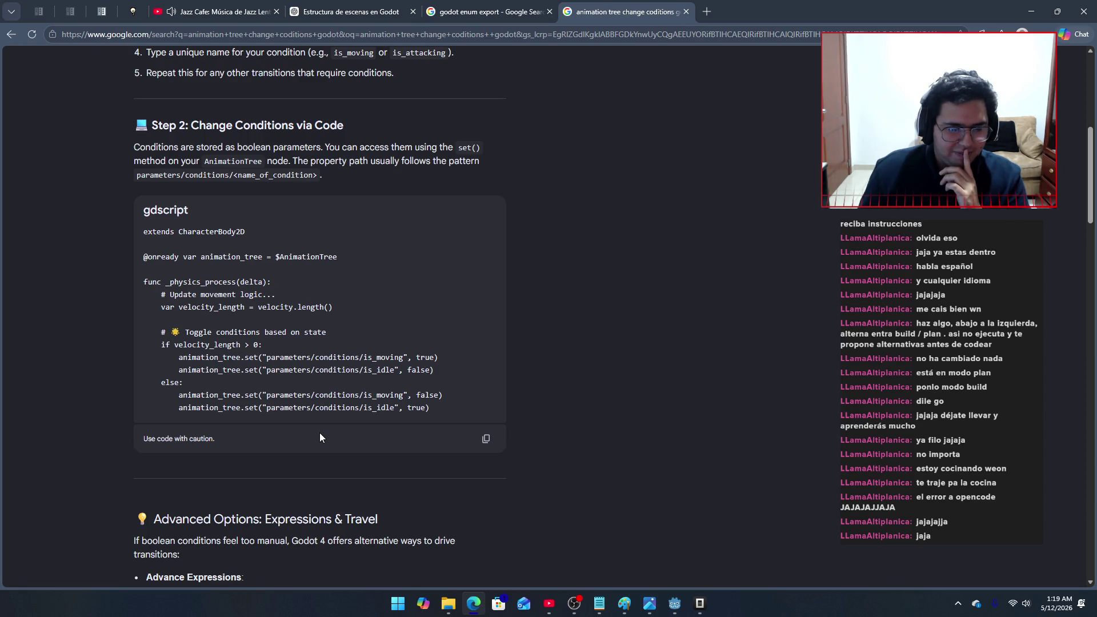
scroll(320, 431, "up", 7)
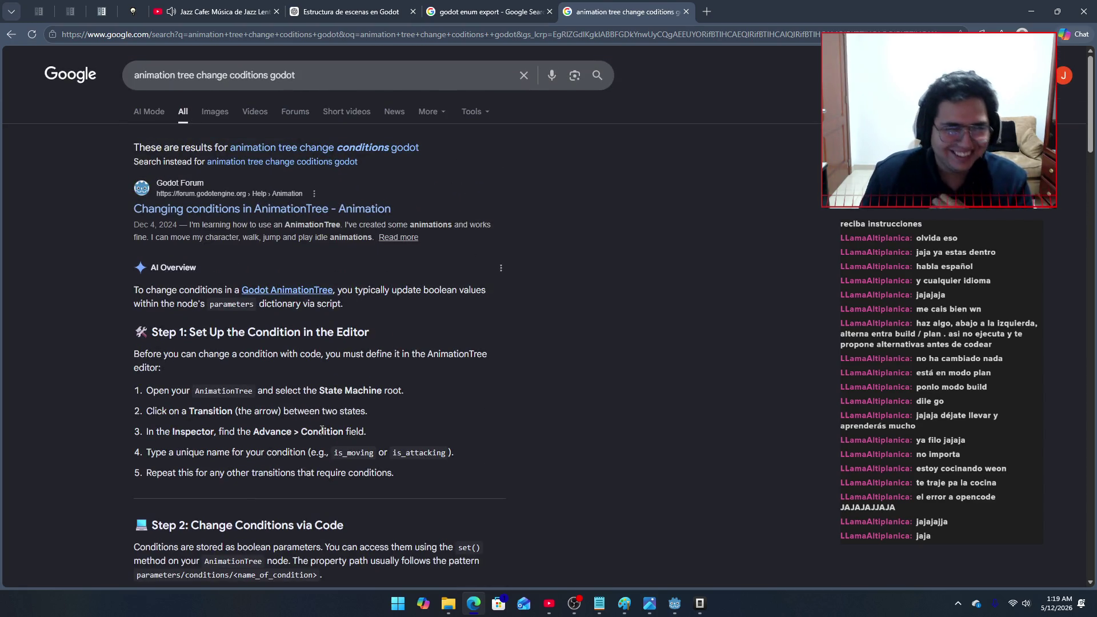
left_click(285, 209)
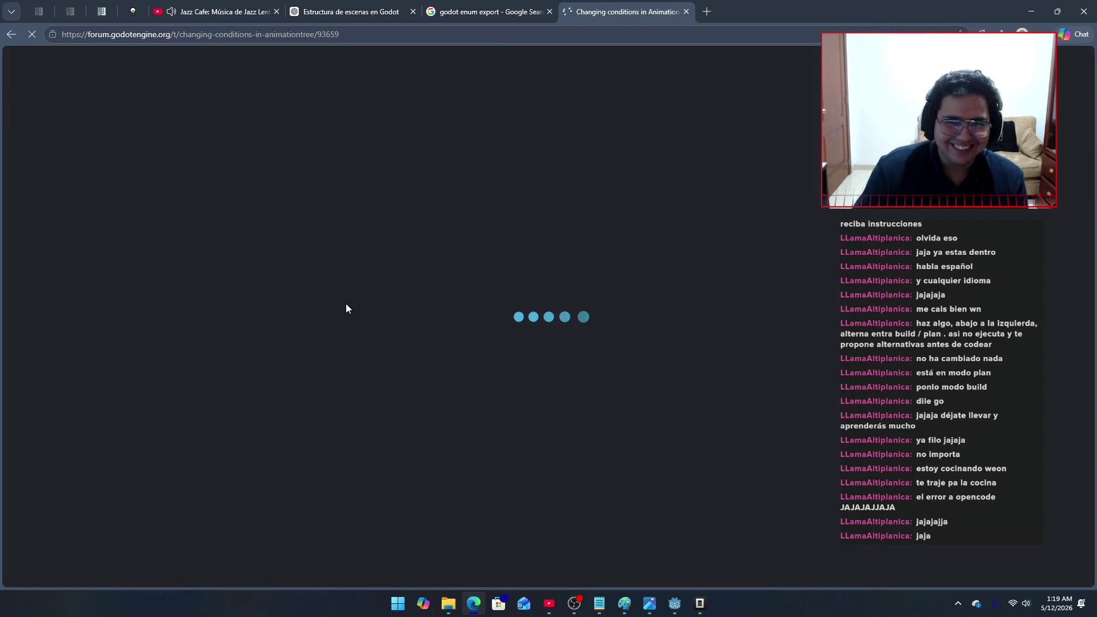
Scroll through the forum thread's solution on parameters/conditions/<name>, then return to battler.gd
scroll(374, 314, "down", 2)
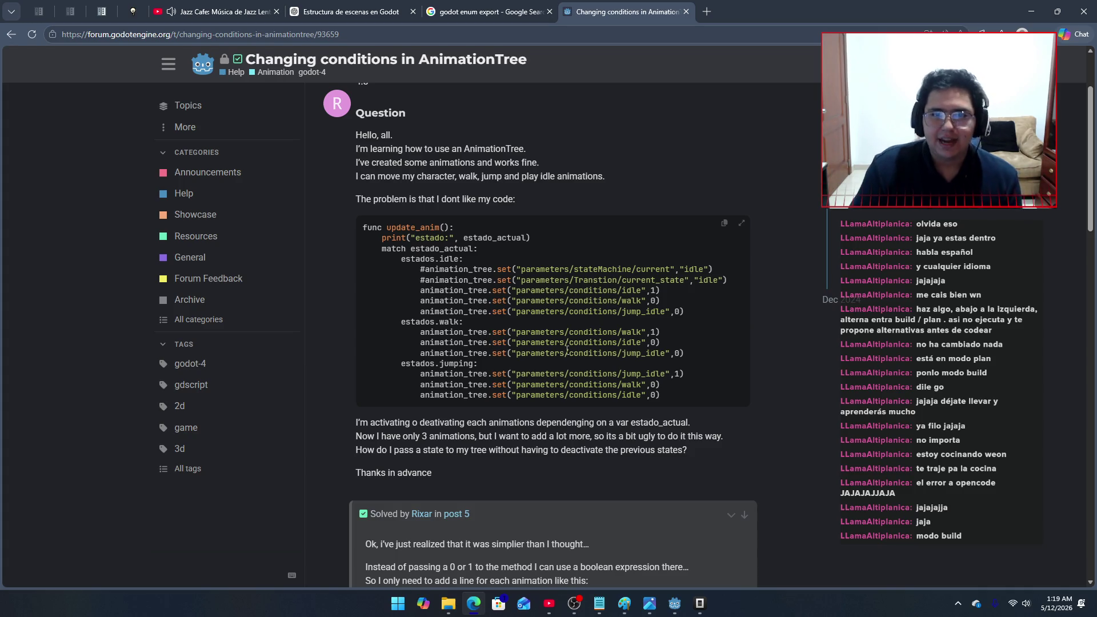
scroll(502, 374, "down", 3)
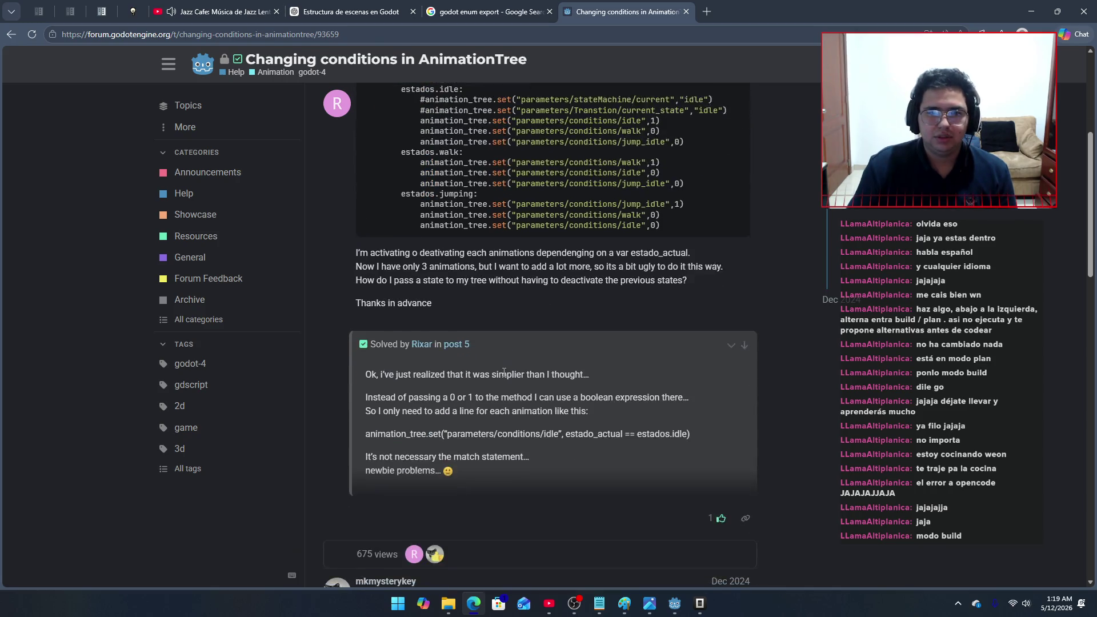
scroll(503, 375, "down", 4)
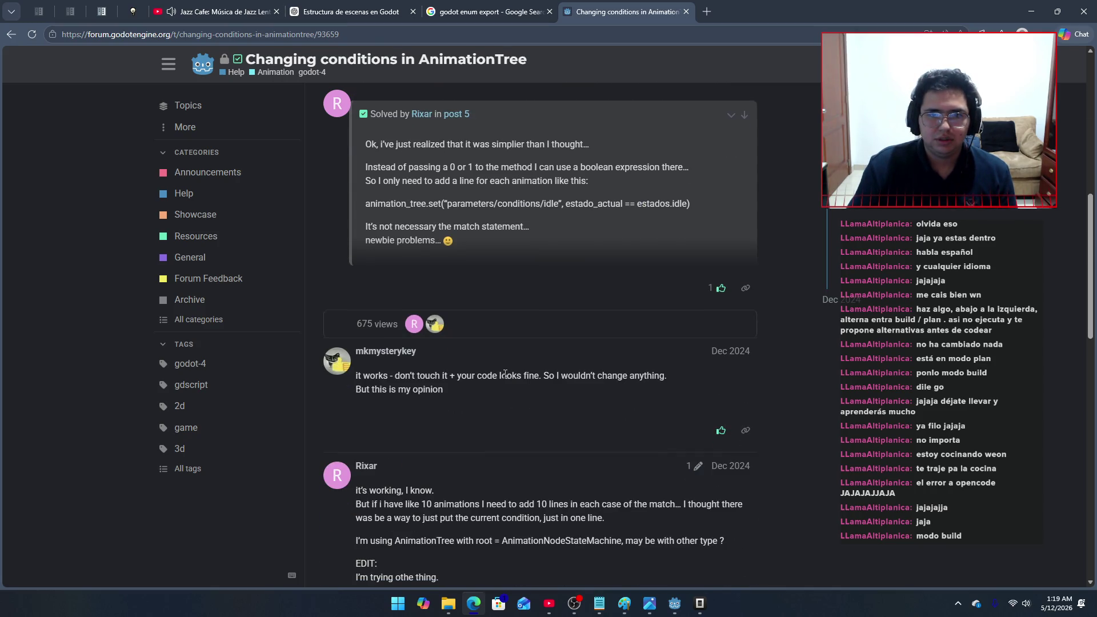
scroll(505, 374, "down", 5)
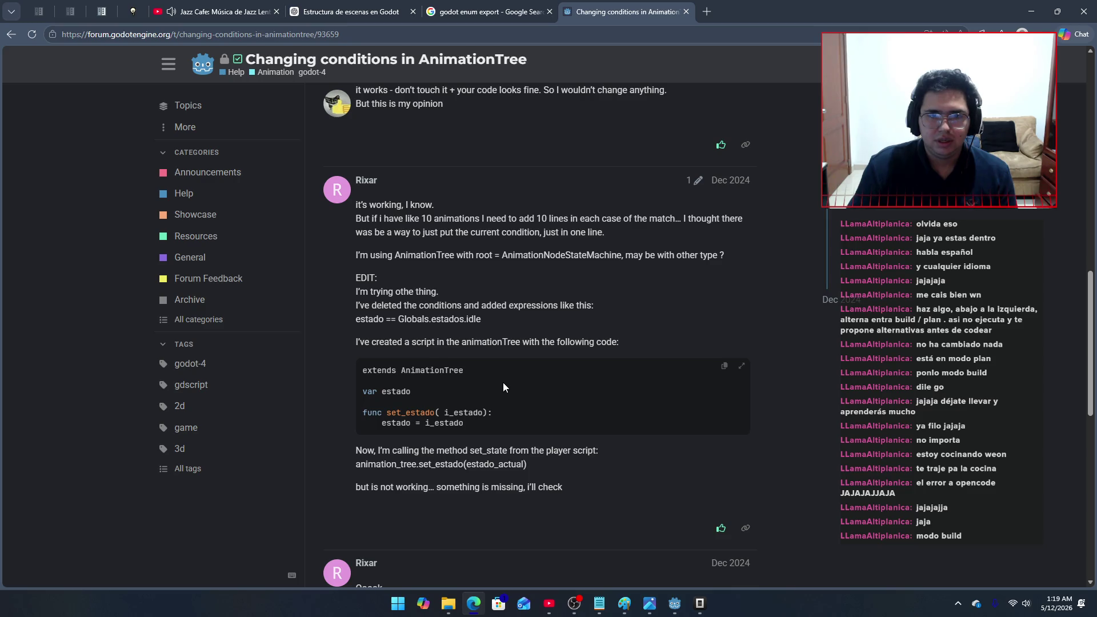
scroll(499, 392, "down", 5)
scroll(498, 392, "down", 4)
scroll(500, 393, "up", 13)
scroll(508, 399, "up", 10)
key("alt+Tab")
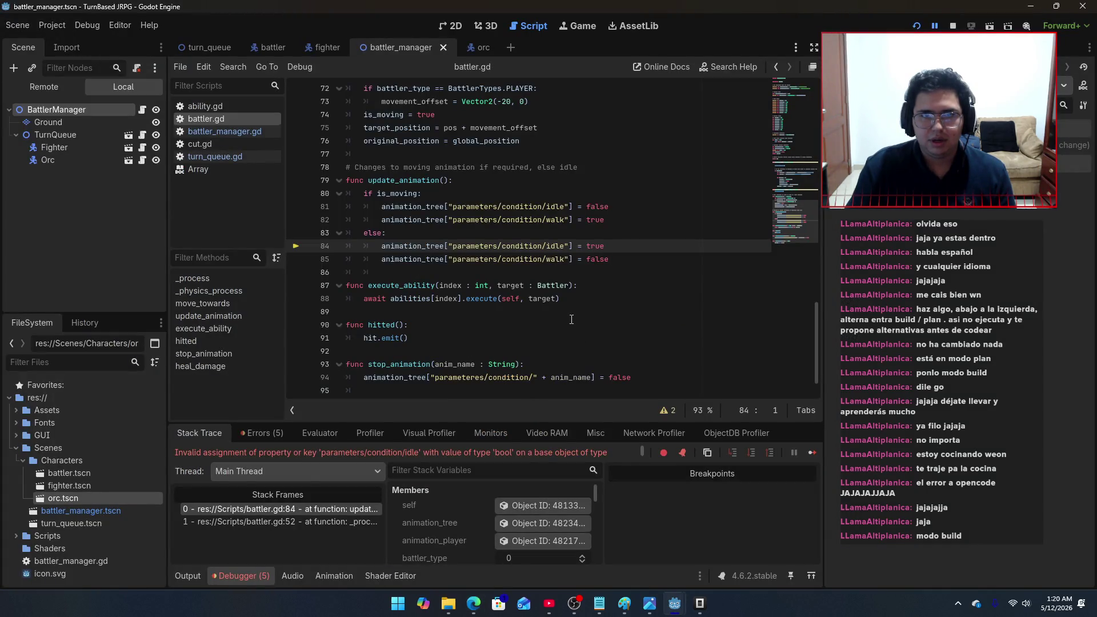
Save the project from line 81's idle condition and glance at the forum thread
left_click(445, 207)
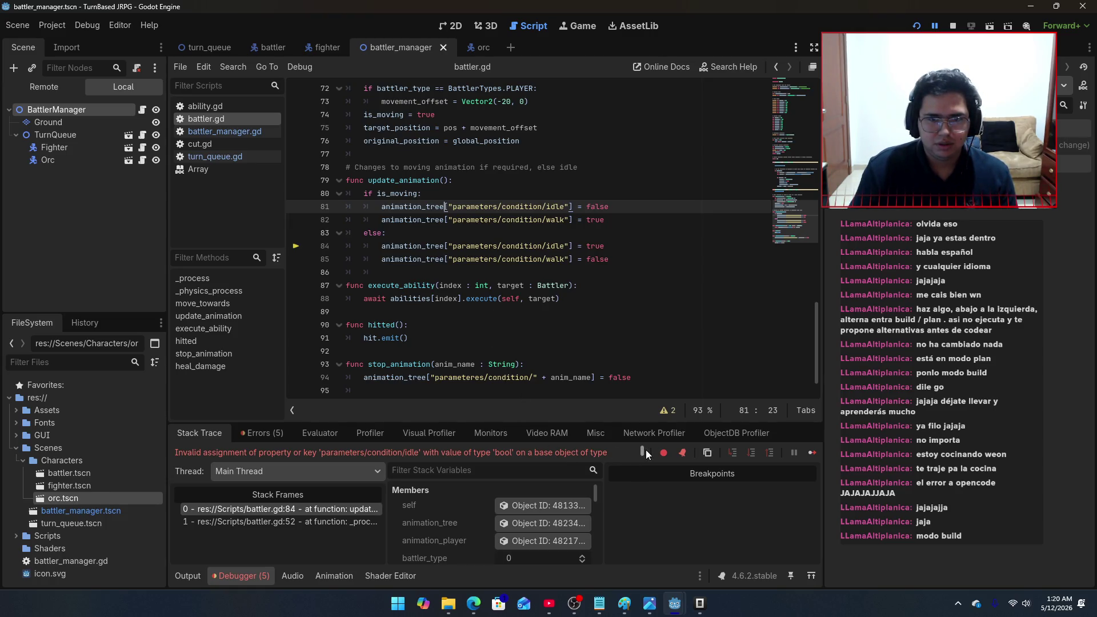
key("ctrl+s")
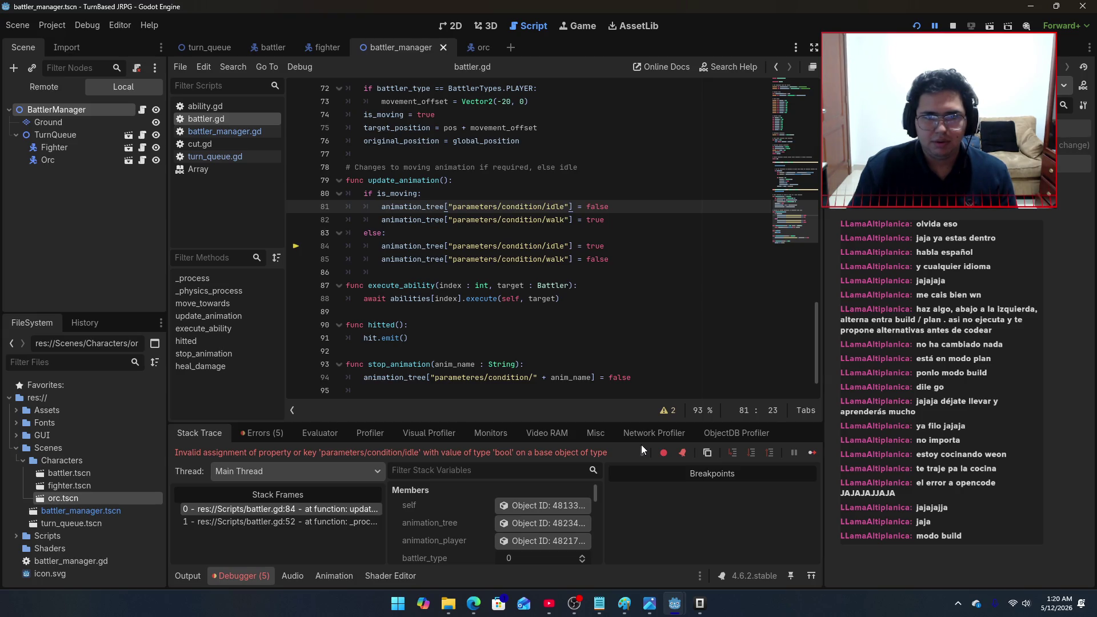
left_click(474, 603)
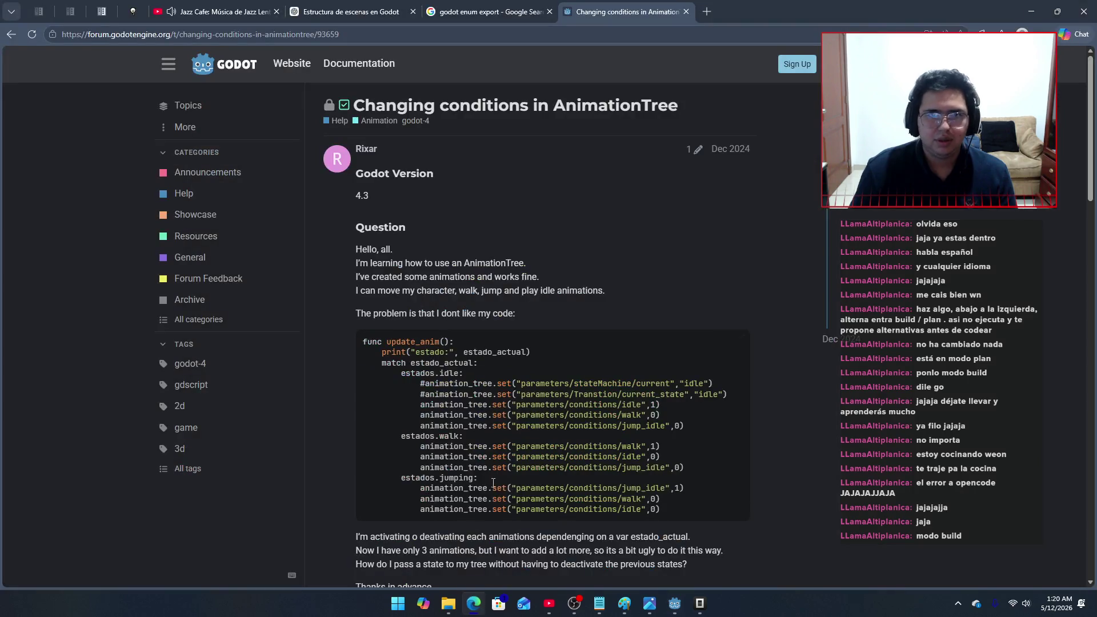
key("alt+Tab")
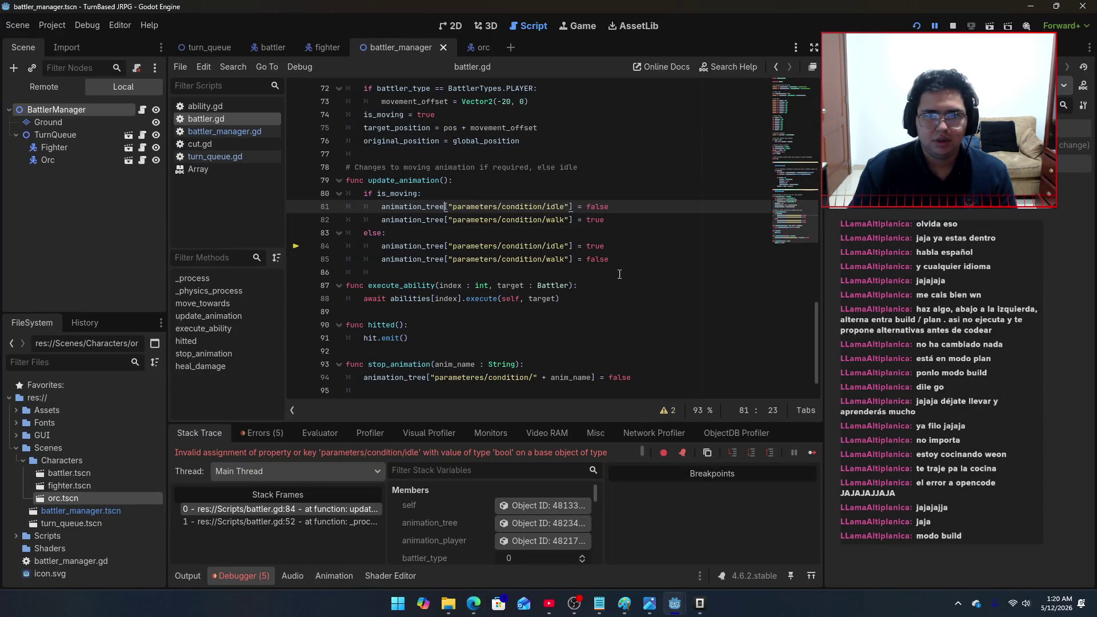
Copy update_animation() (lines 79–85) from battler.gd and start a new ChatGPT question
left_click_drag(609, 259, 347, 180)
key("ctrl+c")
key("alt+Tab")
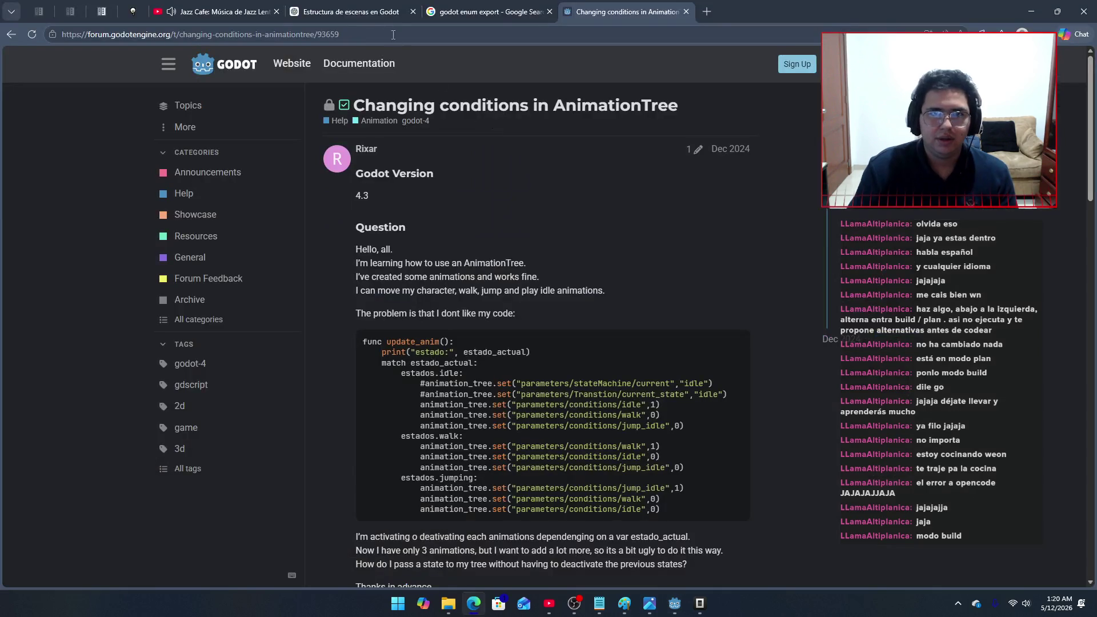
left_click(351, 12)
left_click(471, 540)
Ask ChatGPT 'Por que esto no funciona?' with the pasted update_animation code, then return to line 81
type("Por que esto no funcion")
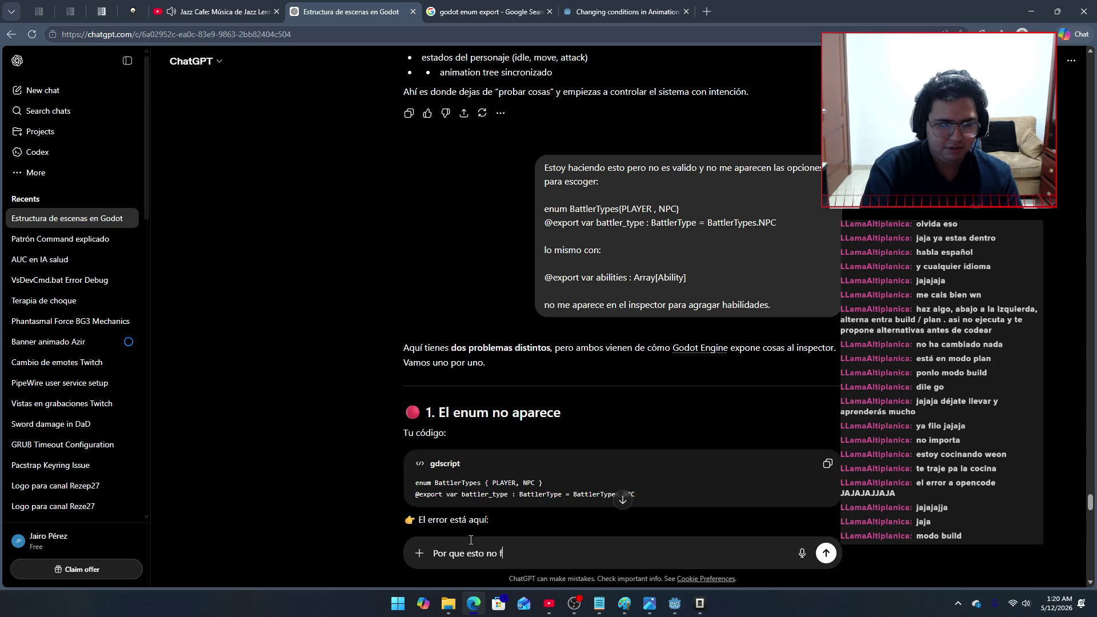
type("a?")
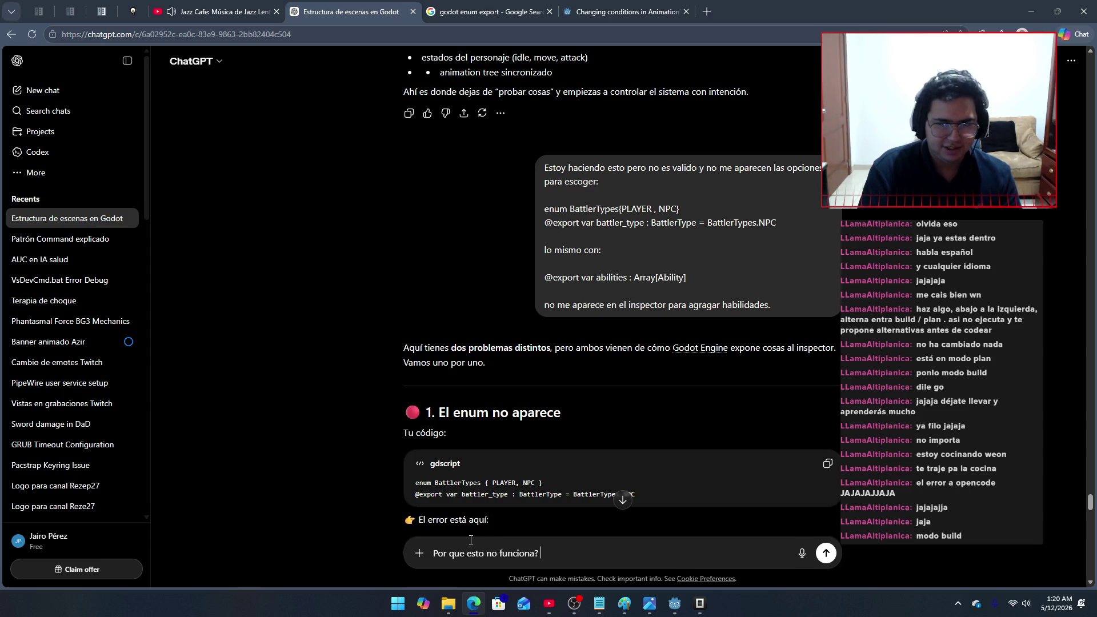
key("shift+Return")
key("ctrl+v")
key("Return")
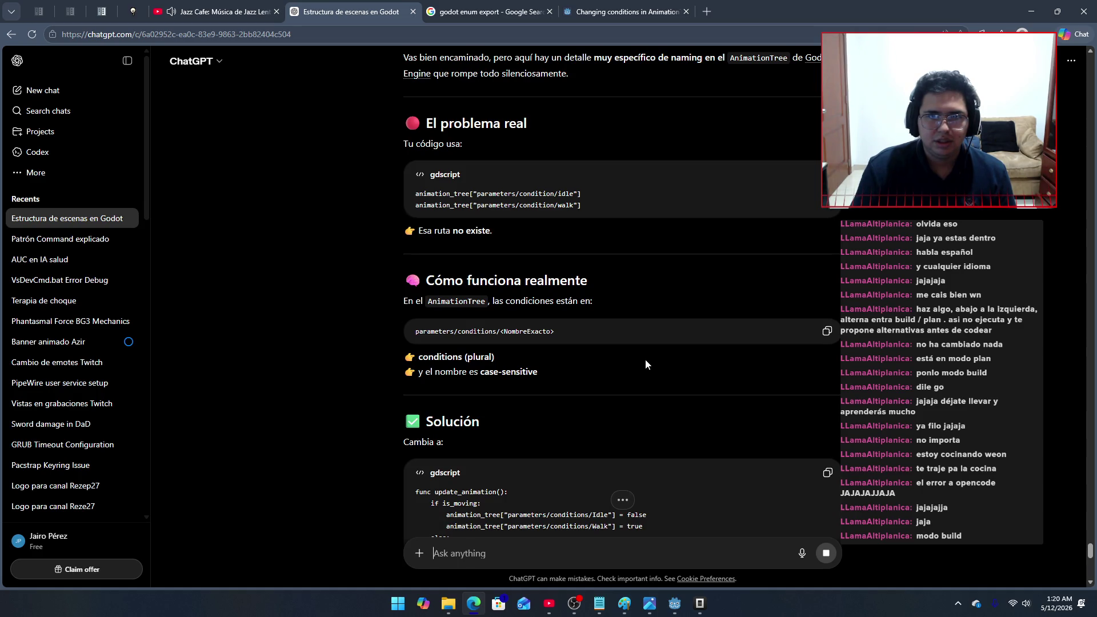
key("alt+Tab")
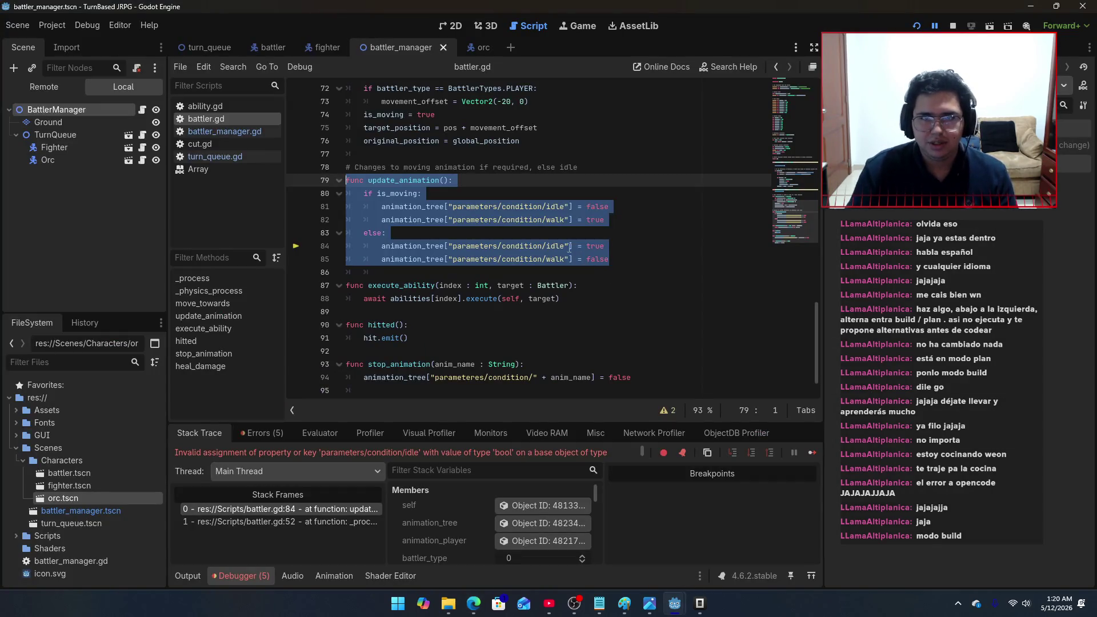
left_click(540, 208)
Change 'condition' to 'conditions' on lines 81, 82, 84, 85 and in stop_animation
type("s")
left_click(544, 220)
type("s")
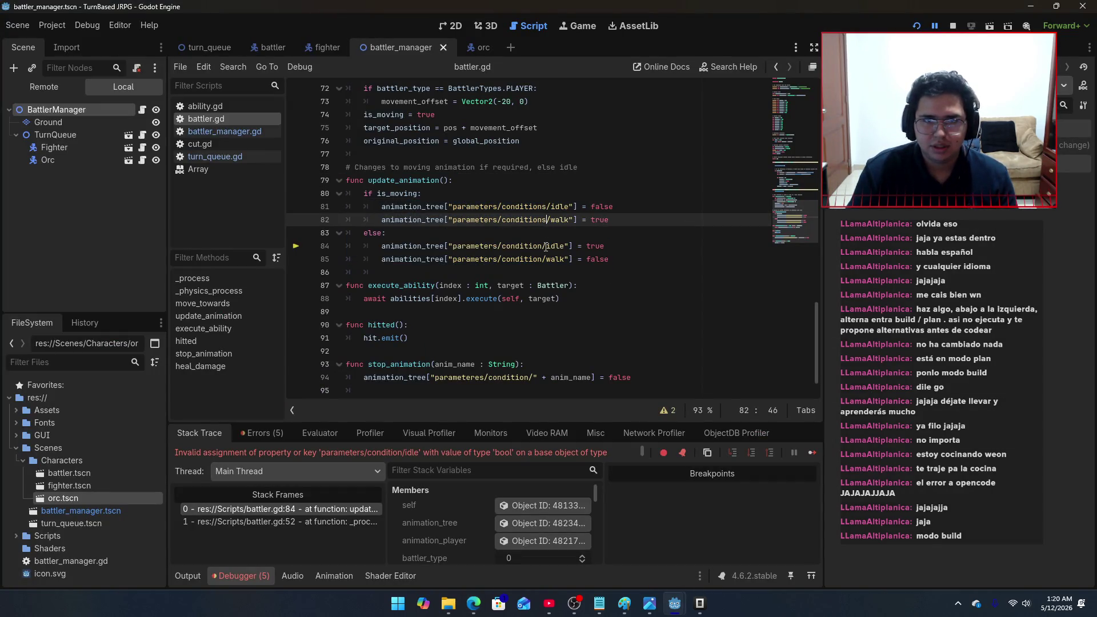
left_click(546, 246)
type("s")
left_click(545, 259)
type("s")
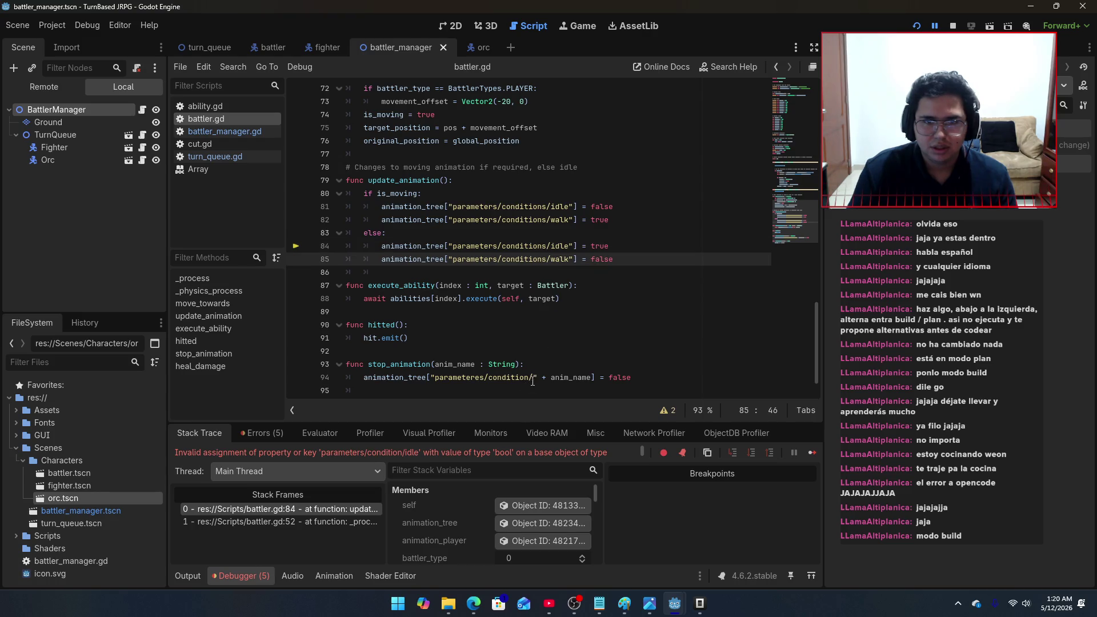
left_click(533, 378)
type("s")
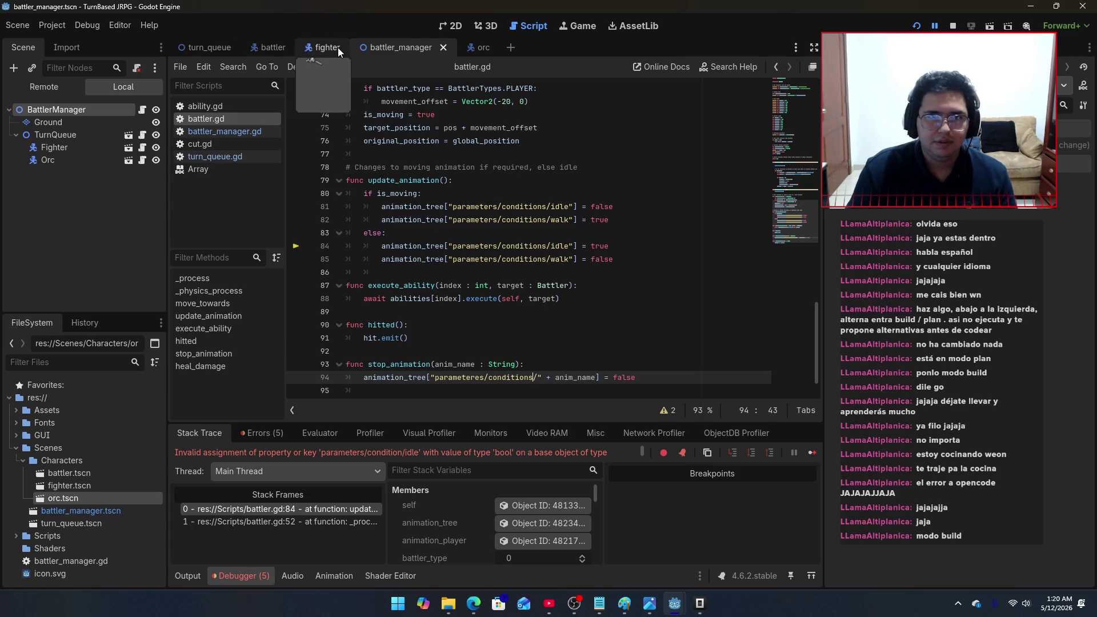
Open cut.gd and restart the game to test the fighter and orc animations
left_click(221, 143)
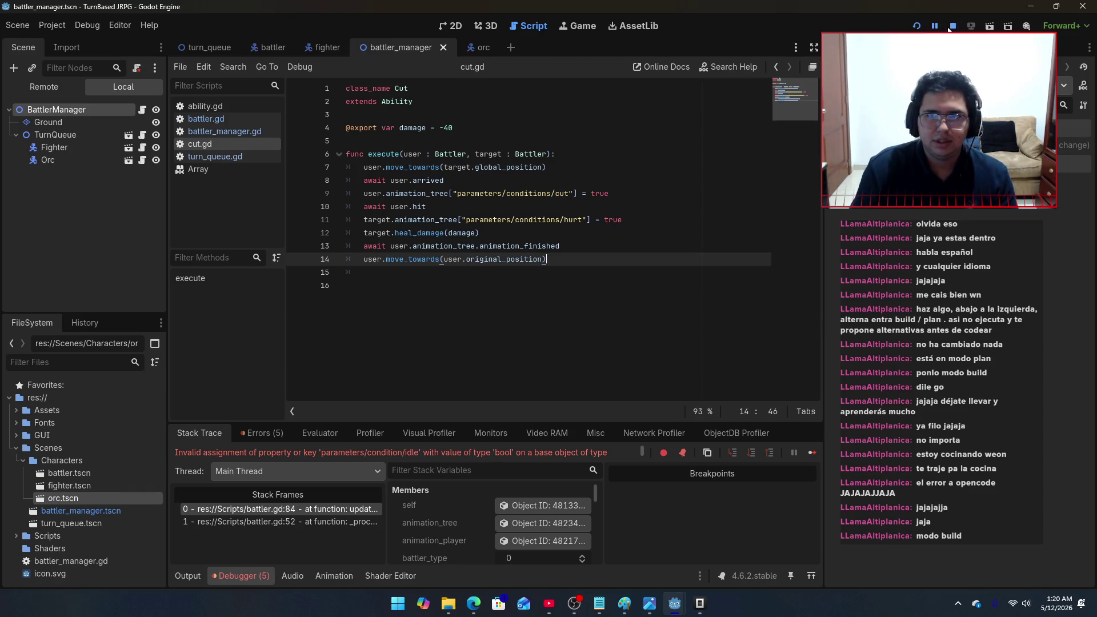
left_click(917, 25)
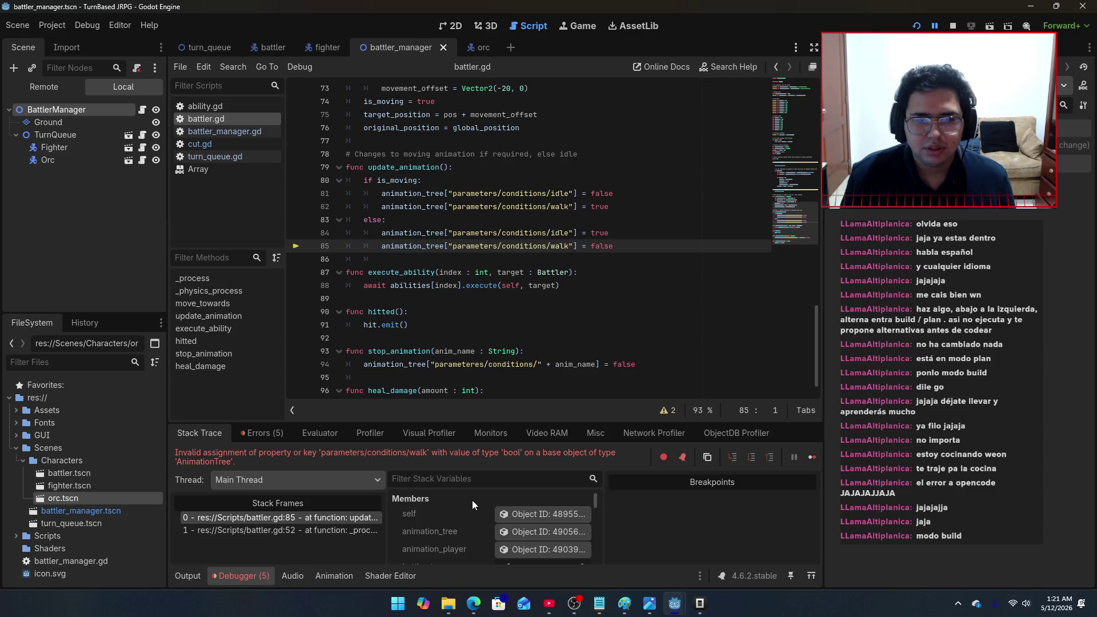
key("alt+Tab")
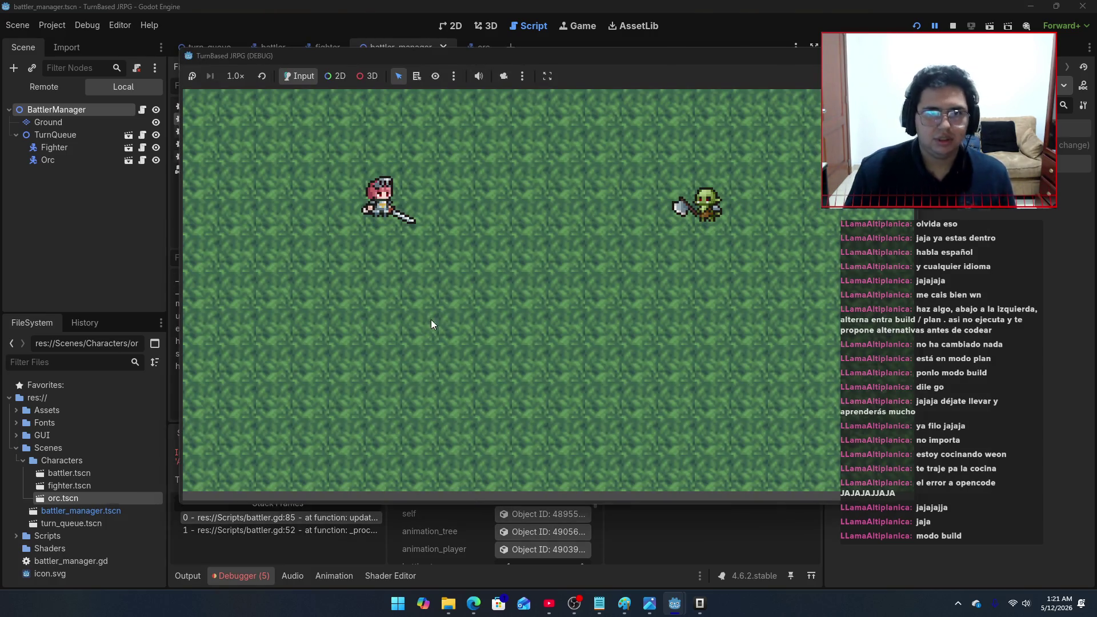
Stop the running game, glance at ChatGPT, and save the open scenes
key("alt+Tab")
key("F8")
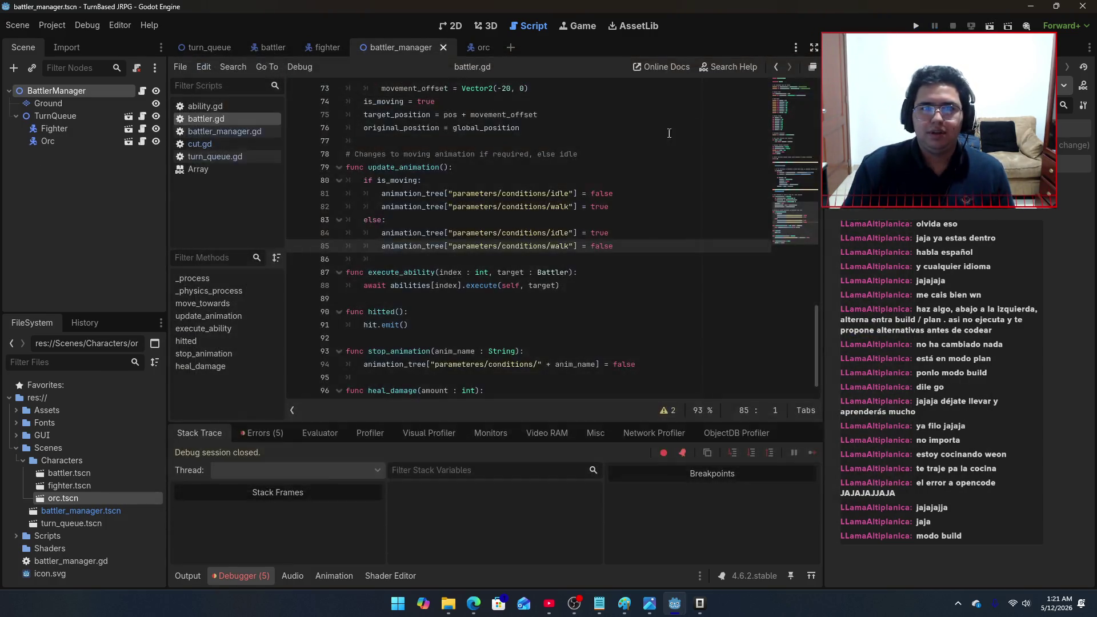
key("alt+Tab")
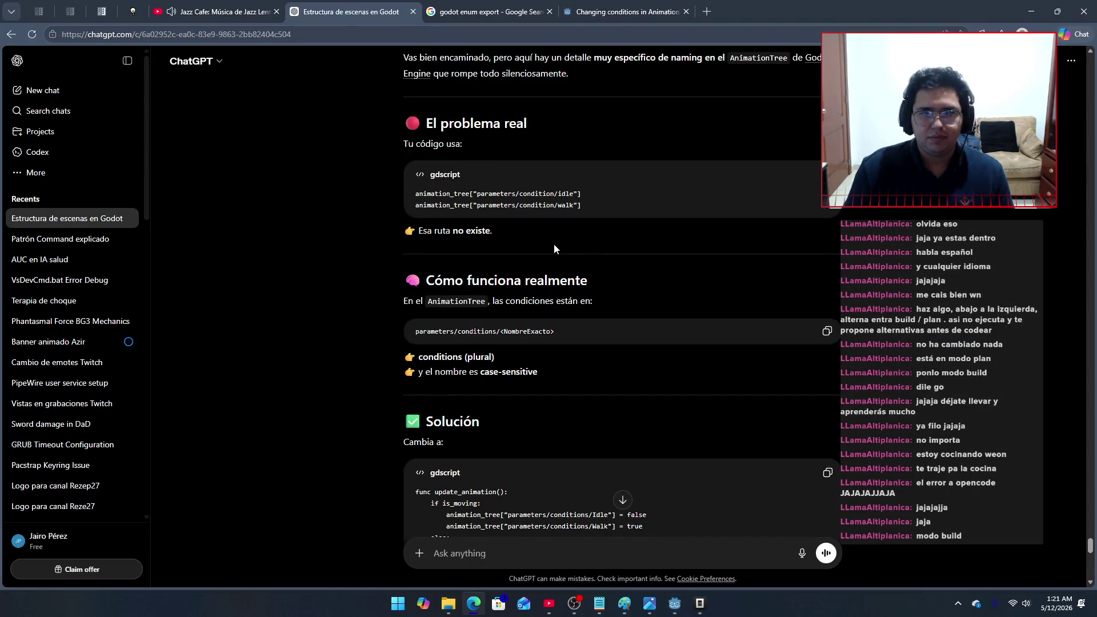
key("alt+Tab")
key("ctrl+s")
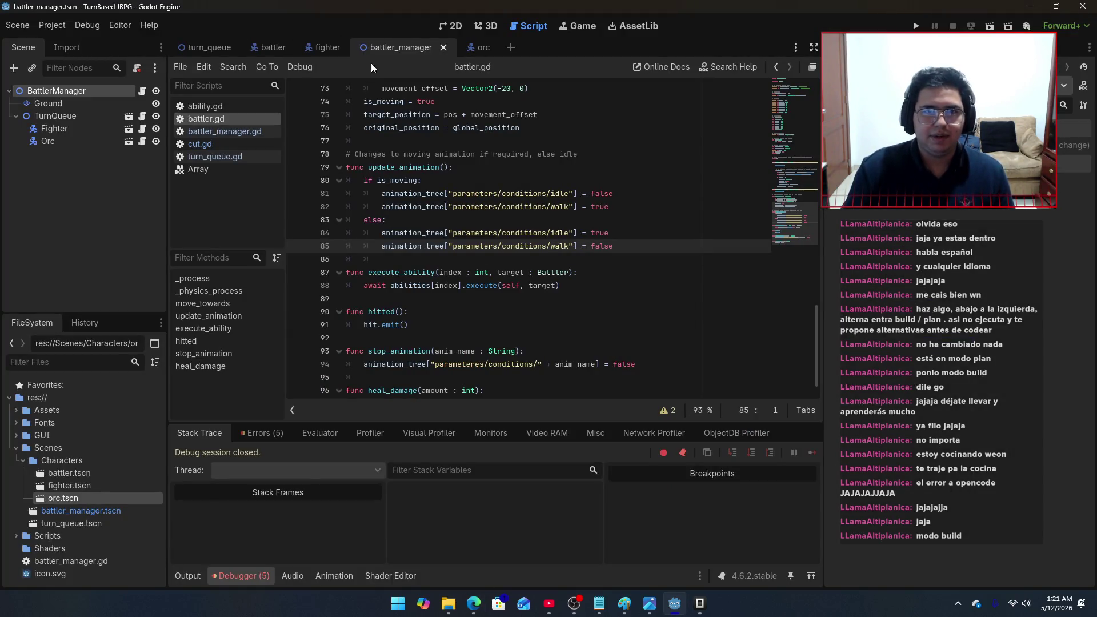
Look through the fighter and battler_manager scenes, then open the turn_queue scene
left_click(324, 50)
left_click(373, 51)
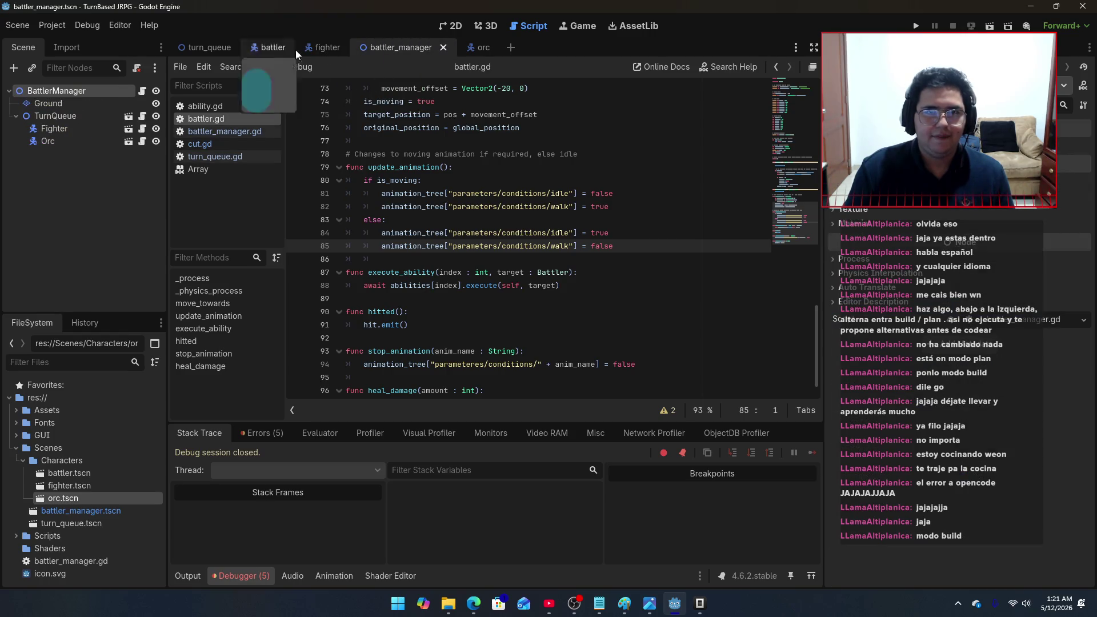
scroll(336, 83, "up", 8)
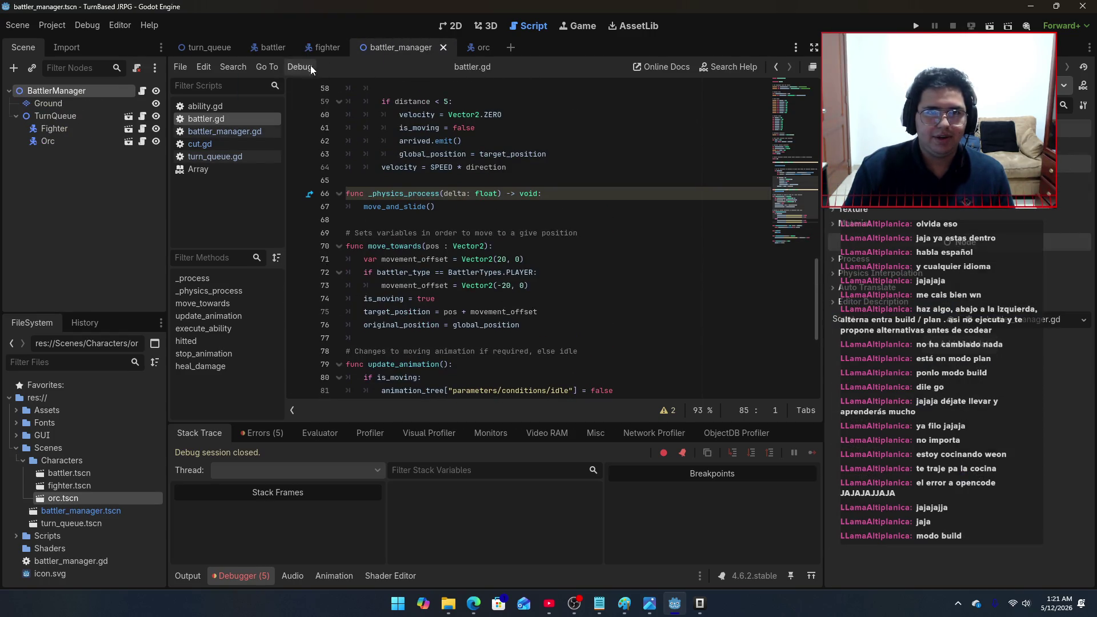
scroll(393, 143, "up", 6)
scroll(427, 187, "down", 4)
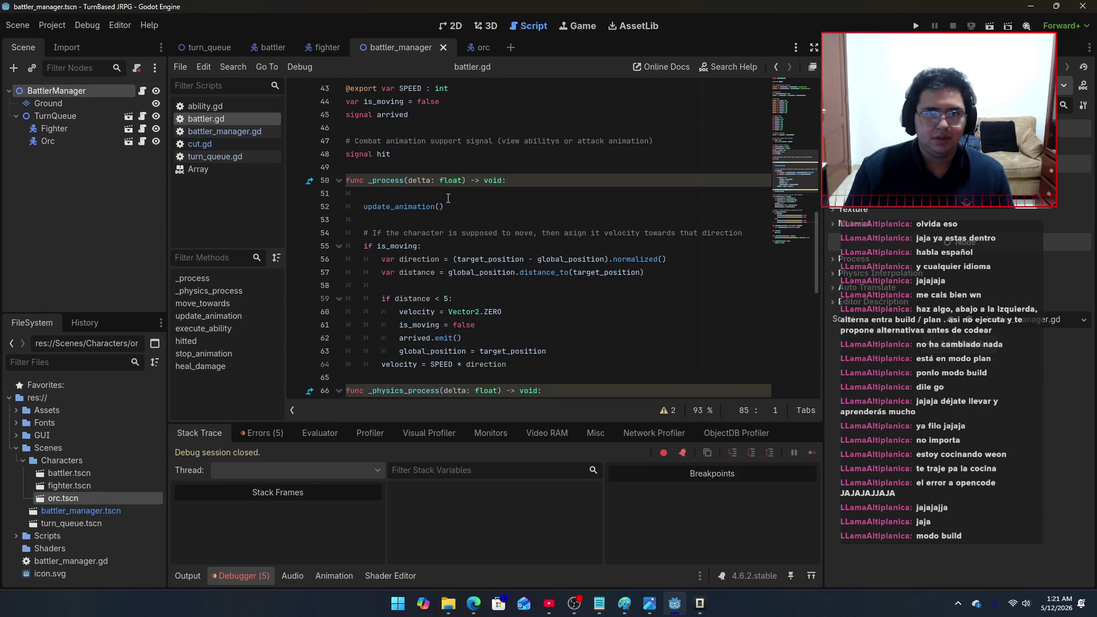
left_click(207, 49)
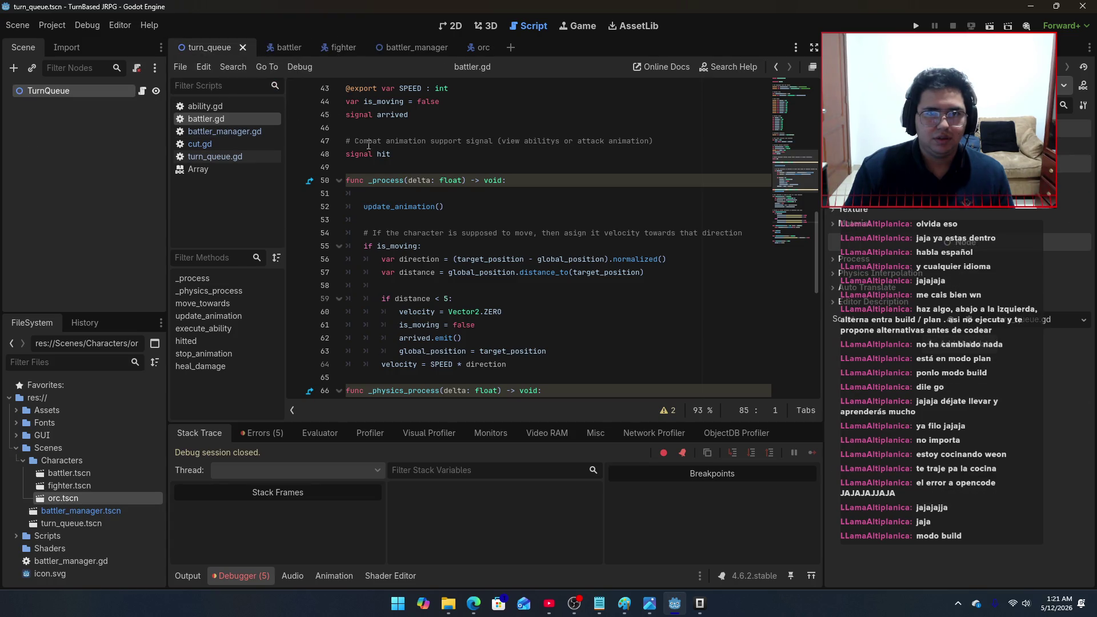
In turn_queue.gd, add an initialize() call at the end of _ready
left_click(221, 156)
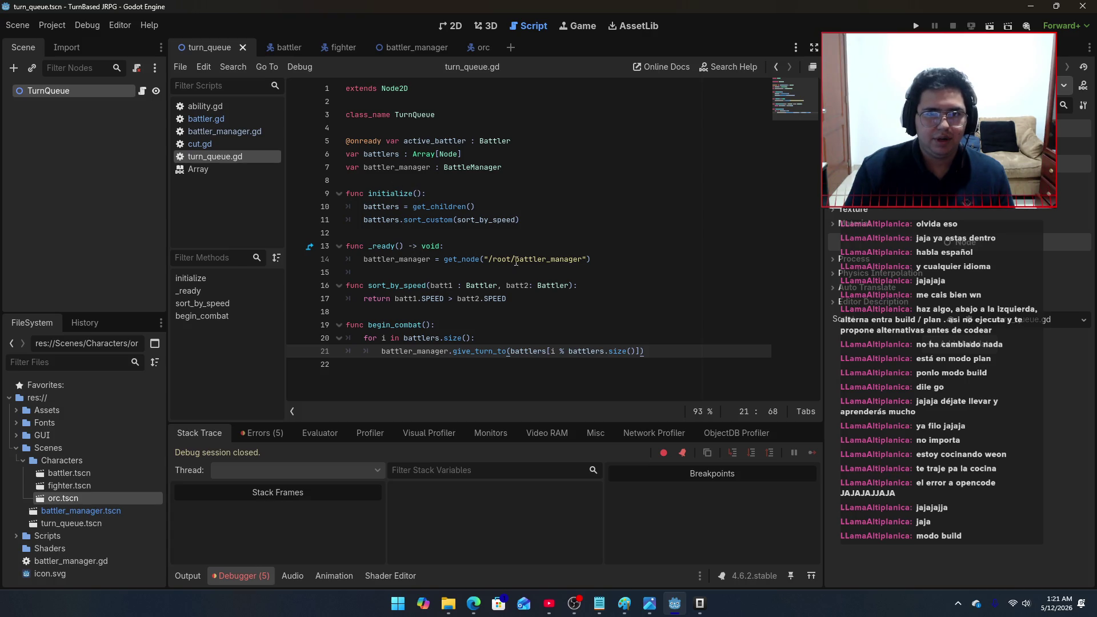
left_click(599, 259)
key("Return")
type("ini")
key("Return")
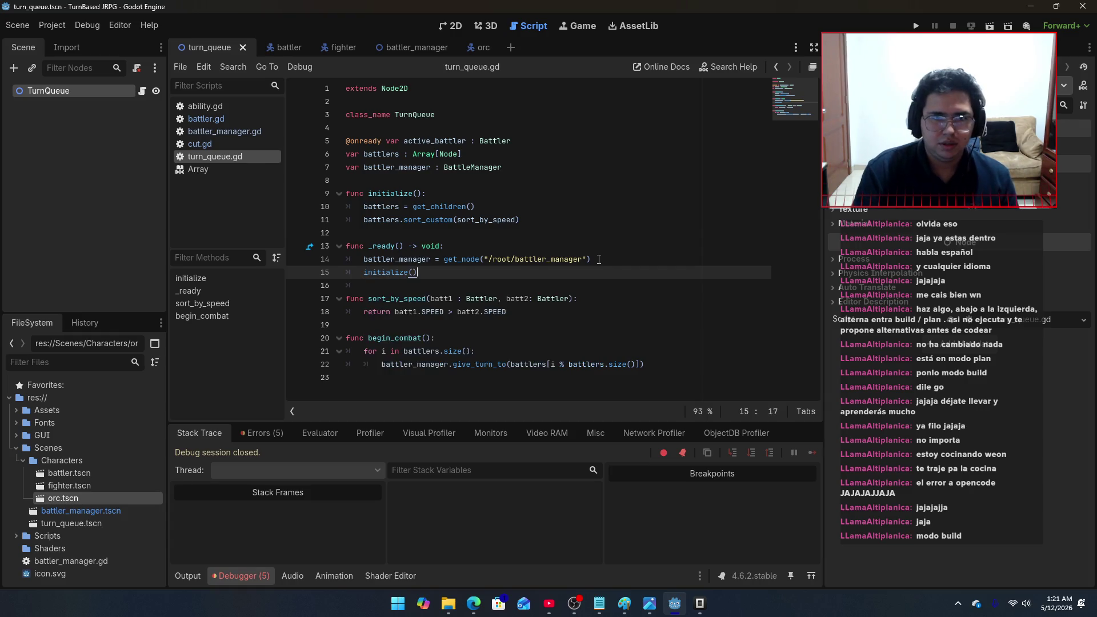
Add begin_combat() after the sort_custom line in initialize and save turn_queue.gd
left_click(532, 225)
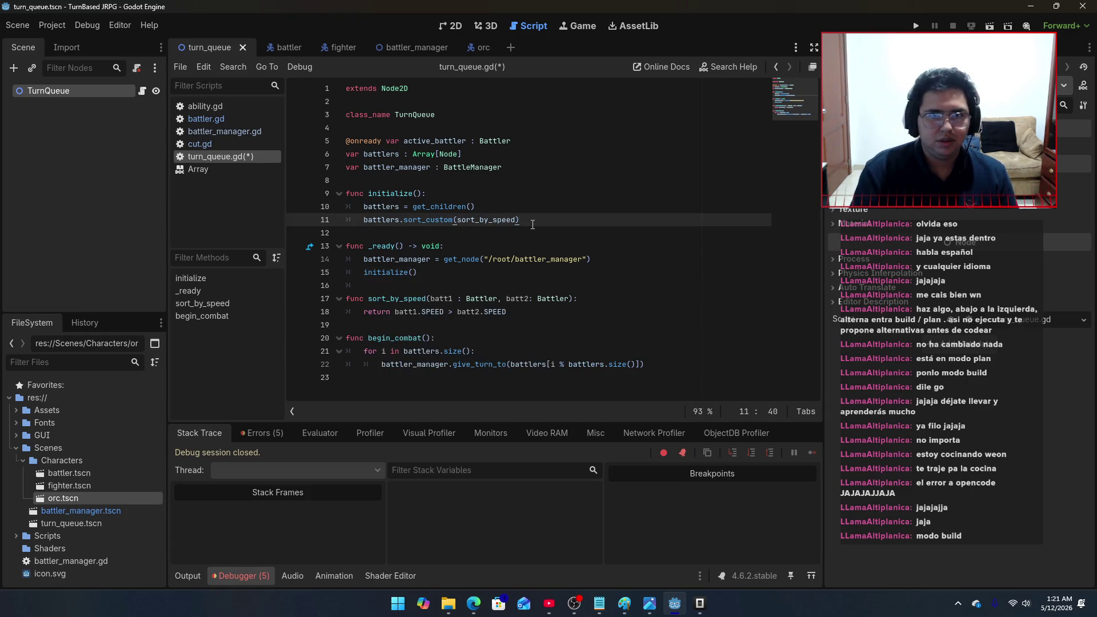
key("Return")
type("be")
key("Return")
key("ctrl+s")
Move the initialize function below _ready, remove the leftover blank line, and save
left_click_drag(533, 233, 303, 194)
key("ctrl+c")
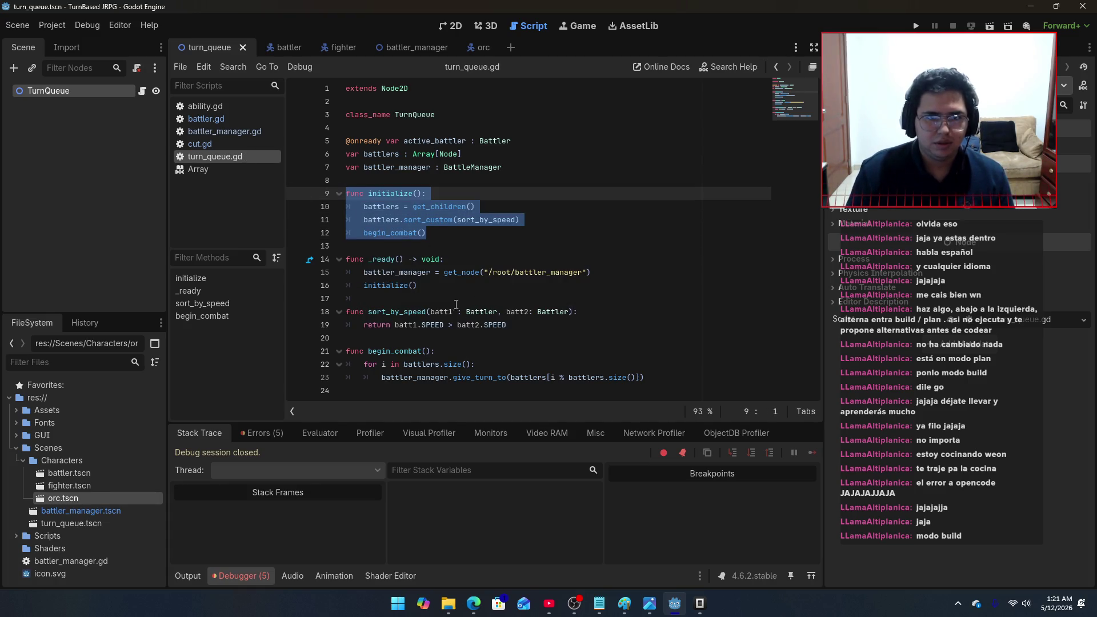
key("Delete")
left_click(415, 257)
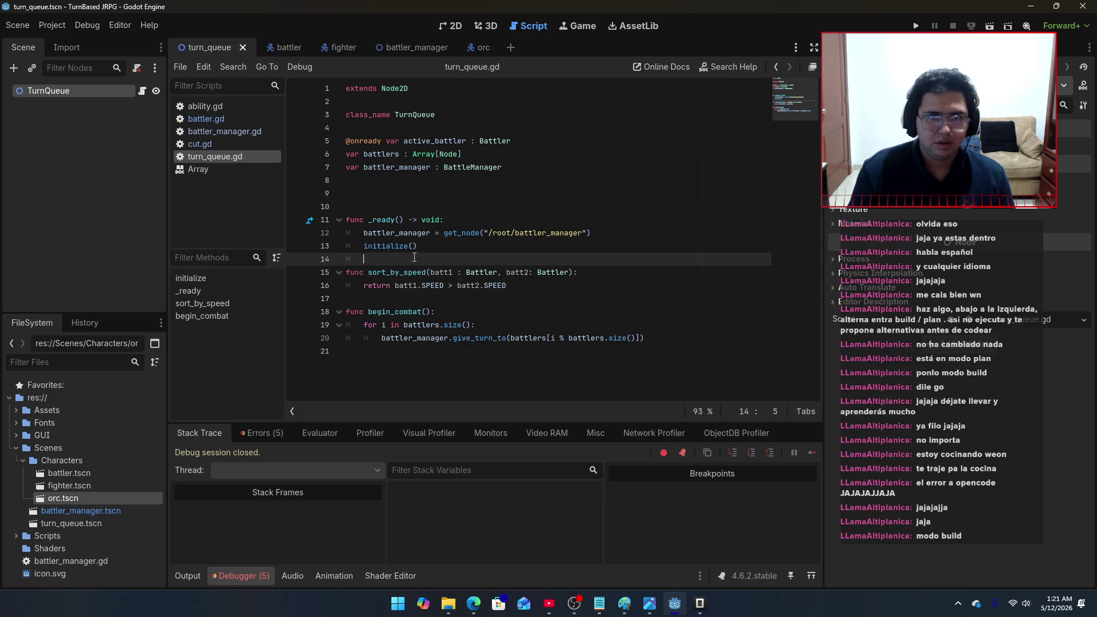
key("Return")
key("ctrl+v")
key("Return")
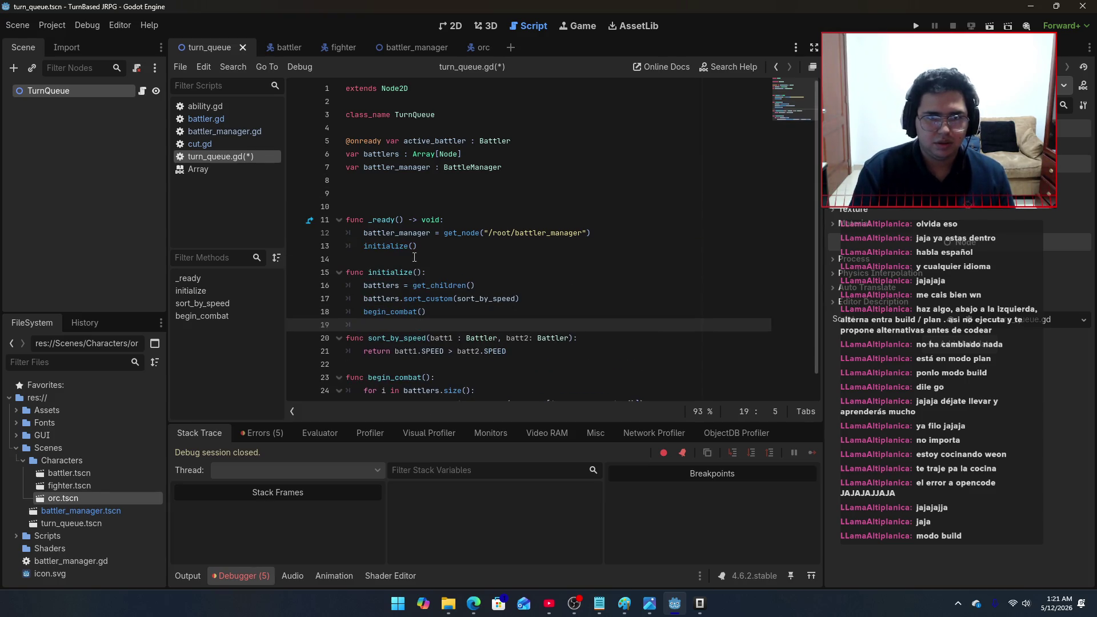
left_click(374, 206)
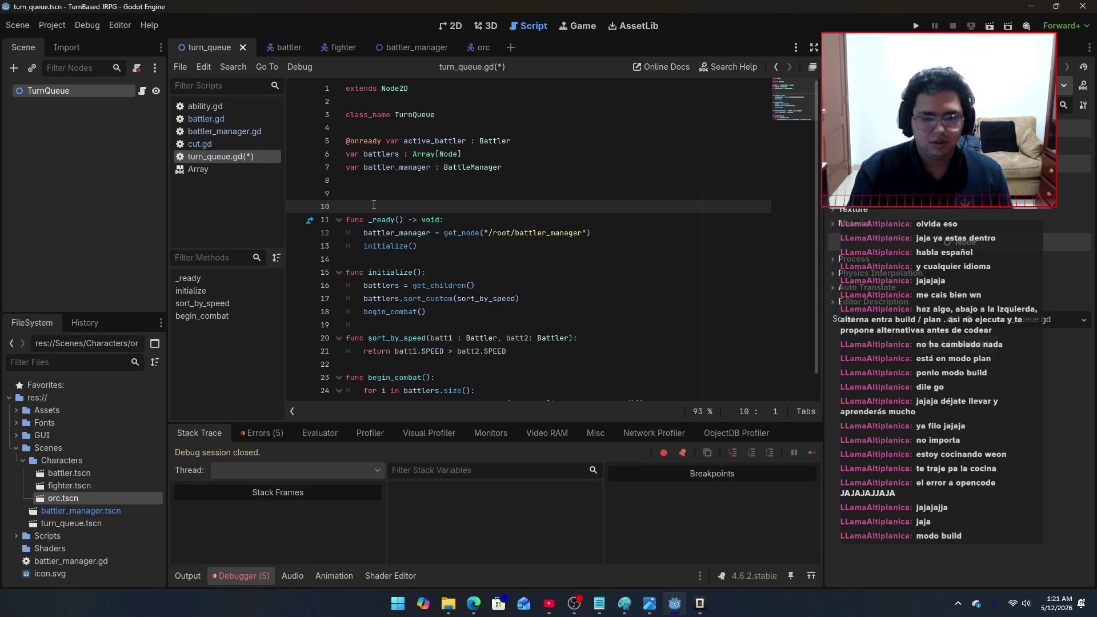
key("BackSpace")
key("ctrl+s")
Switch to the battler_manager scene and then the ChatGPT conversation
scroll(480, 247, "down", 1)
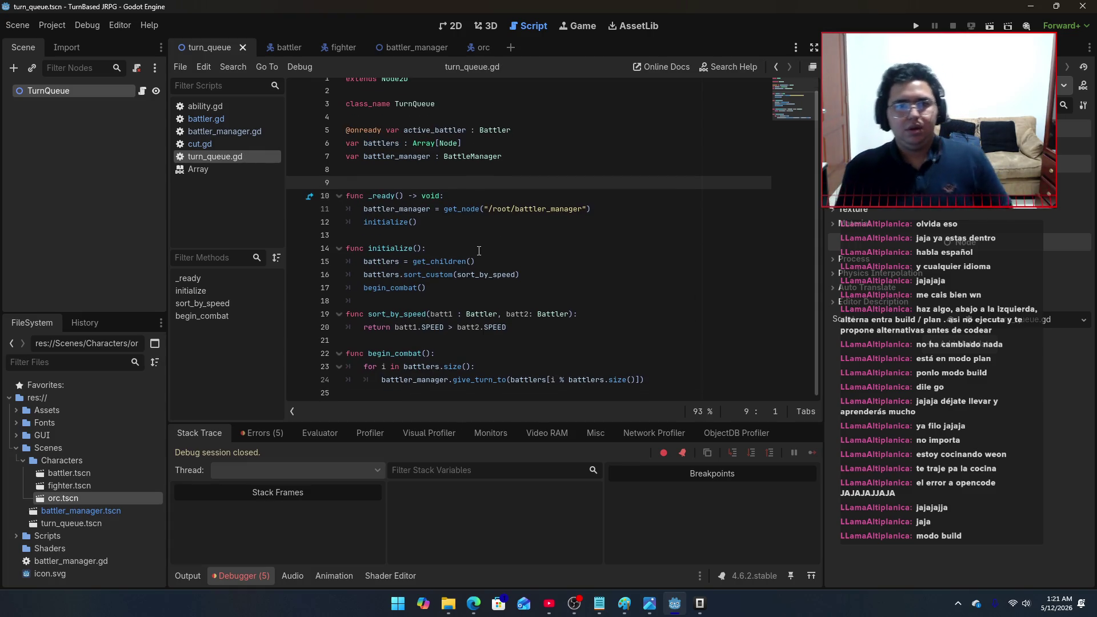
left_click(412, 49)
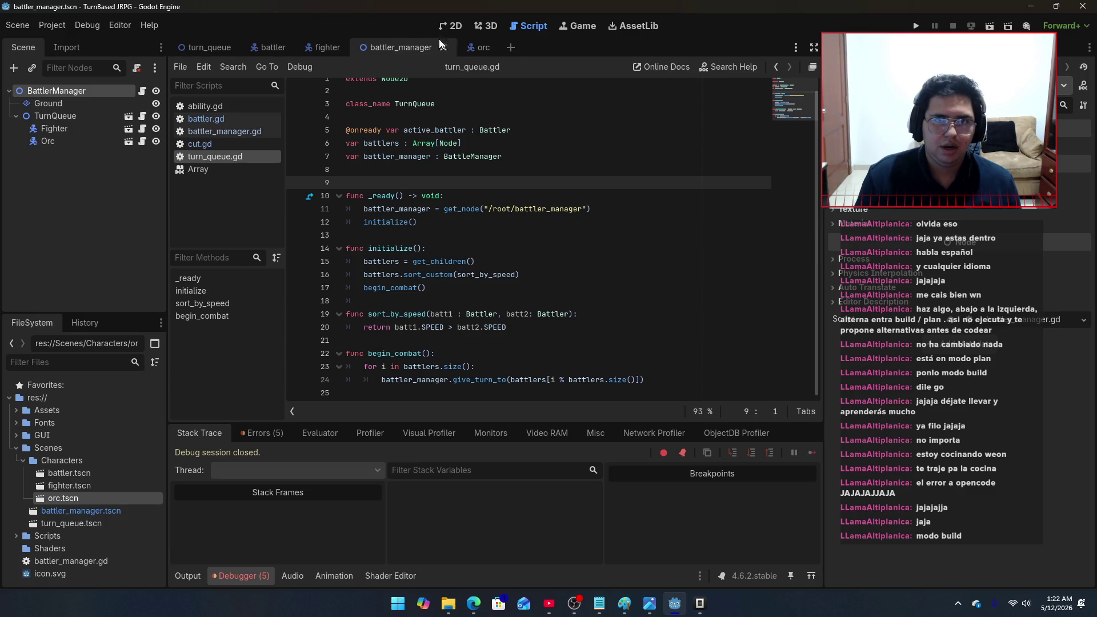
left_click(470, 601)
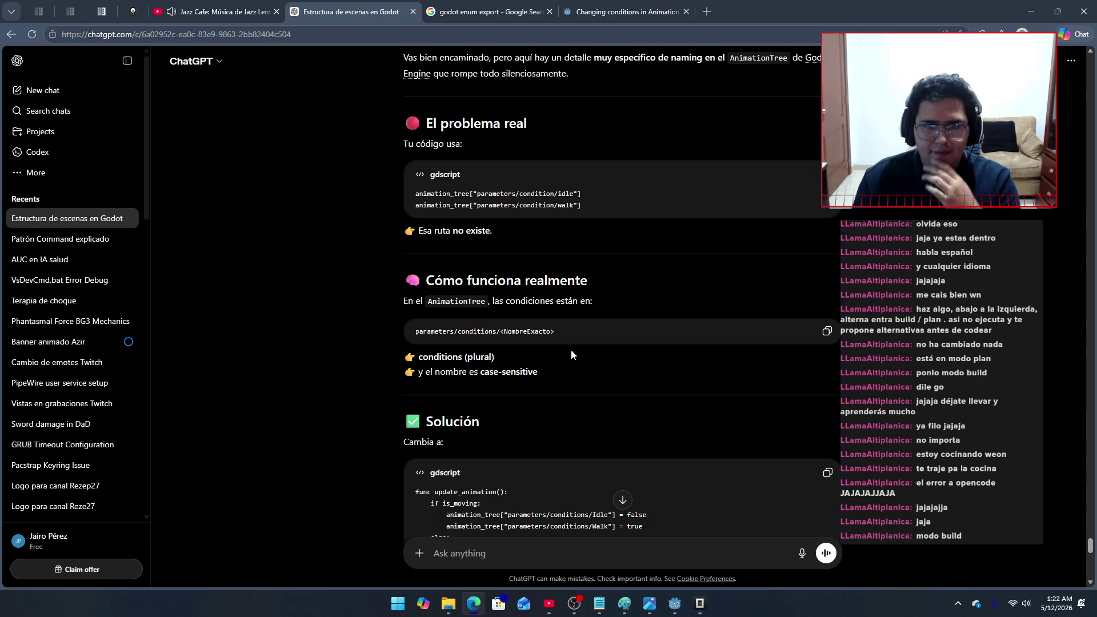
Read the parameters/conditions/ path fix in ChatGPT's Solución block, then go back to Godot
scroll(570, 350, "down", 1)
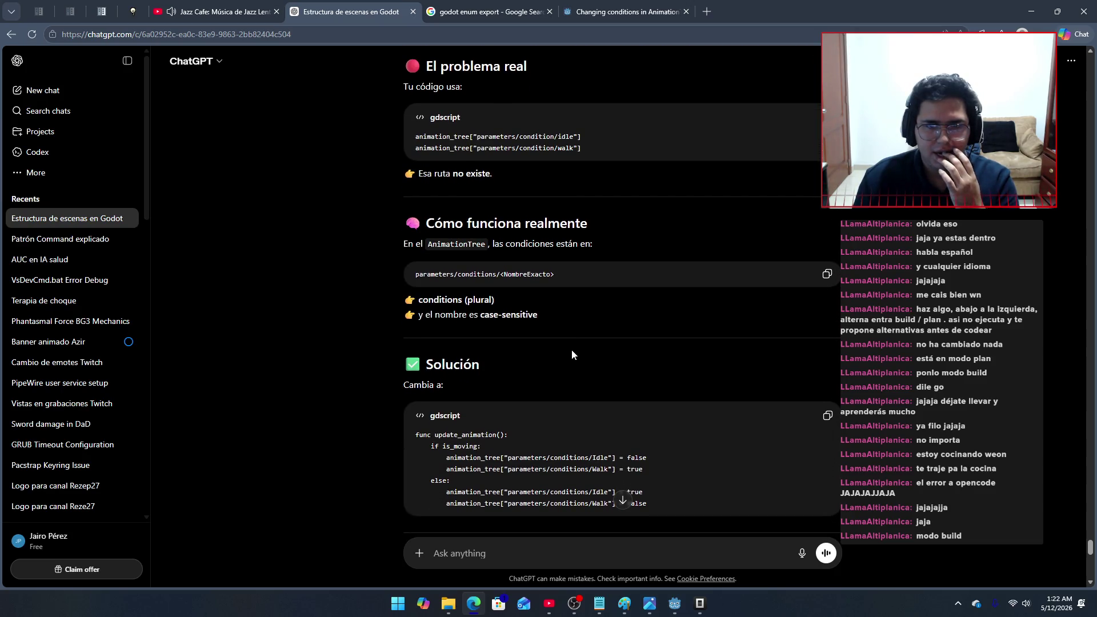
scroll(572, 350, "down", 1)
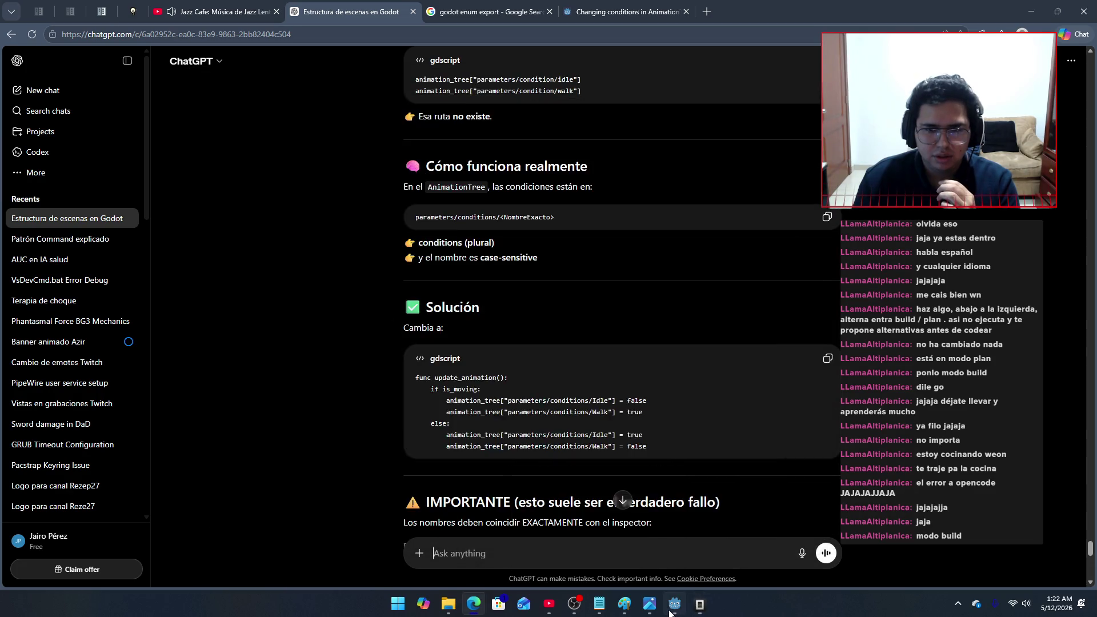
left_click(673, 605)
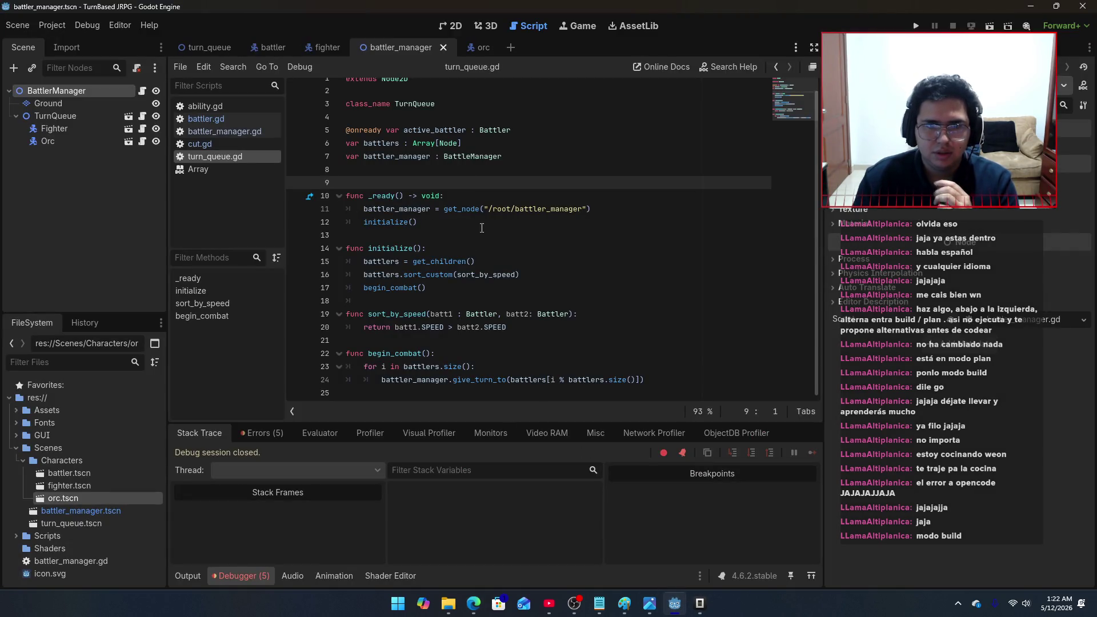
Open battler.gd at its update_animation code and launch a test run with F5
scroll(462, 229, "up", 1)
scroll(461, 239, "up", 1)
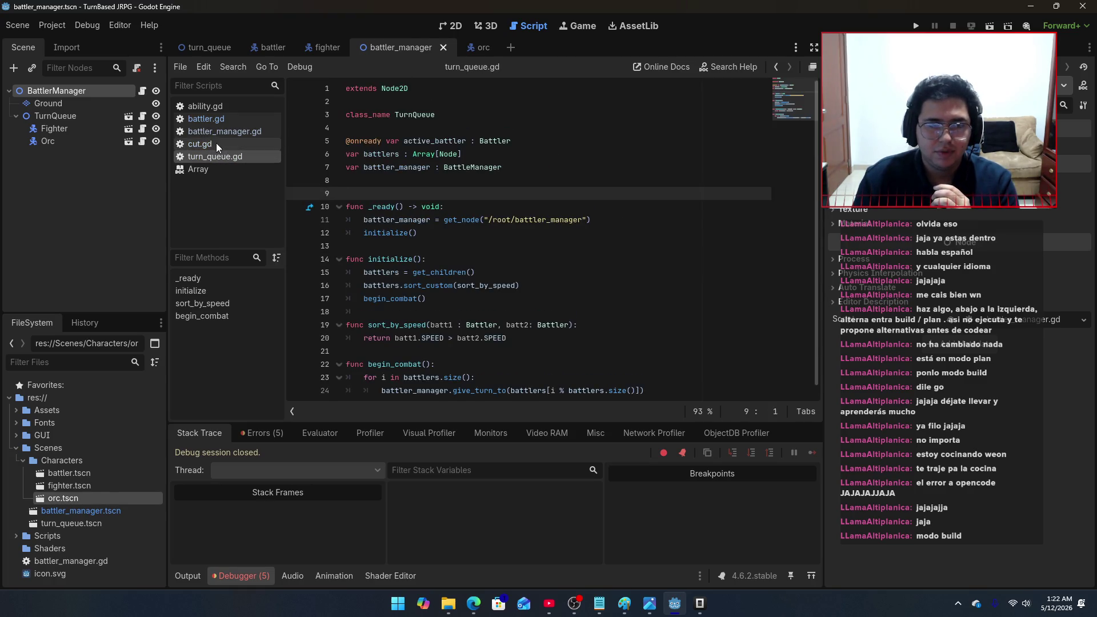
left_click(215, 120)
scroll(483, 258, "down", 1)
scroll(483, 259, "down", 9)
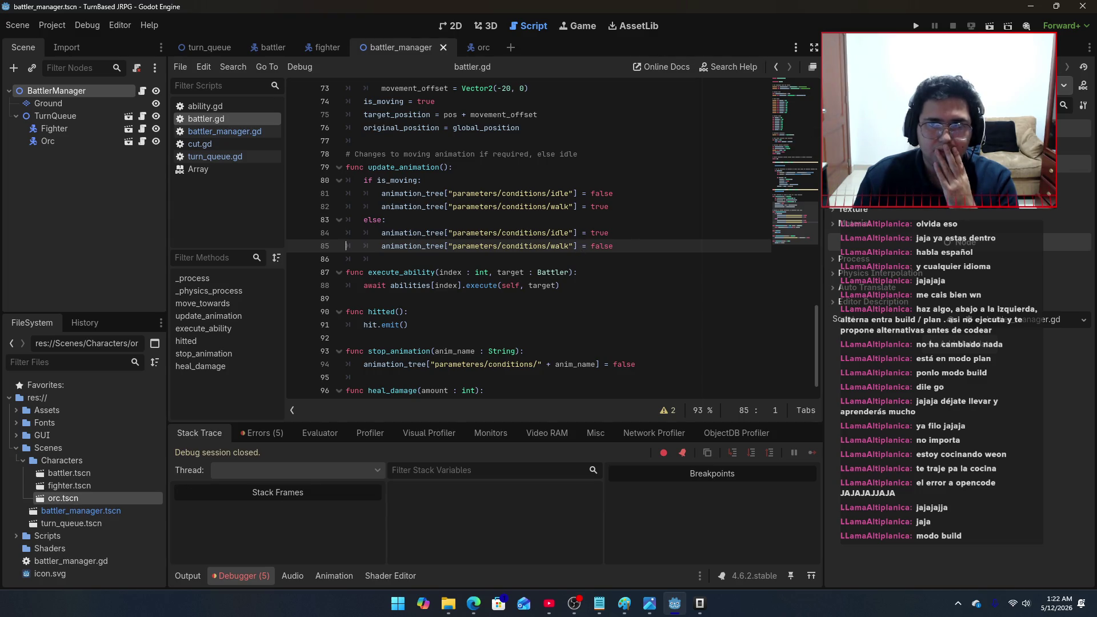
key("F5")
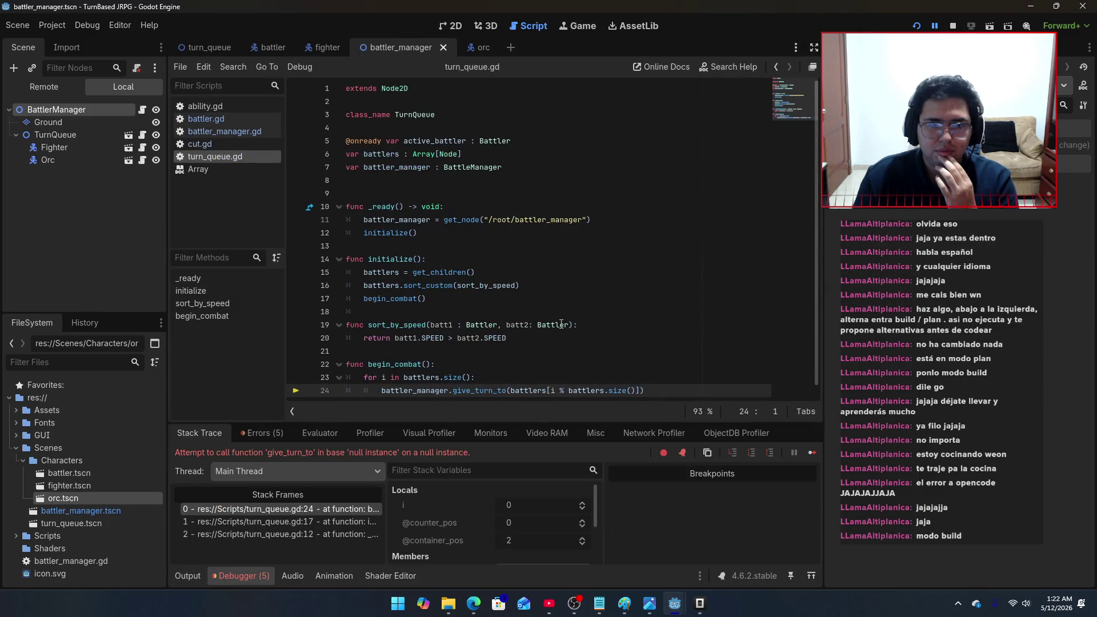
Check the null give_turn_to debugger error, then look through the fighter, battler and battler_manager scenes and open turn_queue
scroll(561, 324, "down", 1)
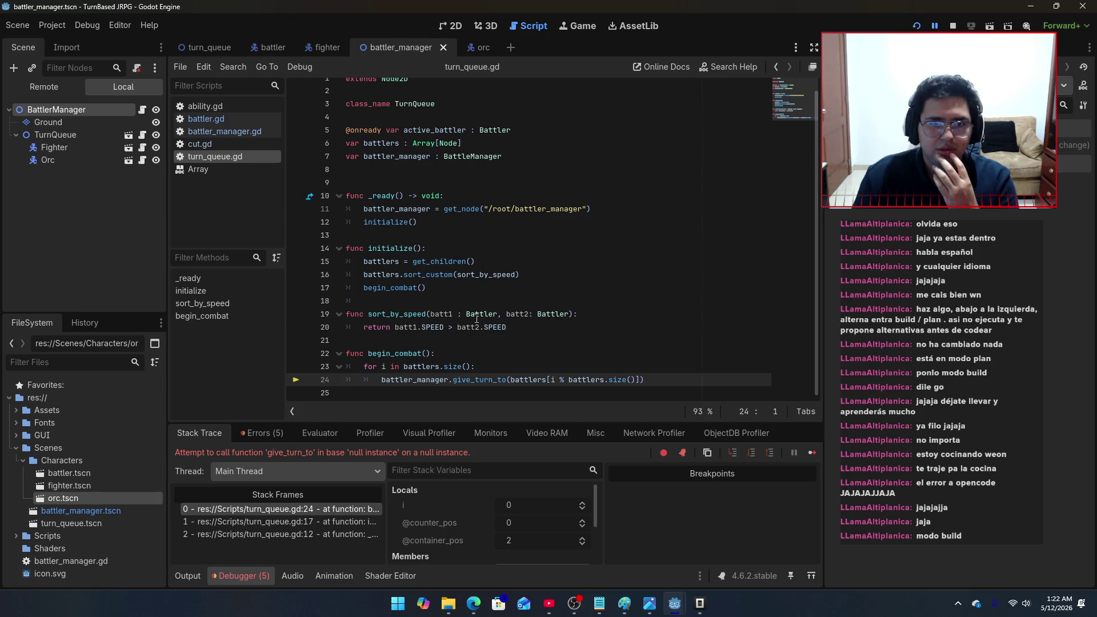
left_click(327, 51)
left_click(395, 49)
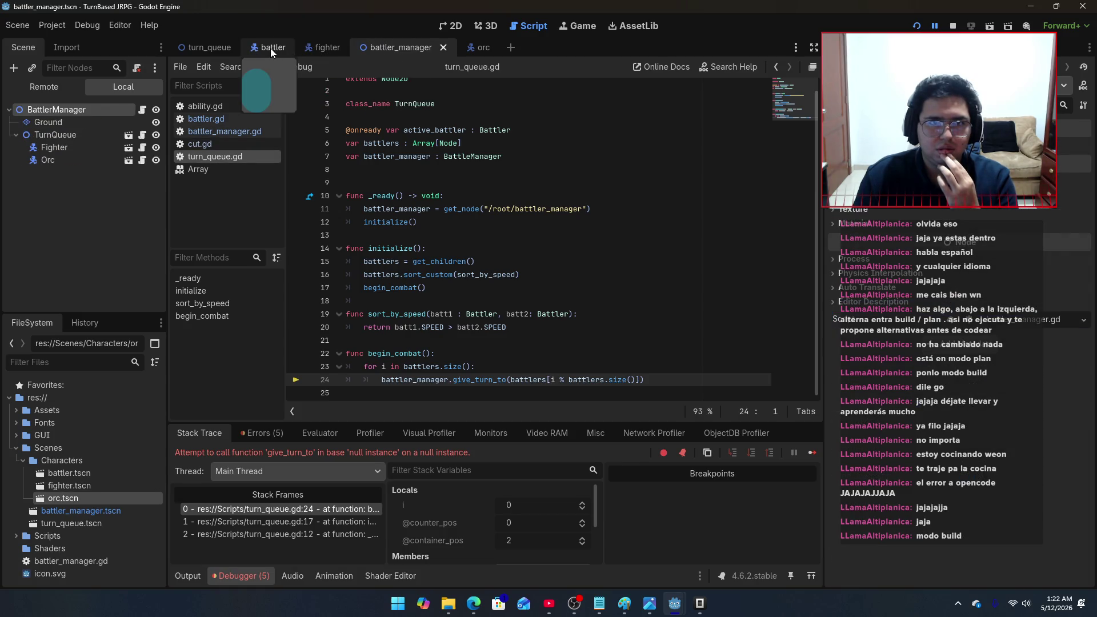
left_click(269, 48)
left_click(422, 49)
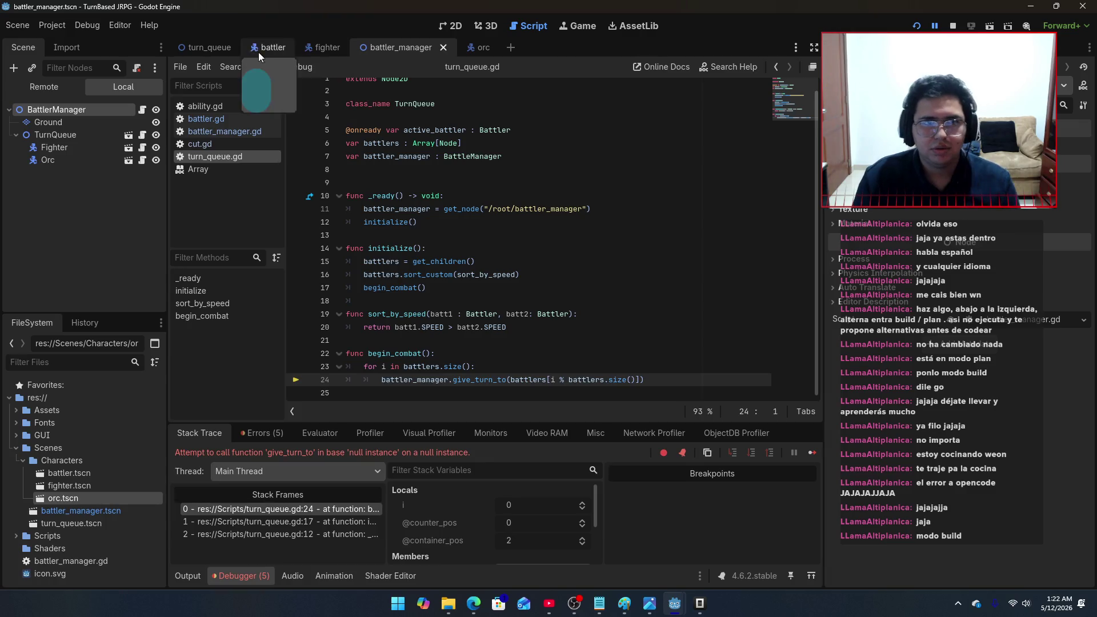
left_click(208, 49)
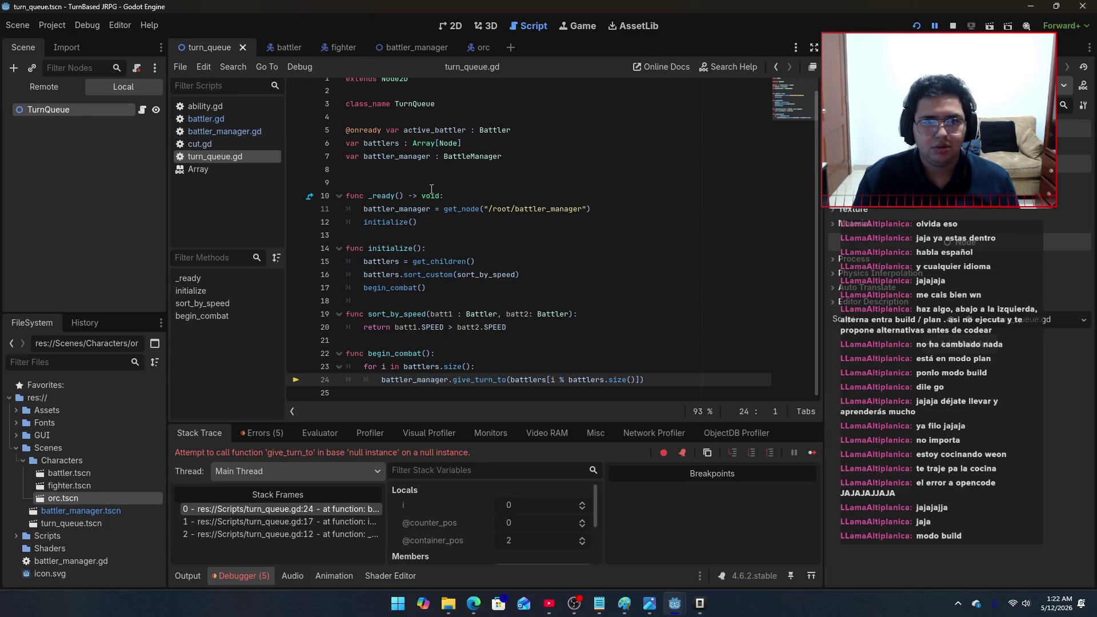